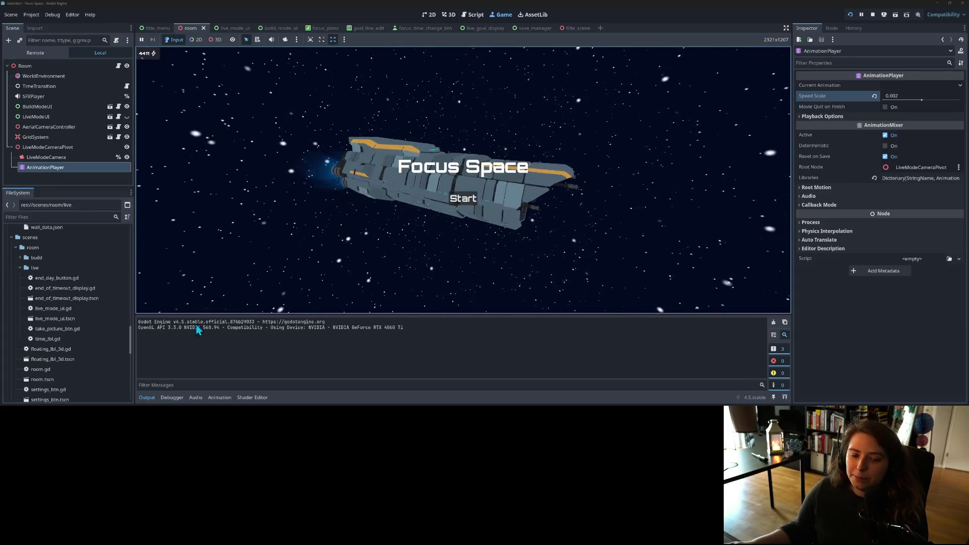
- Collapse the Output panel, then launch the room from the title screen and begin a timed focus session
{"action": "left_click", "coordinate": [147, 397]}
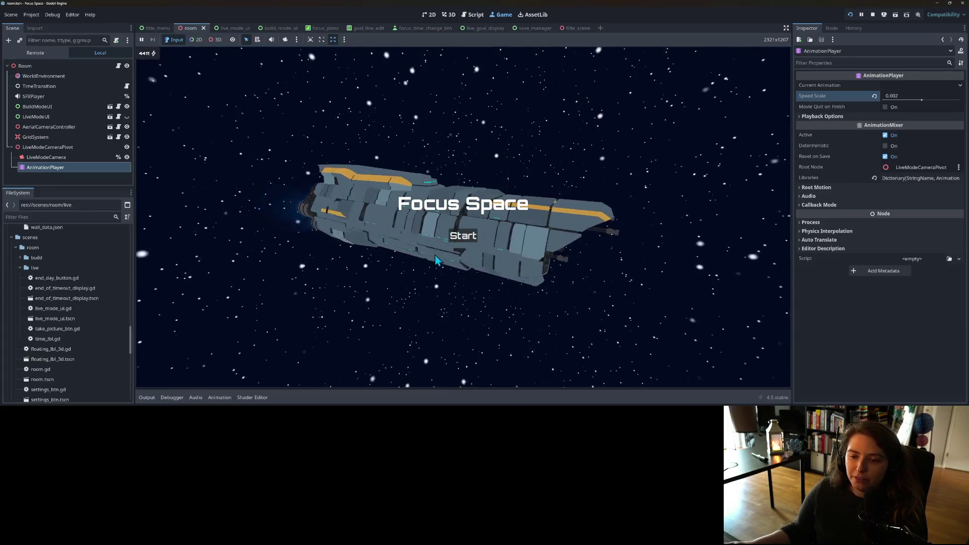
{"action": "left_click", "coordinate": [464, 236]}
{"action": "left_click", "coordinate": [388, 174]}
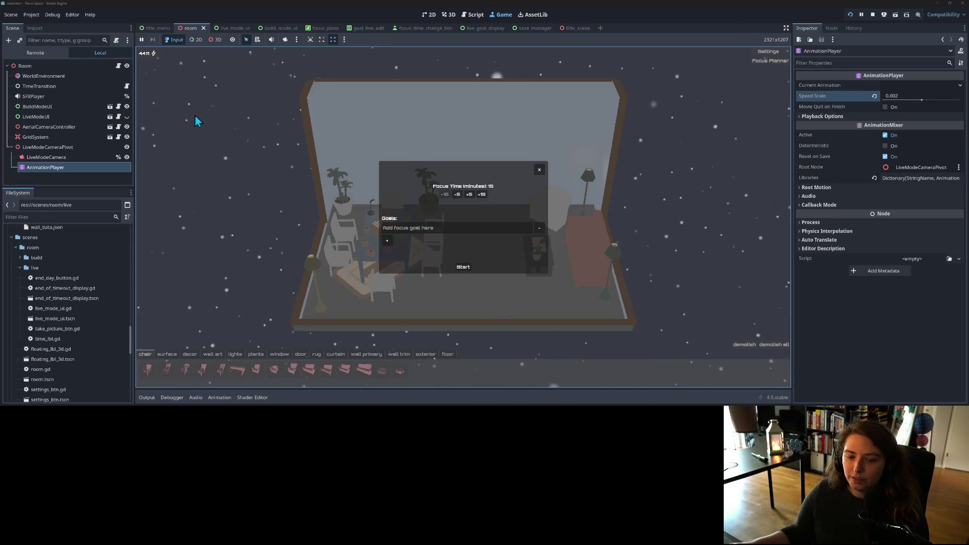
{"action": "left_click", "coordinate": [464, 267]}
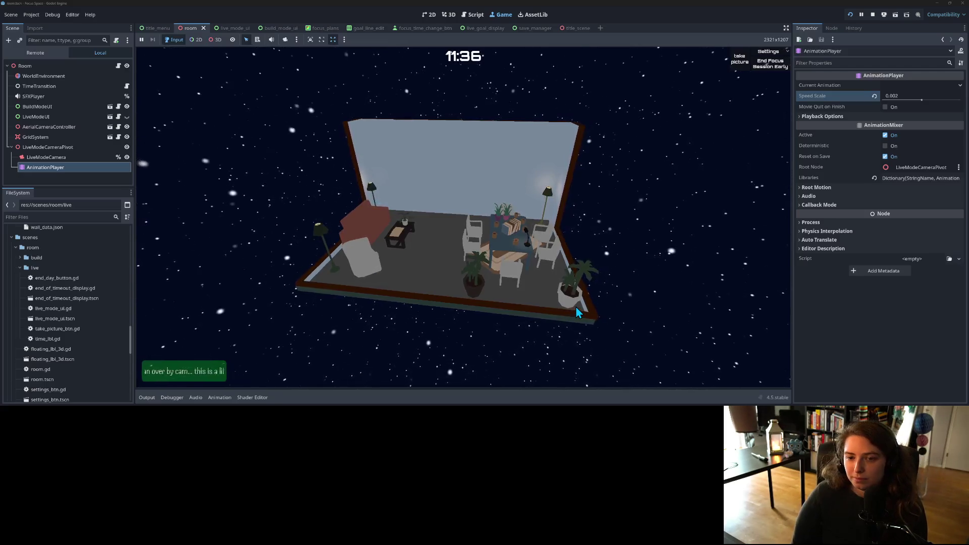
- Stop the game and review the room.gd and room.tscn diffs in GitHub Desktop
{"action": "left_click", "coordinate": [873, 15]}
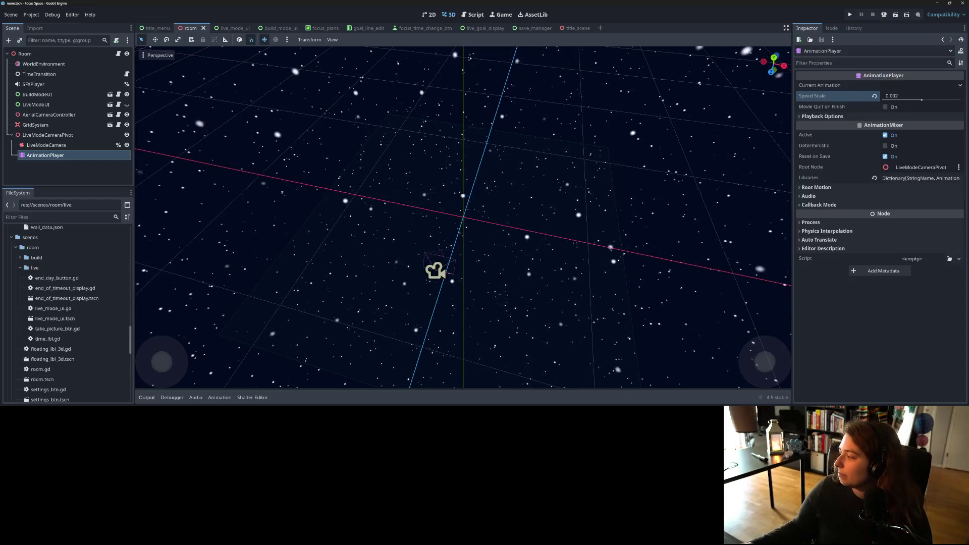
{"action": "key", "text": "alt+Tab"}
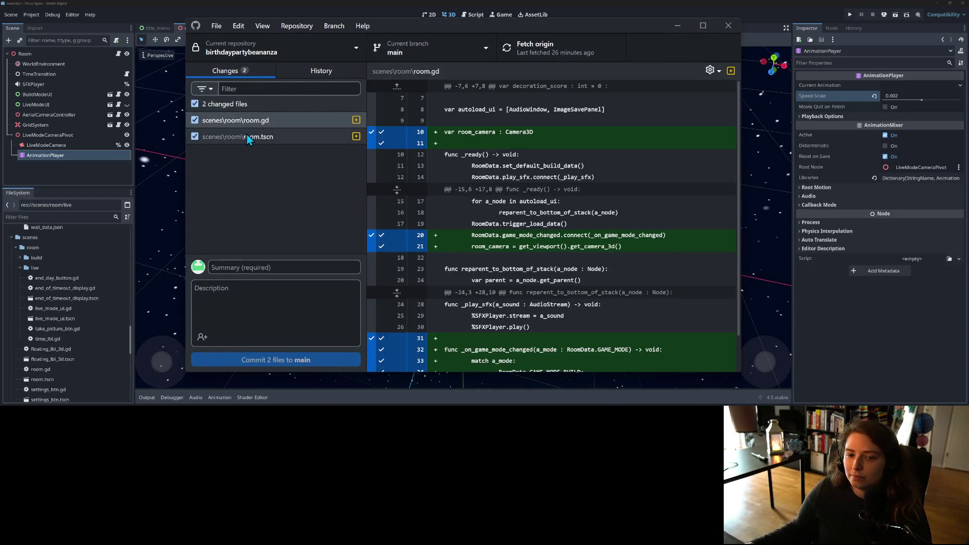
{"action": "scroll", "coordinate": [404, 201], "scroll_direction": "down", "scroll_amount": 1}
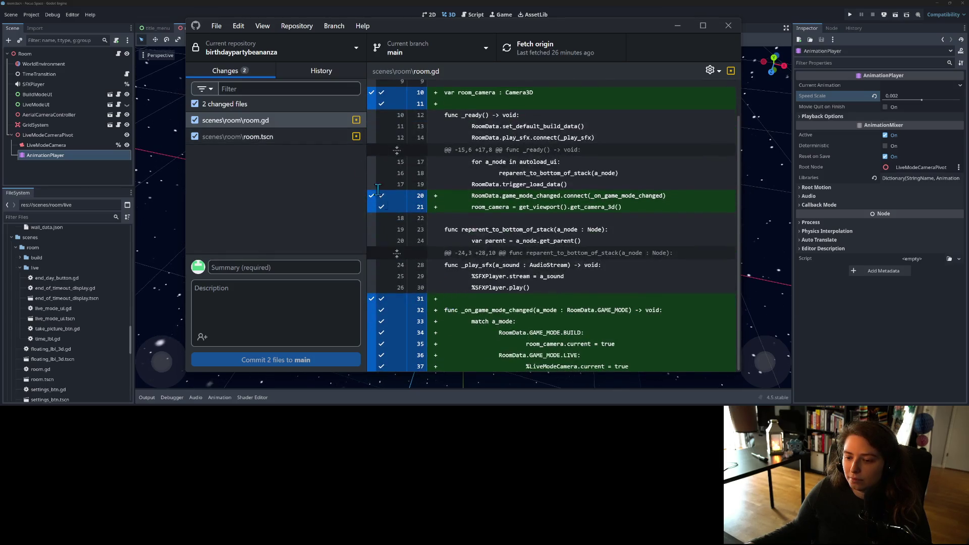
{"action": "left_click", "coordinate": [295, 134]}
{"action": "scroll", "coordinate": [446, 288], "scroll_direction": "down", "scroll_amount": 10}
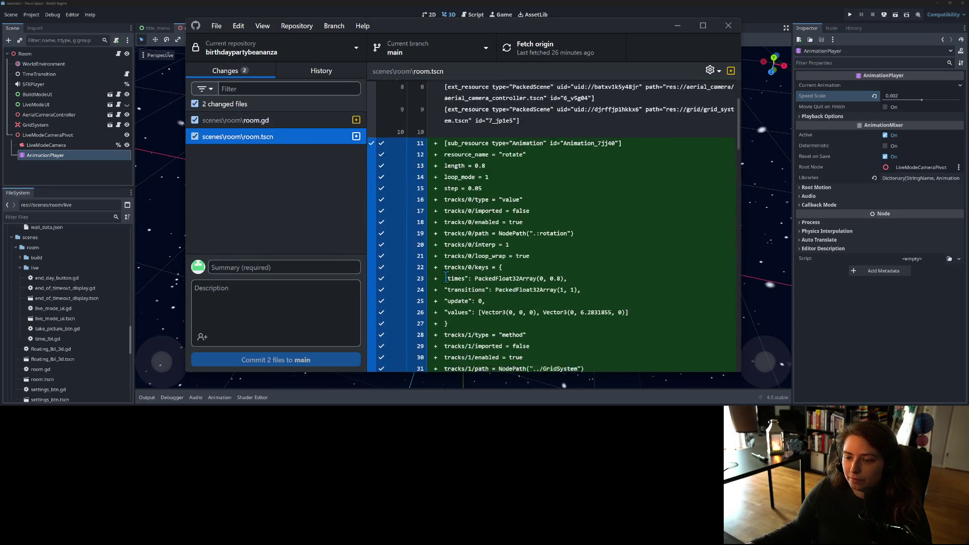
{"action": "scroll", "coordinate": [445, 287], "scroll_direction": "down", "scroll_amount": 5}
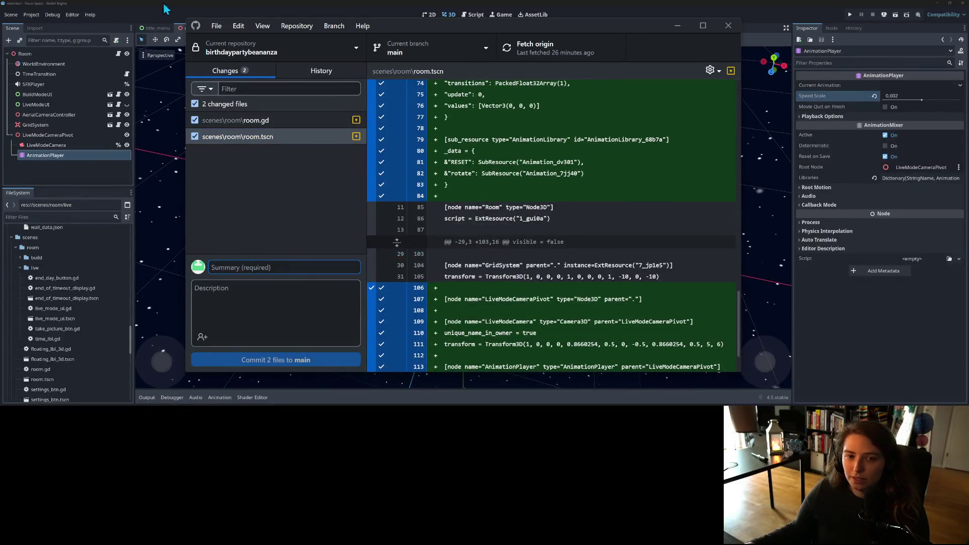
{"action": "left_click", "coordinate": [122, 6]}
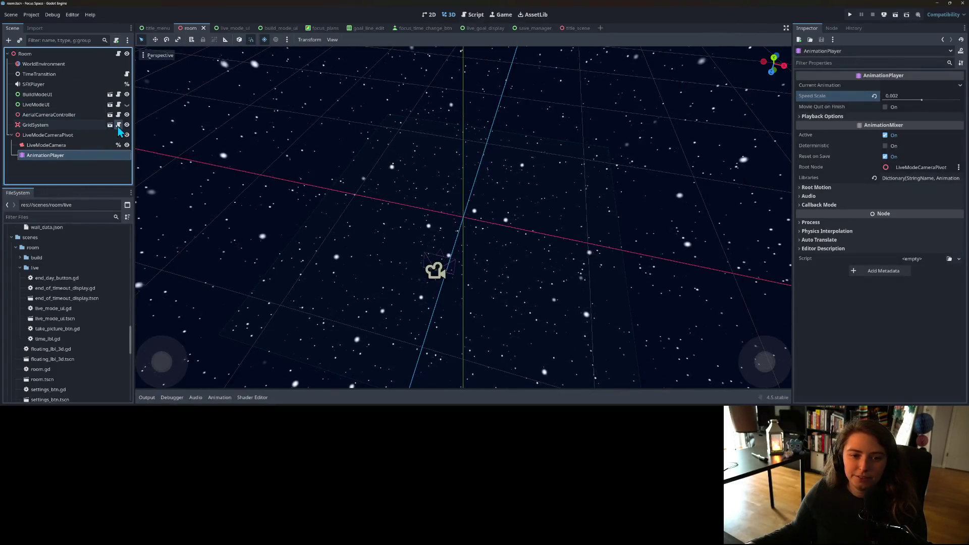
- Add '## NOTE: This is also called in the LiveModeCameraPivot/AnimationPlayer' above _update_walls_partial in grid_system.gd
{"action": "left_click", "coordinate": [118, 125]}
{"action": "left_click", "coordinate": [368, 236]}
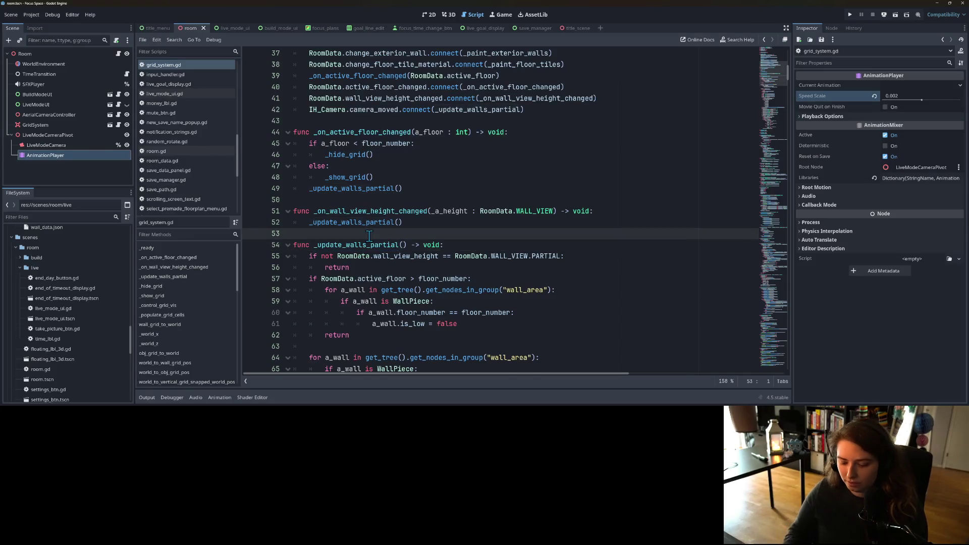
{"action": "key", "text": "Return"}
{"action": "type", "text": "##"}
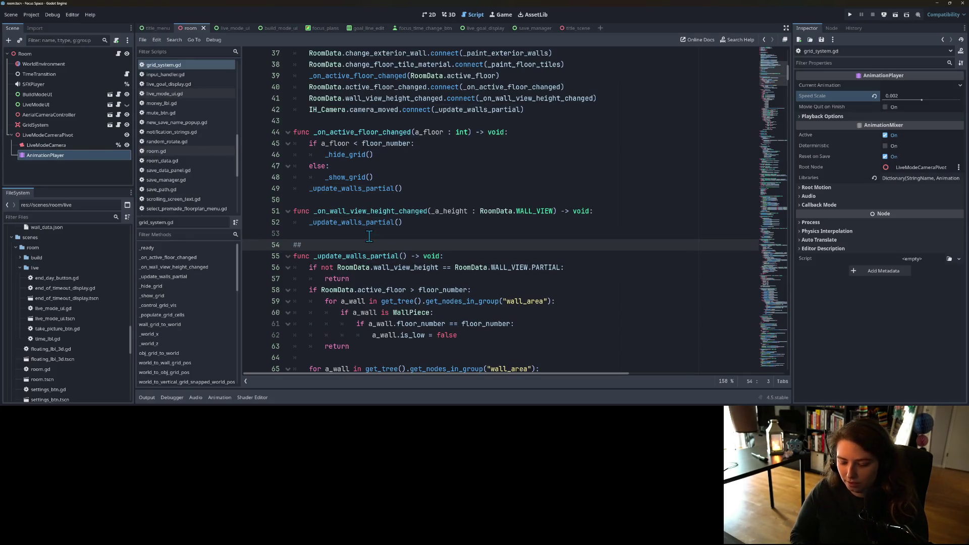
{"action": "type", "text": " This is a"}
{"action": "type", "text": "lso clal"}
{"action": "key", "text": "BackSpace"}
{"action": "key", "text": "BackSpace"}
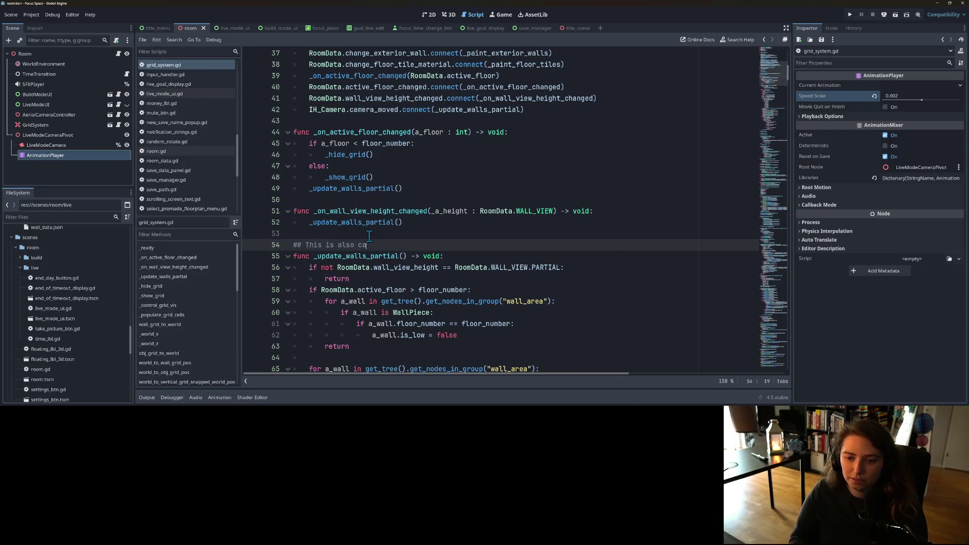
{"action": "type", "text": "alled in the L"}
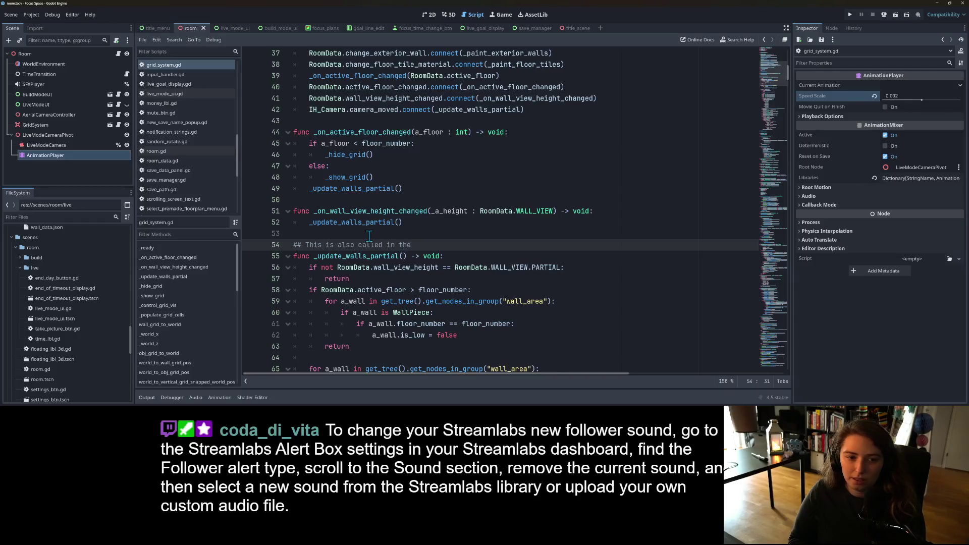
{"action": "type", "text": "iveModeC"}
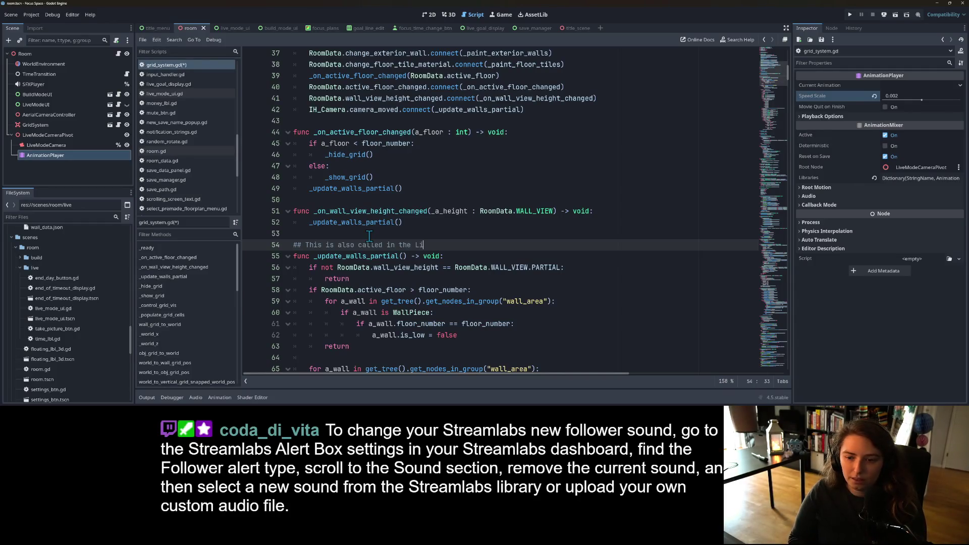
{"action": "type", "text": "ameraP"}
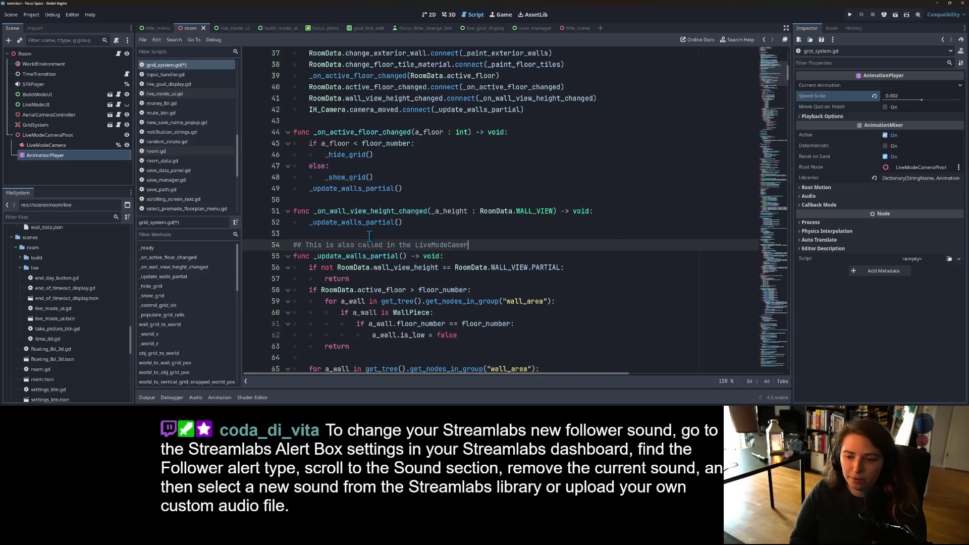
{"action": "type", "text": "ivot"}
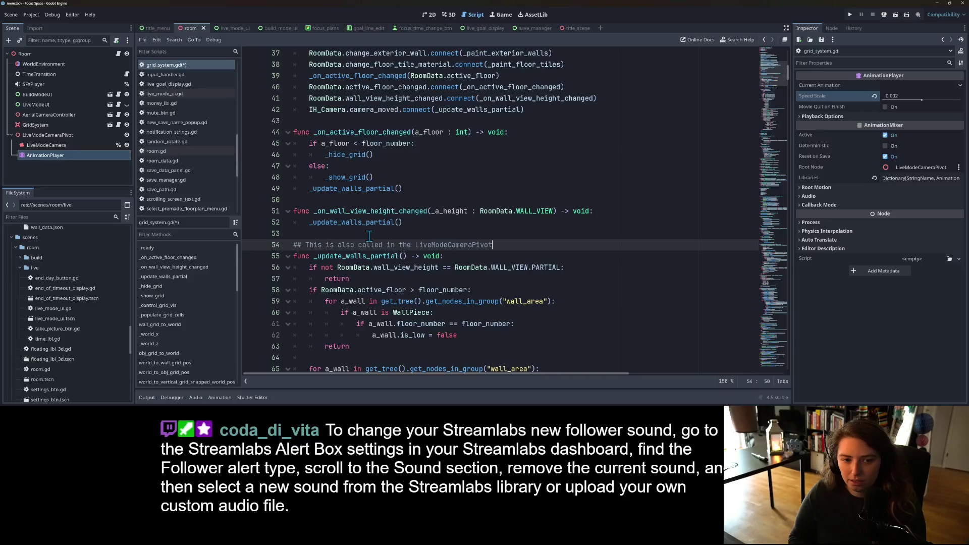
{"action": "type", "text": "/AnimationPla"}
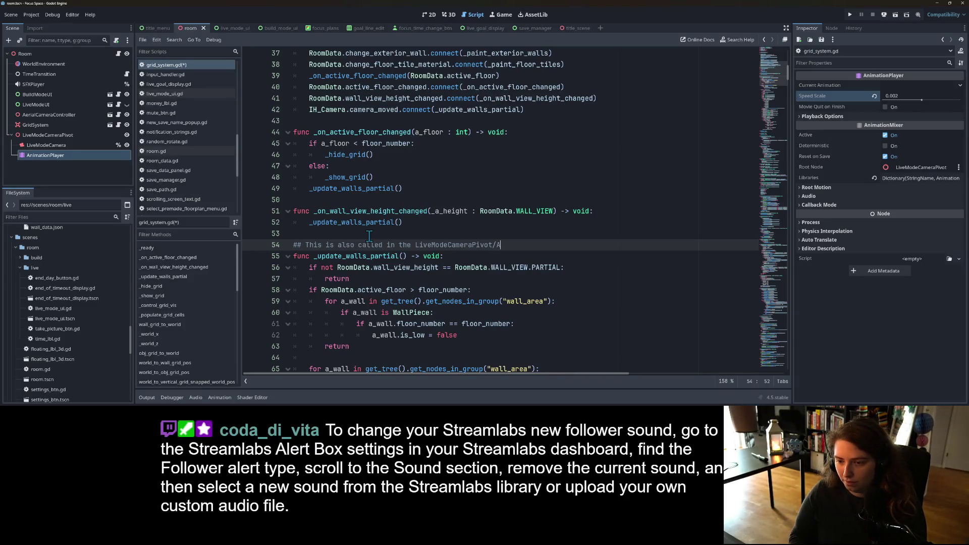
{"action": "type", "text": "yer!"}
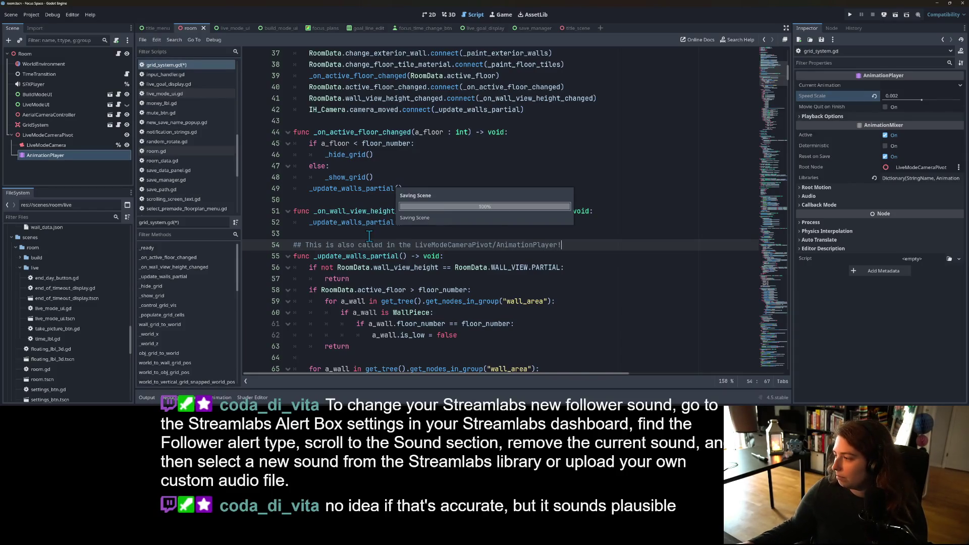
{"action": "key", "text": "ctrl+s"}
{"action": "left_click", "coordinate": [302, 245]}
{"action": "type", "text": "NOTE:"}
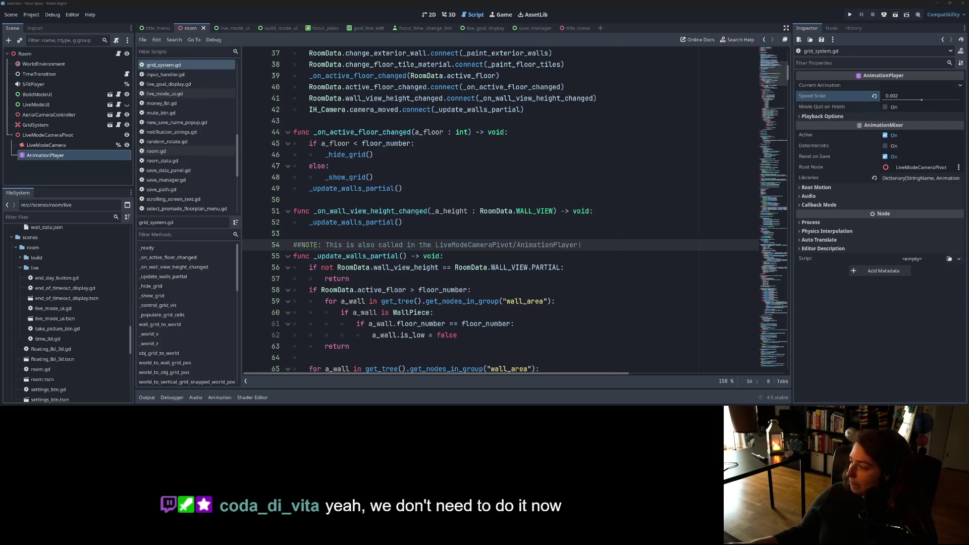
{"action": "key", "text": "alt+Tab"}
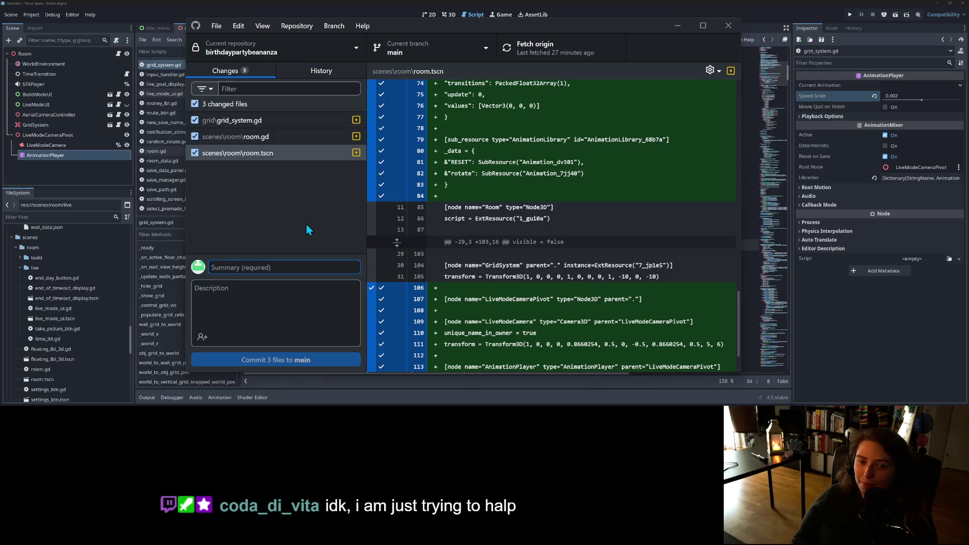
- Review the grid_system.gd, room.gd and room.tscn diffs
{"action": "left_click", "coordinate": [266, 121]}
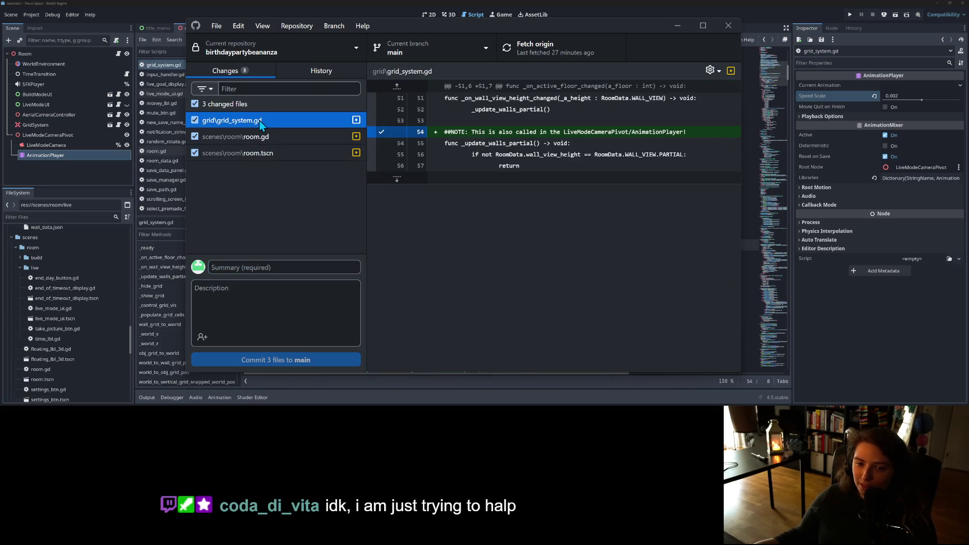
{"action": "left_click", "coordinate": [270, 137]}
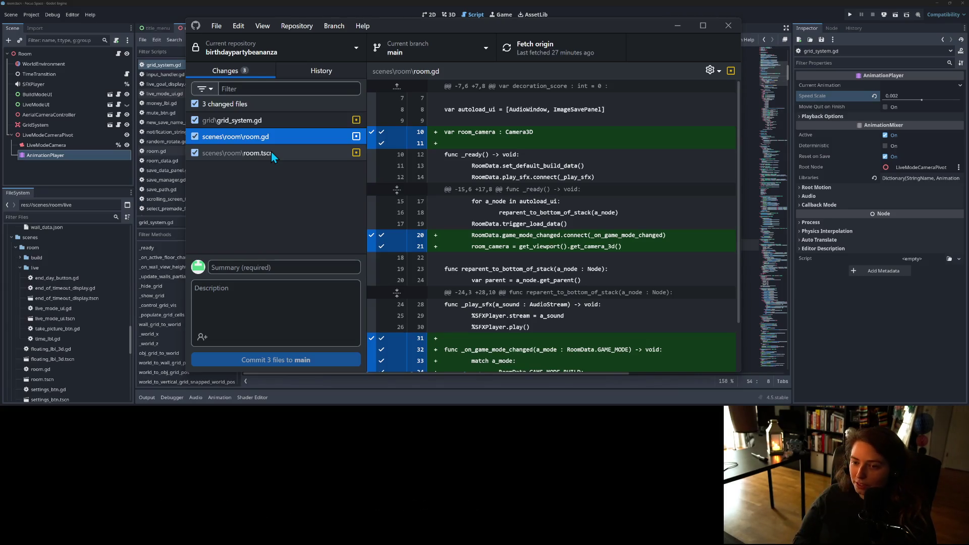
{"action": "left_click", "coordinate": [271, 153]}
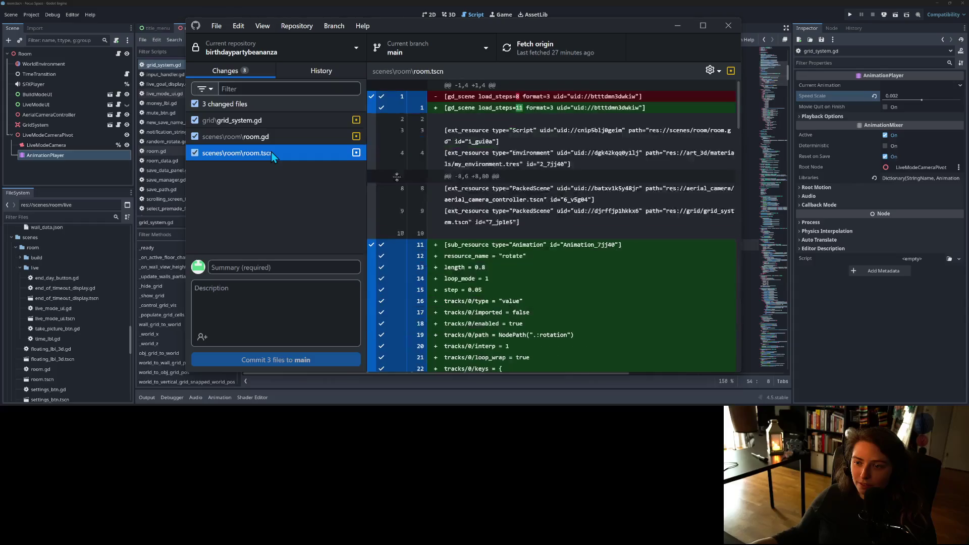
- Commit the three files to main as 'adds camera orbit in live mode' and push to origin
{"action": "left_click", "coordinate": [301, 268]}
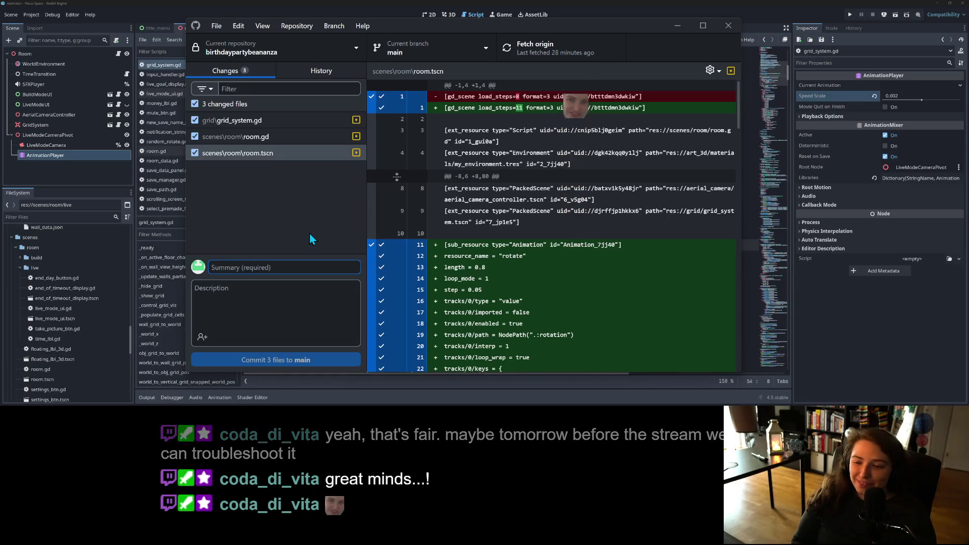
{"action": "type", "text": "adds camera orbit "}
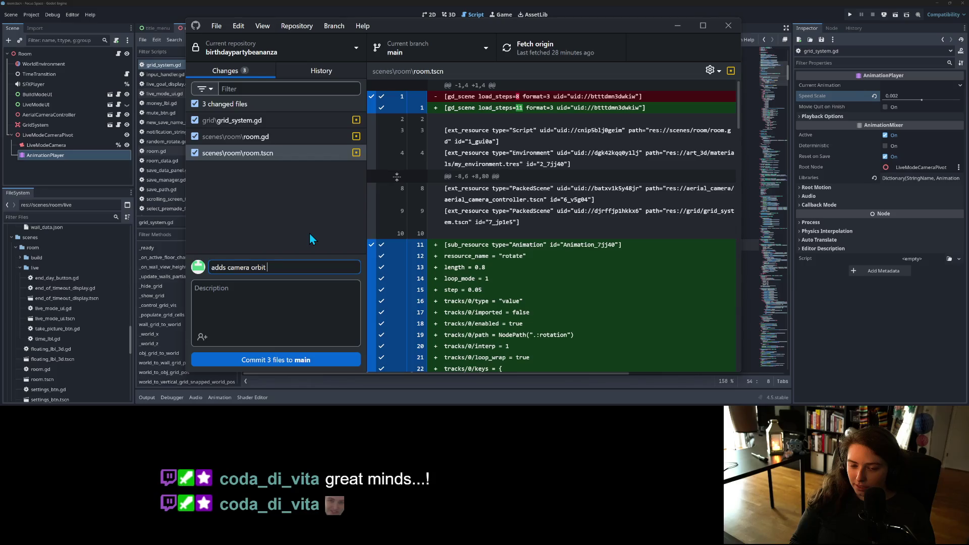
{"action": "type", "text": "in live mode"}
{"action": "left_click", "coordinate": [322, 359]}
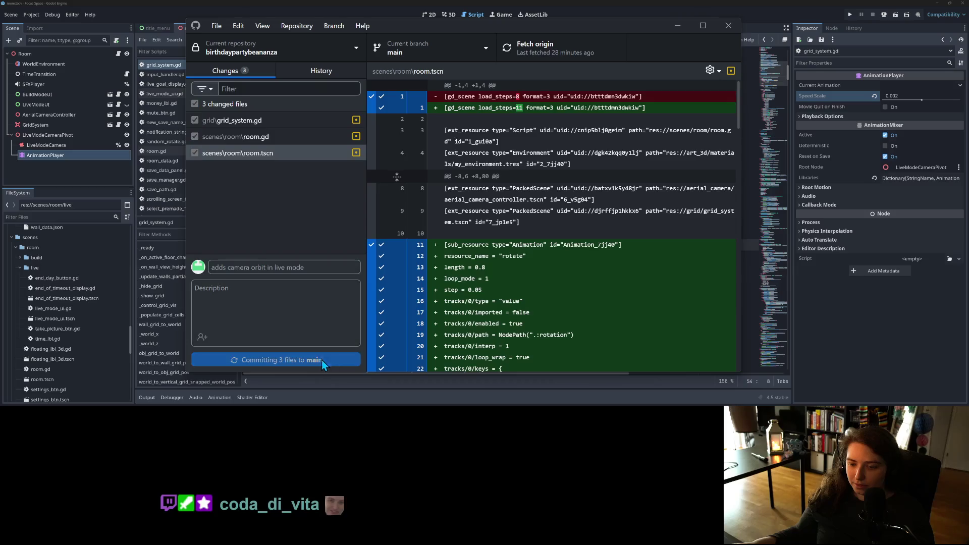
{"action": "left_click", "coordinate": [594, 44]}
{"action": "left_click", "coordinate": [683, 29]}
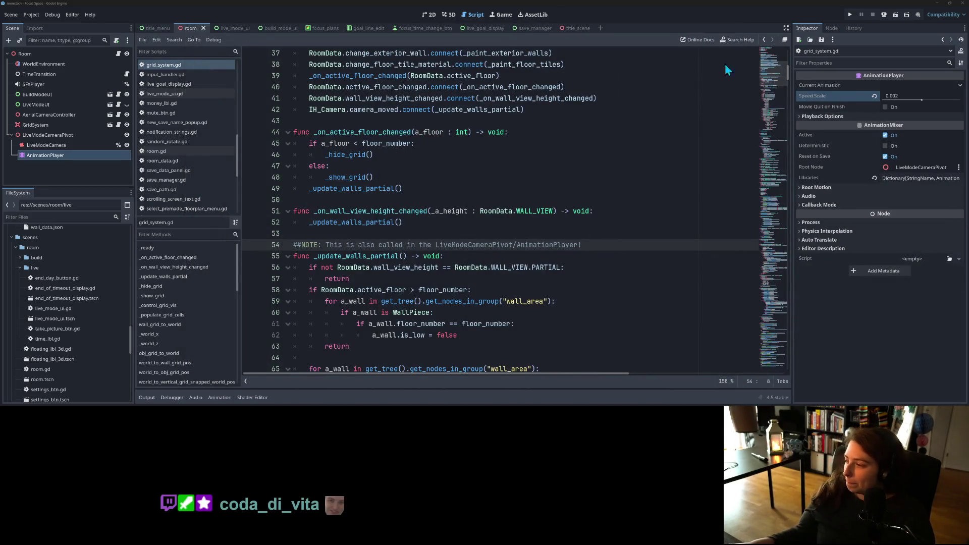
{"action": "left_click", "coordinate": [417, 214]}
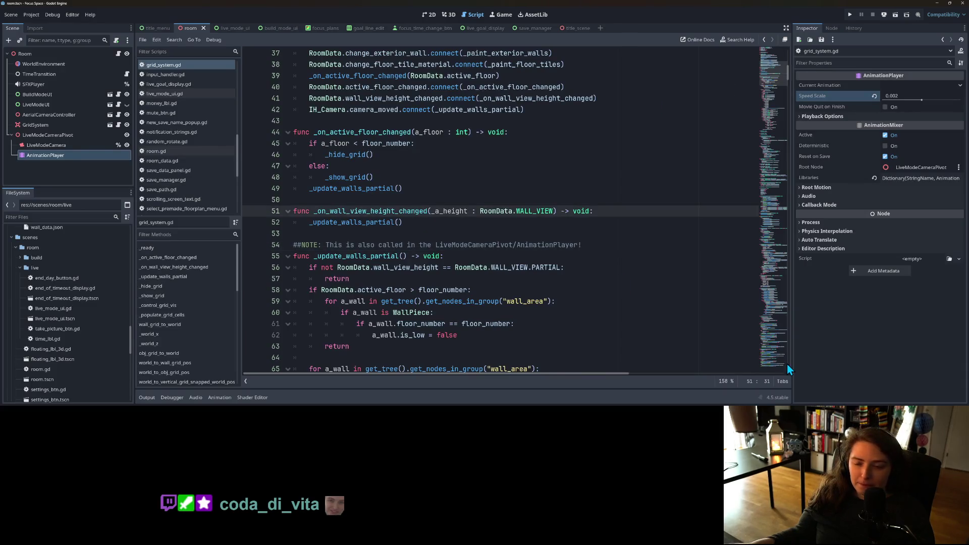
- Move the 'Add live mode camera panning' card from In Progress to the top of Done
{"action": "key", "text": "alt+Tab"}
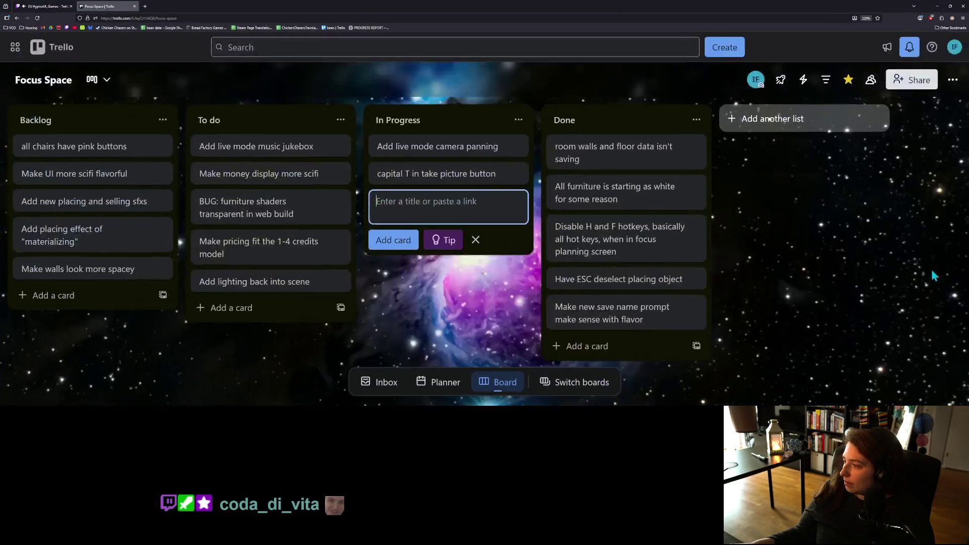
{"action": "left_click", "coordinate": [461, 264]}
{"action": "left_click_drag", "start_coordinate": [452, 157], "coordinate": [596, 150]}
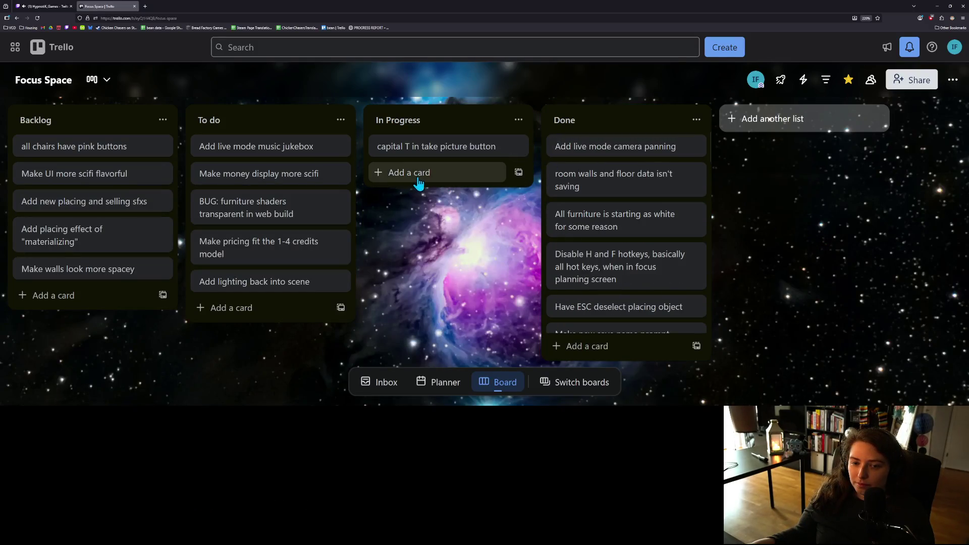
{"action": "left_click", "coordinate": [418, 180]}
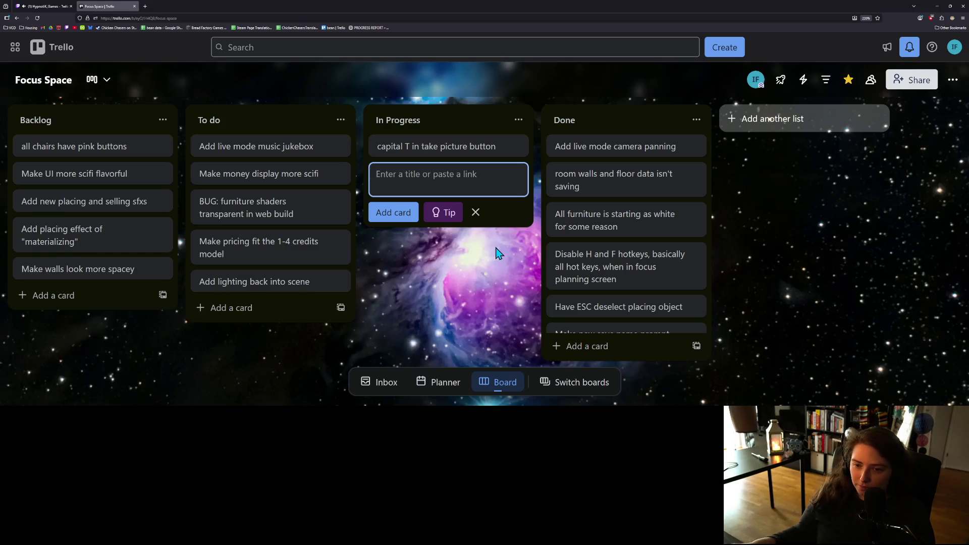
{"action": "left_click", "coordinate": [498, 249]}
{"action": "left_click", "coordinate": [933, 6]}
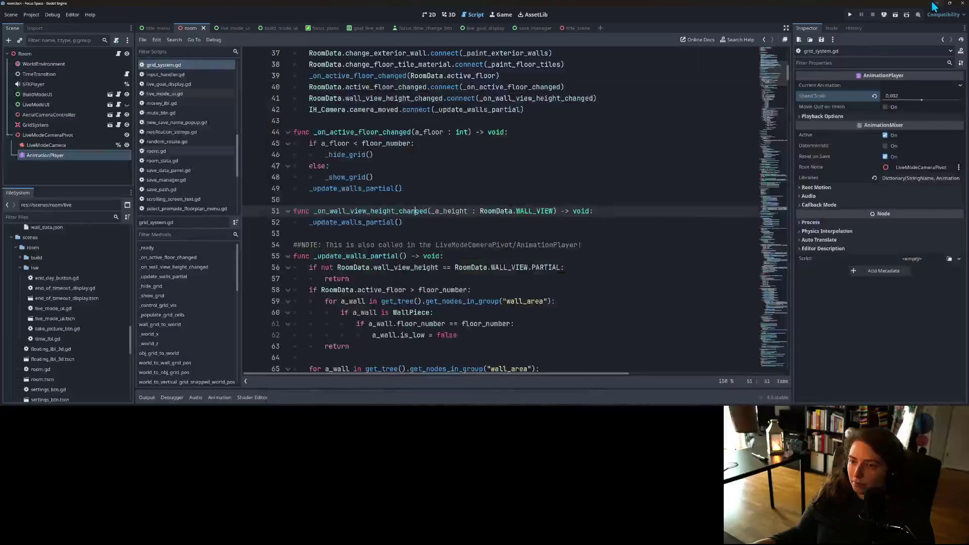
- Change the TakePictureBtn text to 'Take picture' and save the live_mode_ui scene
{"action": "left_click", "coordinate": [236, 29]}
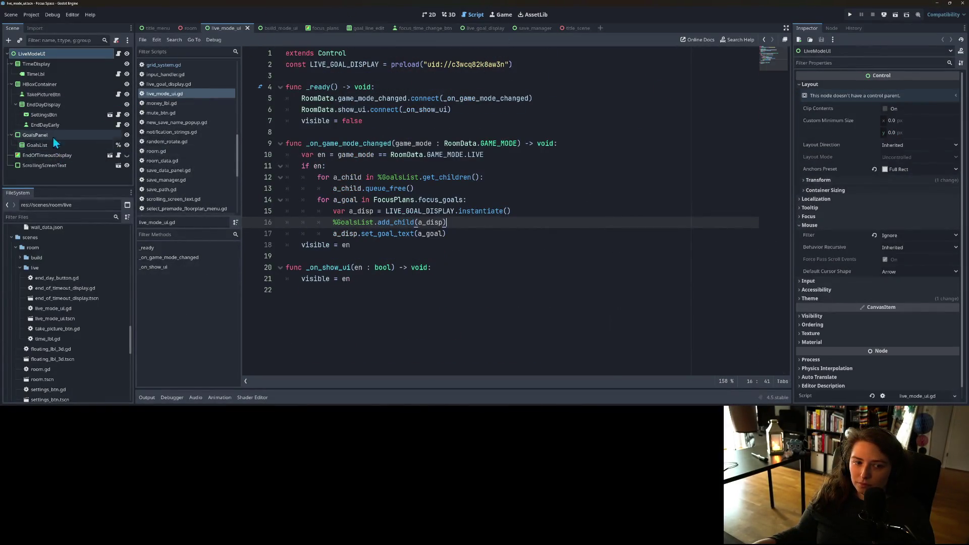
{"action": "left_click", "coordinate": [46, 93]}
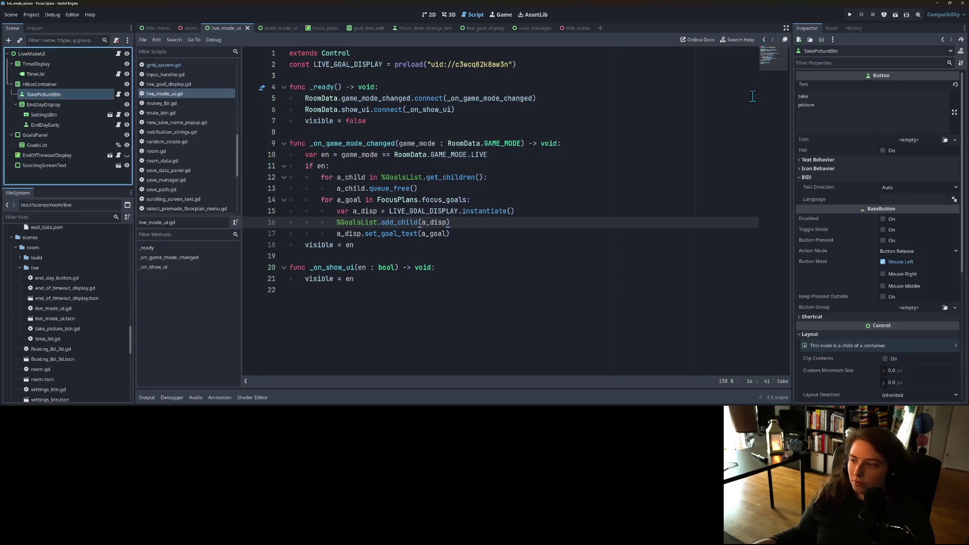
{"action": "left_click", "coordinate": [799, 99]}
{"action": "key", "text": "ctrl+s"}
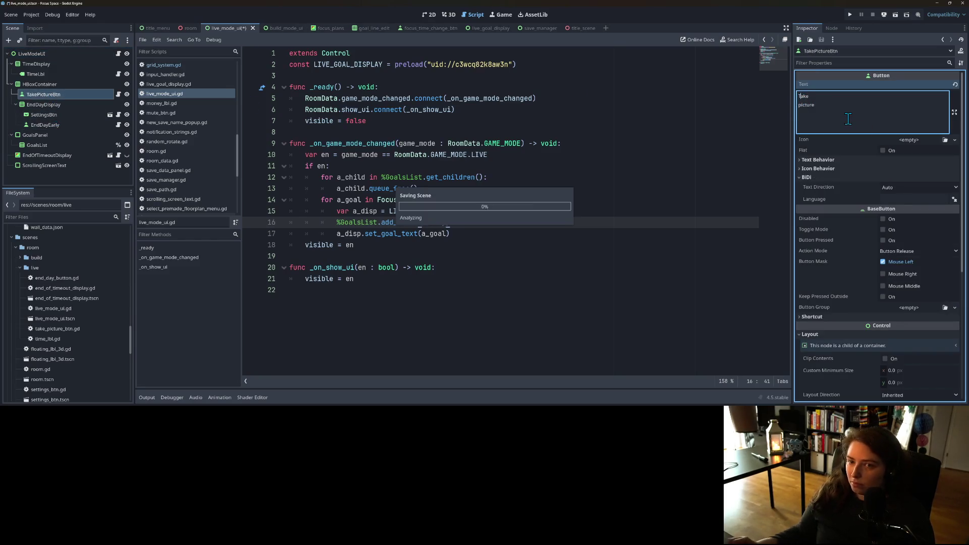
{"action": "left_click", "coordinate": [824, 160]}
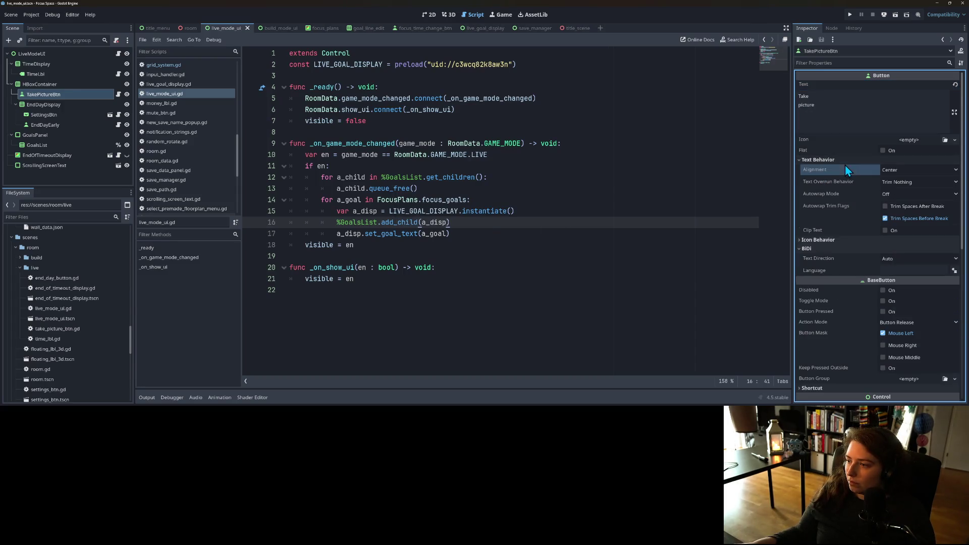
- Commit live_mode_ui.tscn to main as 'Makes take picture text capitalized on button' and push it
{"action": "key", "text": "alt+Tab"}
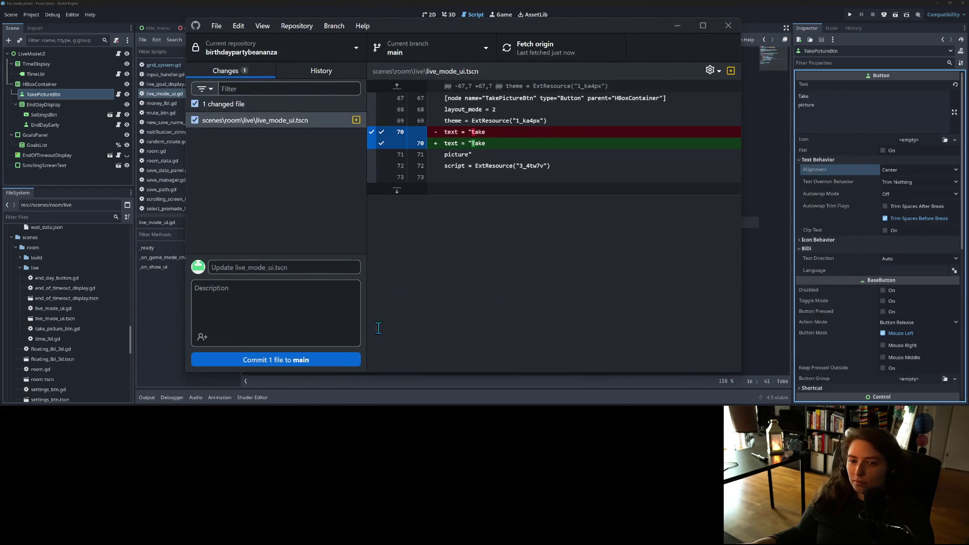
{"action": "left_click", "coordinate": [327, 266]}
{"action": "type", "text": "Makes "}
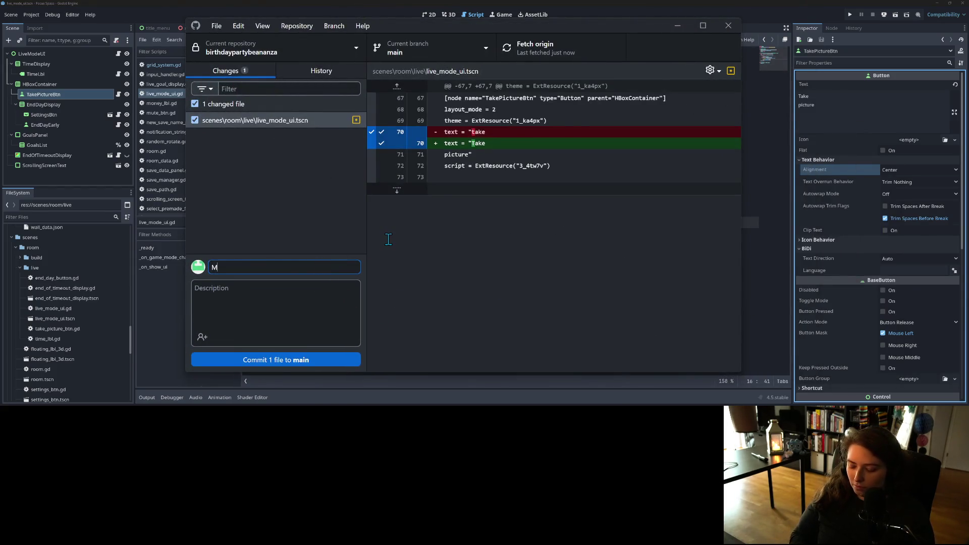
{"action": "type", "text": "take picture cap"}
{"action": "key", "text": "BackSpace"}
{"action": "key", "text": "BackSpace"}
{"action": "key", "text": "BackSpace"}
{"action": "type", "text": "text capitalized on button"}
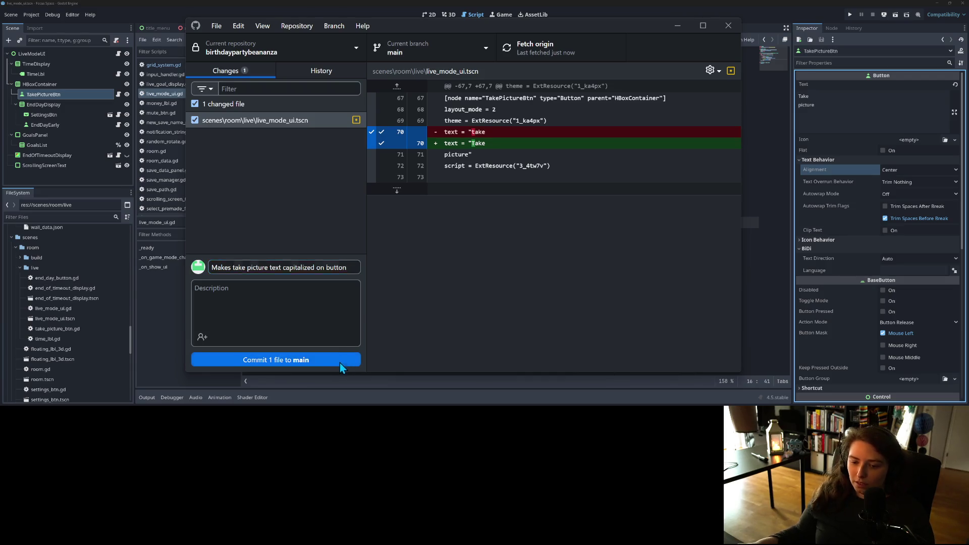
{"action": "left_click", "coordinate": [340, 360]}
{"action": "left_click", "coordinate": [527, 51]}
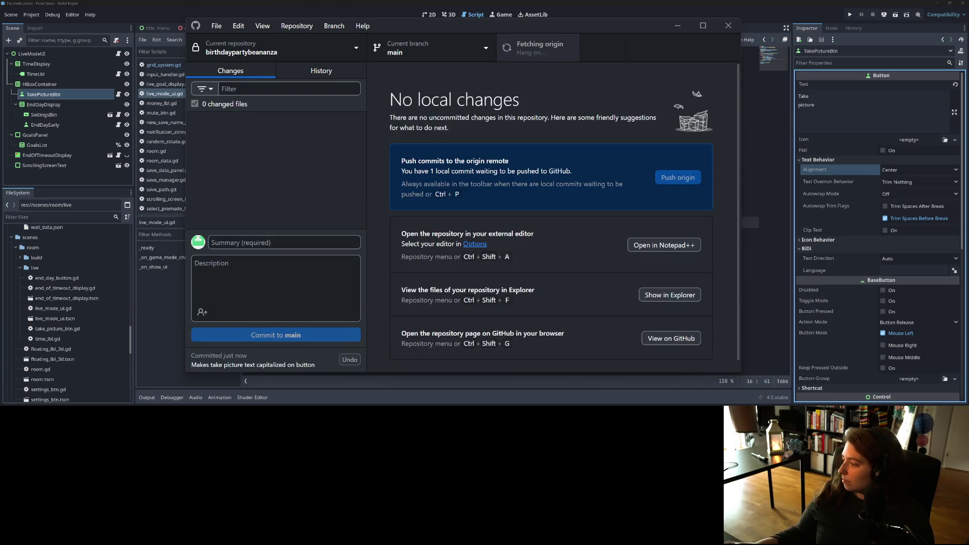
{"action": "key", "text": "alt+Tab"}
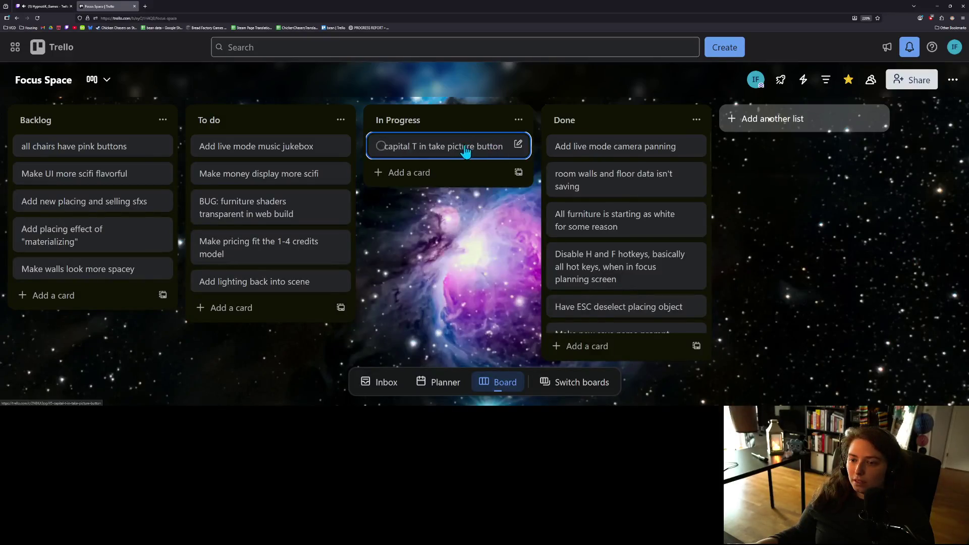
- Move 'capital T in take picture button' to Done and 'Add live mode music jukebox' to In Progress
{"action": "left_click_drag", "start_coordinate": [464, 151], "coordinate": [637, 150]}
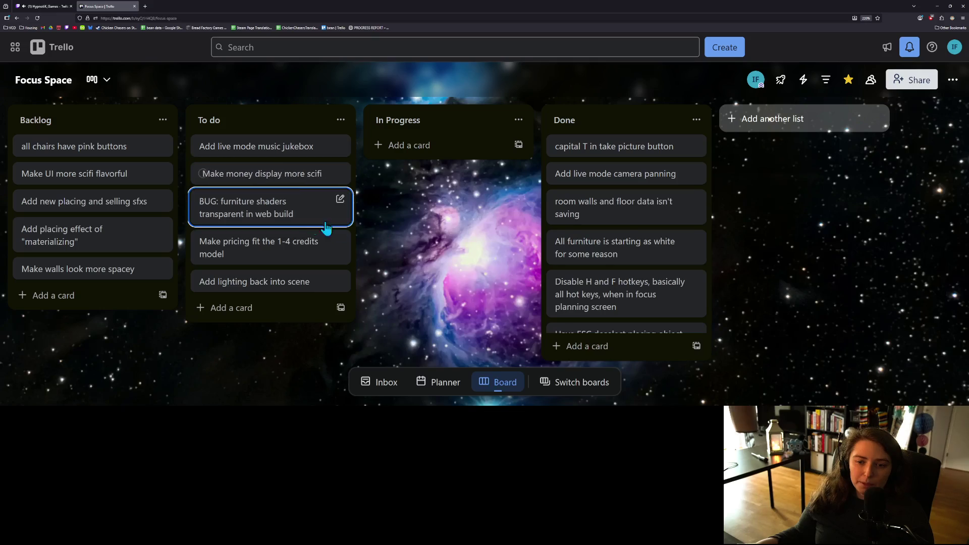
{"action": "mouse_move", "coordinate": [305, 148]}
{"action": "left_mouse_down"}
{"action": "mouse_move", "coordinate": [414, 150]}
{"action": "mouse_move", "coordinate": [441, 190]}
{"action": "left_mouse_up"}
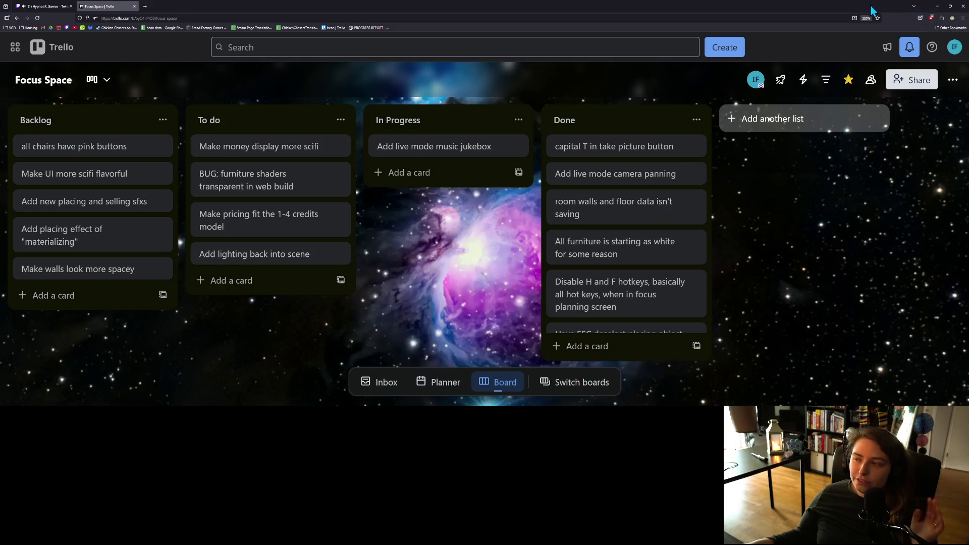
{"action": "left_click", "coordinate": [936, 6]}
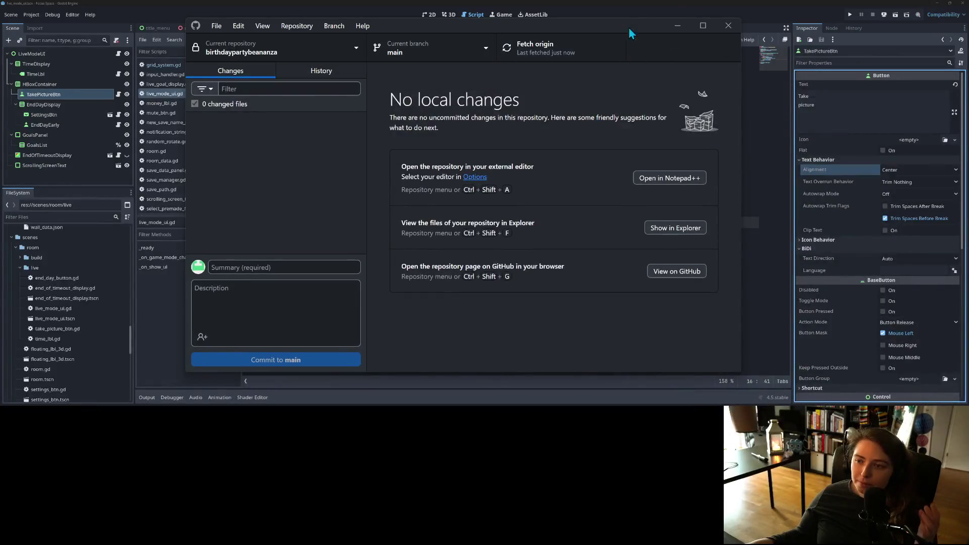
- Run the project and load the my_living_room room from the title screen
{"action": "left_click", "coordinate": [677, 6]}
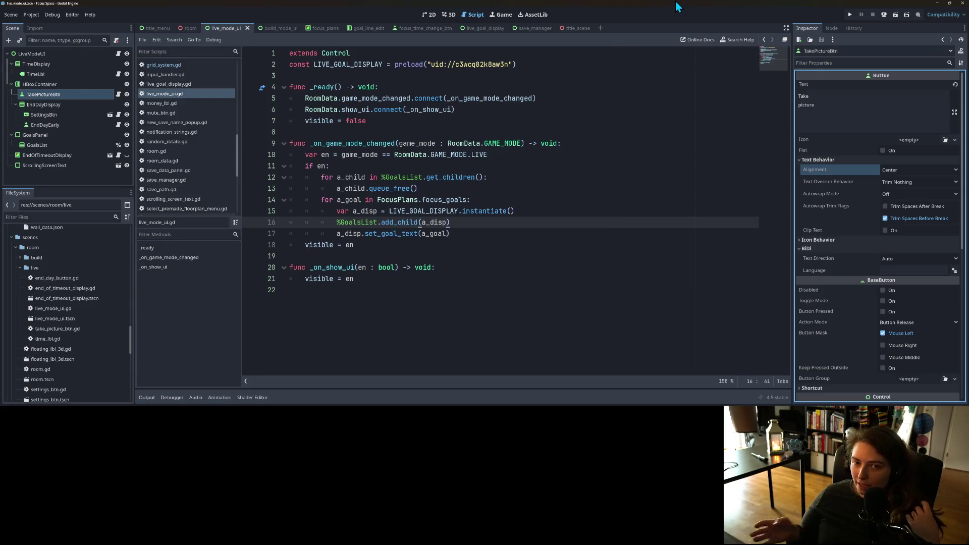
{"action": "left_click", "coordinate": [850, 15]}
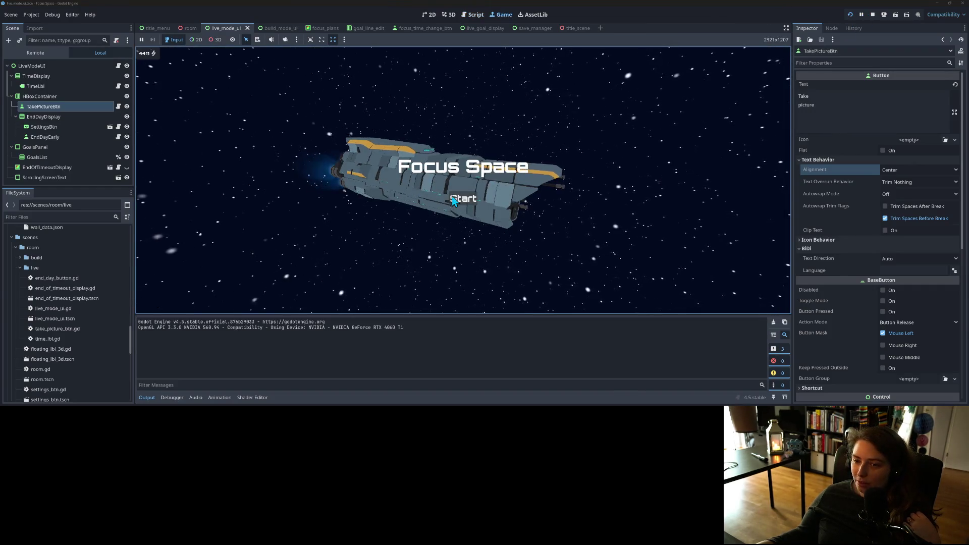
{"action": "left_click", "coordinate": [462, 197]}
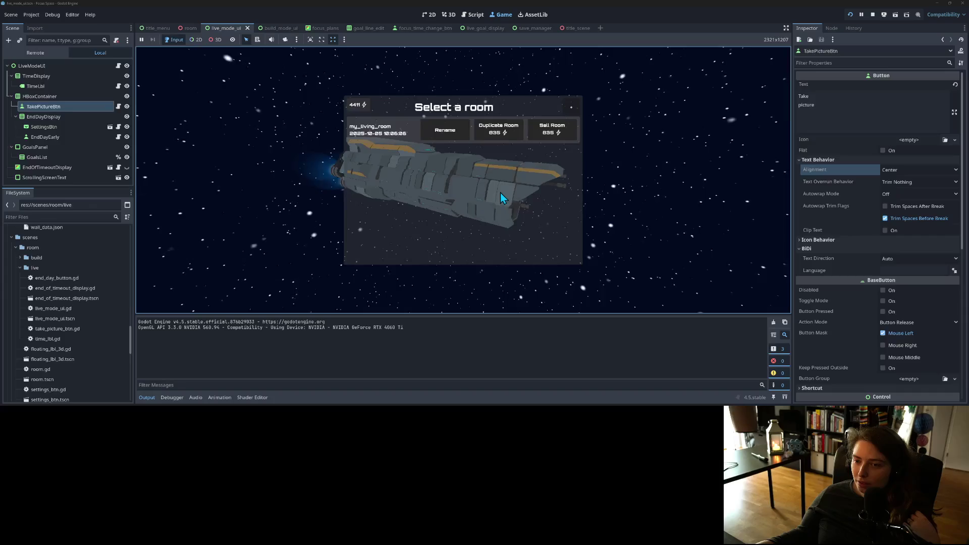
{"action": "left_click", "coordinate": [417, 135]}
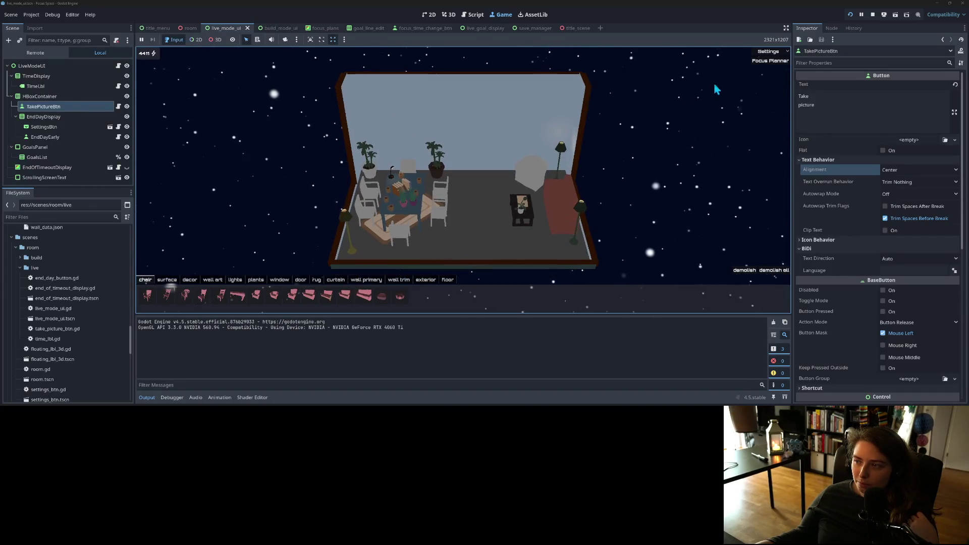
- Start a focus session with the goal 'brb' and hide the editor panels around the game
{"action": "left_click", "coordinate": [770, 61]}
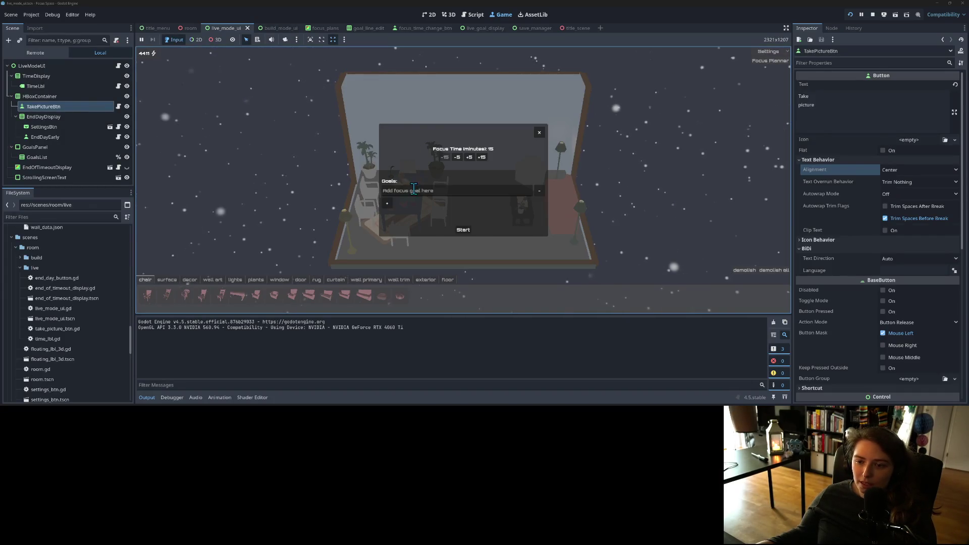
{"action": "left_click", "coordinate": [453, 191]}
{"action": "type", "text": "brb"}
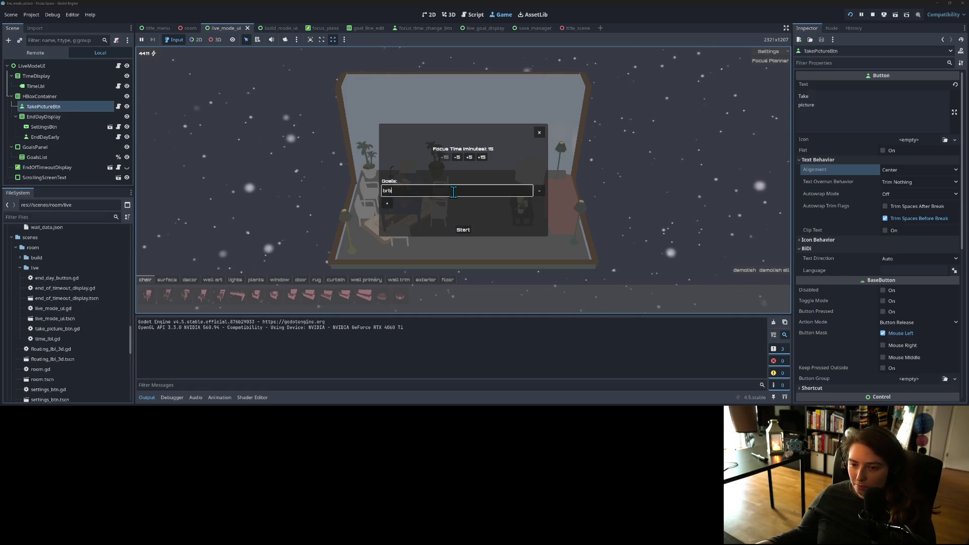
{"action": "left_click", "coordinate": [463, 230]}
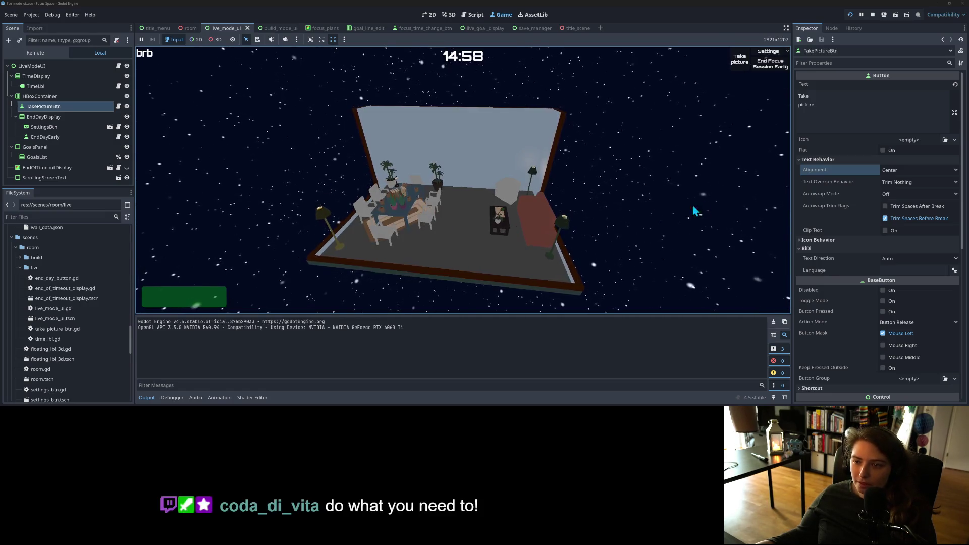
{"action": "left_click", "coordinate": [785, 28]}
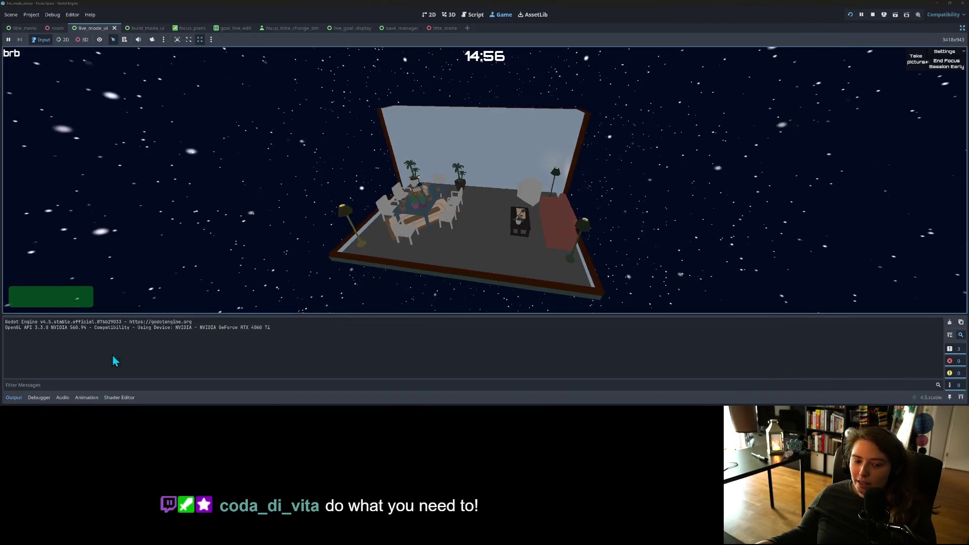
{"action": "left_click", "coordinate": [20, 398]}
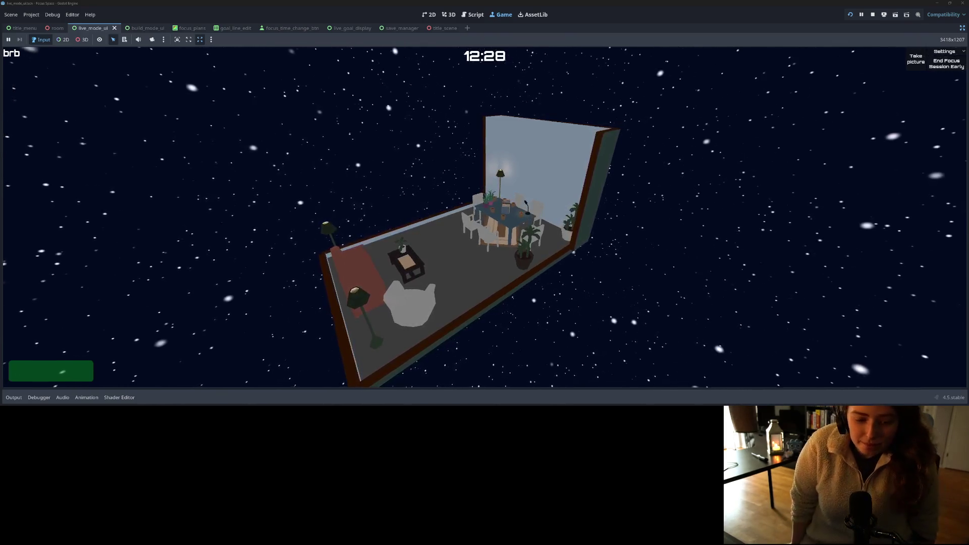
{"action": "type", "text": "@00i"}
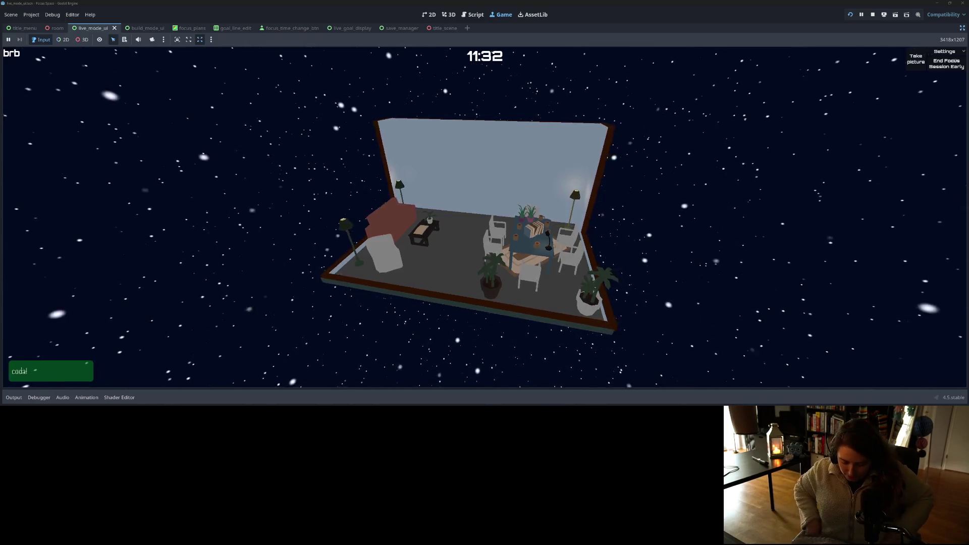
- Replace the green goal box note with 'a', then stop the running game
{"action": "key", "text": "ctrl+a"}
{"action": "type", "text": "a"}
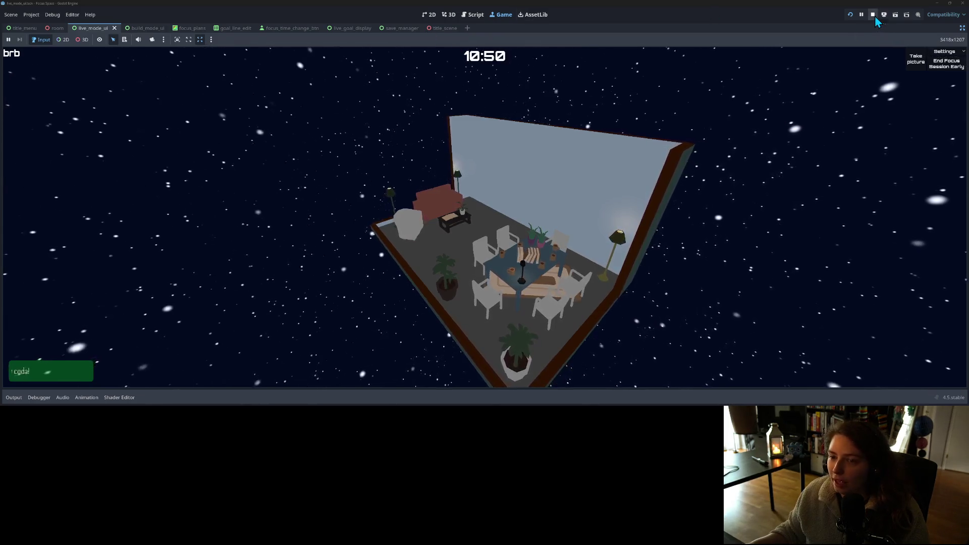
{"action": "left_click", "coordinate": [872, 14]}
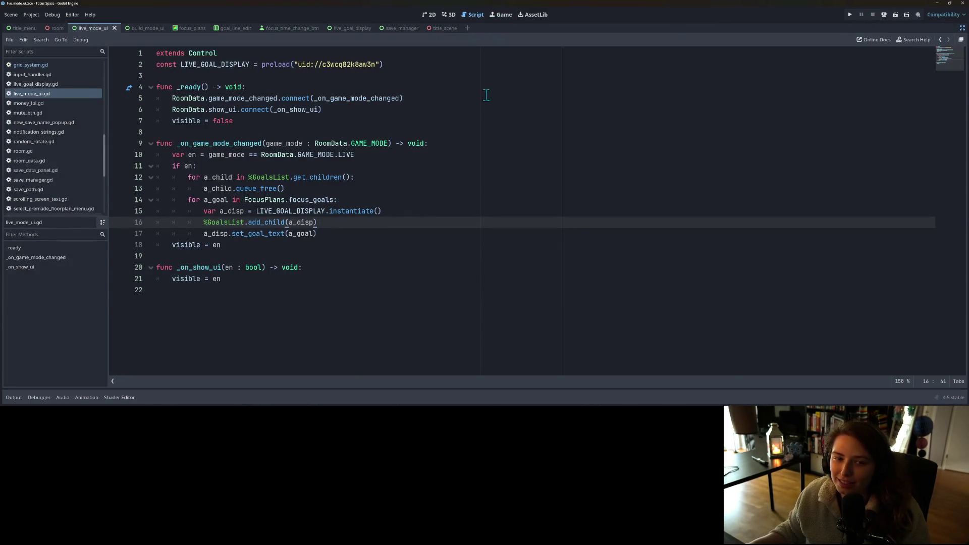
- Stop the game, restore Godot's scene, file and inspector docks, and switch to the Trello board
{"action": "left_click", "coordinate": [962, 28]}
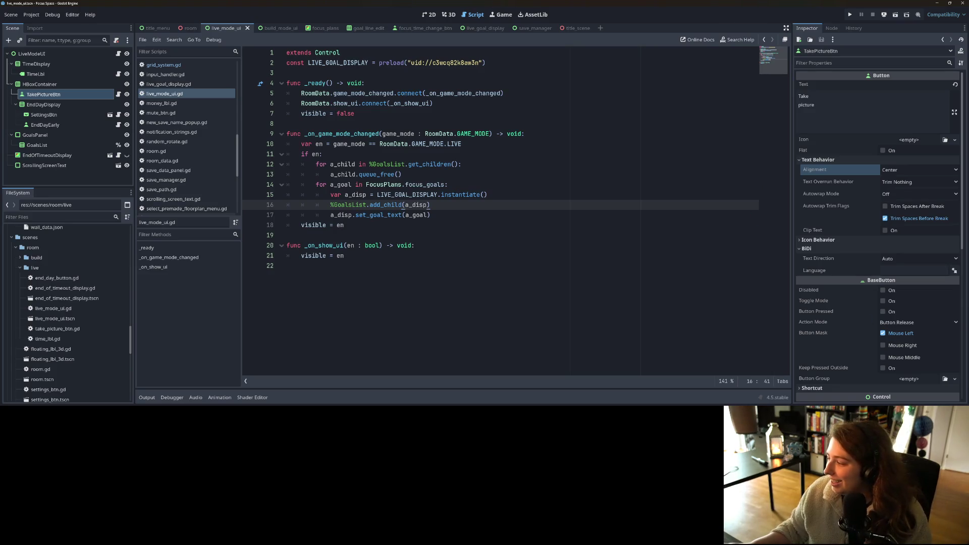
{"action": "key", "text": "alt+Tab"}
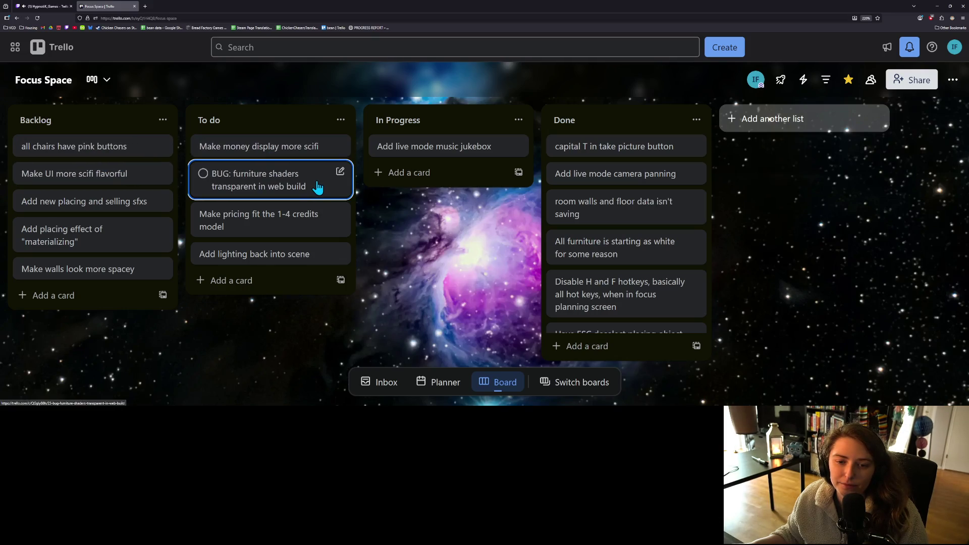
- Send the BUG and lighting cards to Backlog; move pink-buttons, UI, sfx, materializing, spacey-walls cards into To do
{"action": "mouse_move", "coordinate": [317, 188]}
{"action": "left_mouse_down"}
{"action": "mouse_move", "coordinate": [195, 253]}
{"action": "mouse_move", "coordinate": [139, 305]}
{"action": "left_mouse_up"}
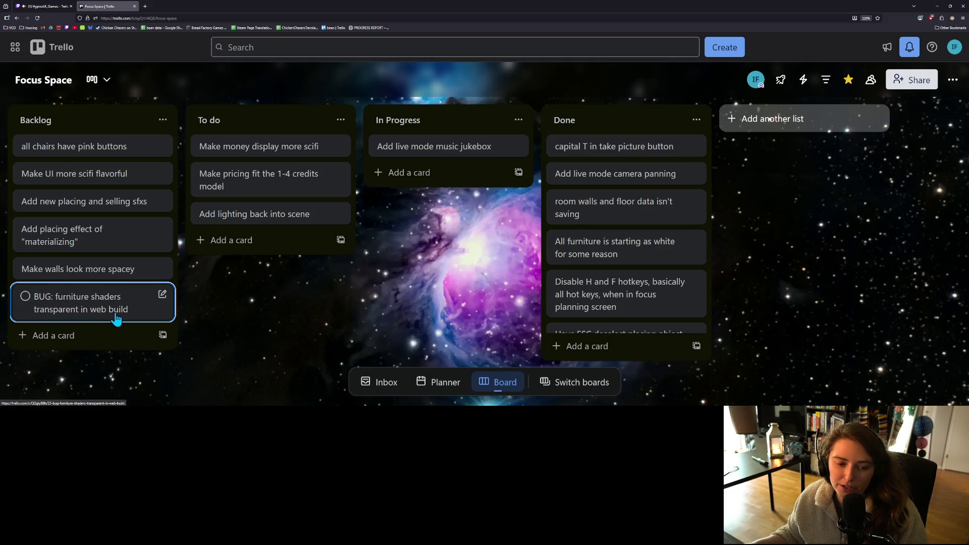
{"action": "mouse_move", "coordinate": [257, 217]}
{"action": "left_mouse_down"}
{"action": "mouse_move", "coordinate": [151, 356]}
{"action": "mouse_move", "coordinate": [101, 328]}
{"action": "left_mouse_up"}
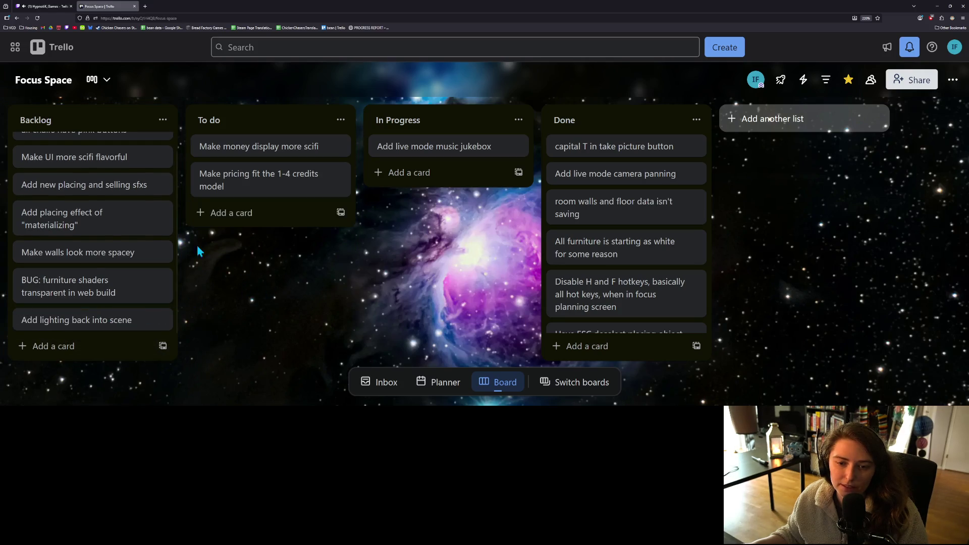
{"action": "left_click_drag", "start_coordinate": [121, 146], "coordinate": [249, 205]}
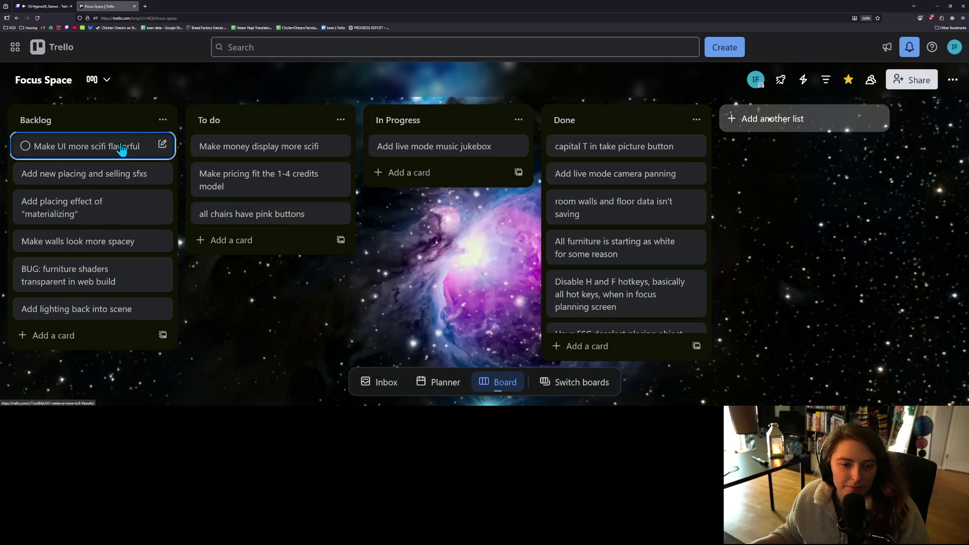
{"action": "mouse_move", "coordinate": [122, 150]}
{"action": "left_mouse_down"}
{"action": "mouse_move", "coordinate": [261, 160]}
{"action": "mouse_move", "coordinate": [261, 169]}
{"action": "left_mouse_up"}
{"action": "left_click_drag", "start_coordinate": [113, 154], "coordinate": [238, 277]}
{"action": "mouse_move", "coordinate": [104, 159]}
{"action": "left_mouse_down"}
{"action": "mouse_move", "coordinate": [181, 247]}
{"action": "mouse_move", "coordinate": [277, 313]}
{"action": "left_mouse_up"}
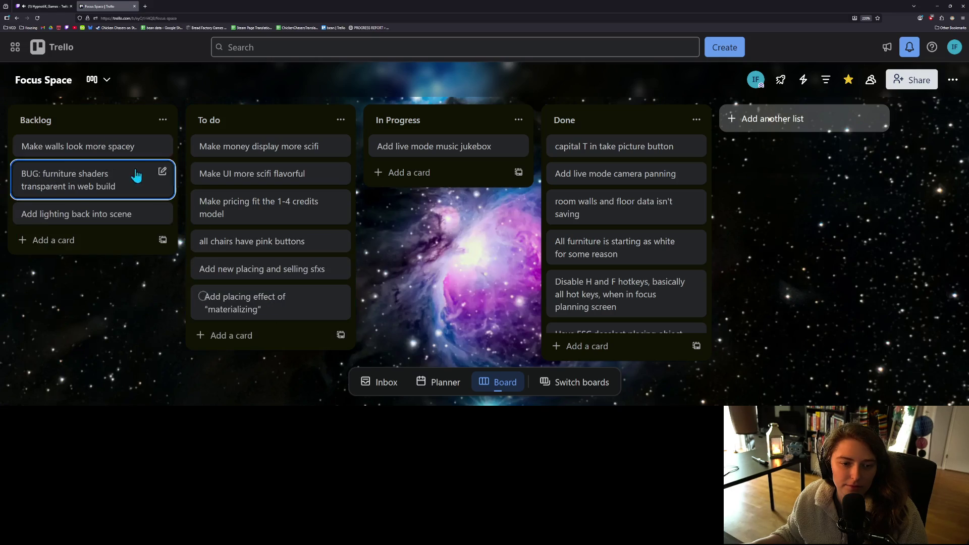
{"action": "mouse_move", "coordinate": [113, 147]}
{"action": "left_mouse_down"}
{"action": "mouse_move", "coordinate": [290, 348]}
{"action": "mouse_move", "coordinate": [277, 323]}
{"action": "left_mouse_up"}
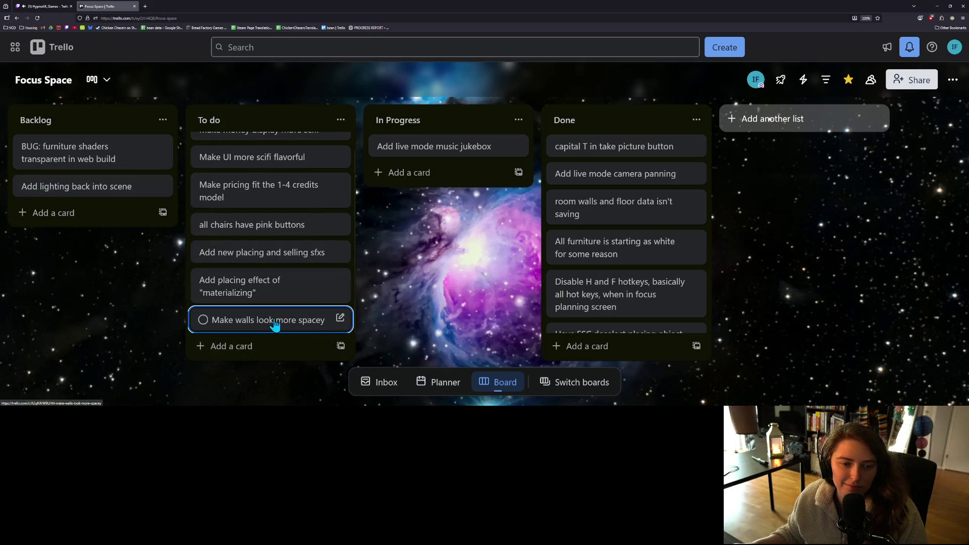
{"action": "scroll", "coordinate": [281, 222], "scroll_direction": "up", "scroll_amount": 2}
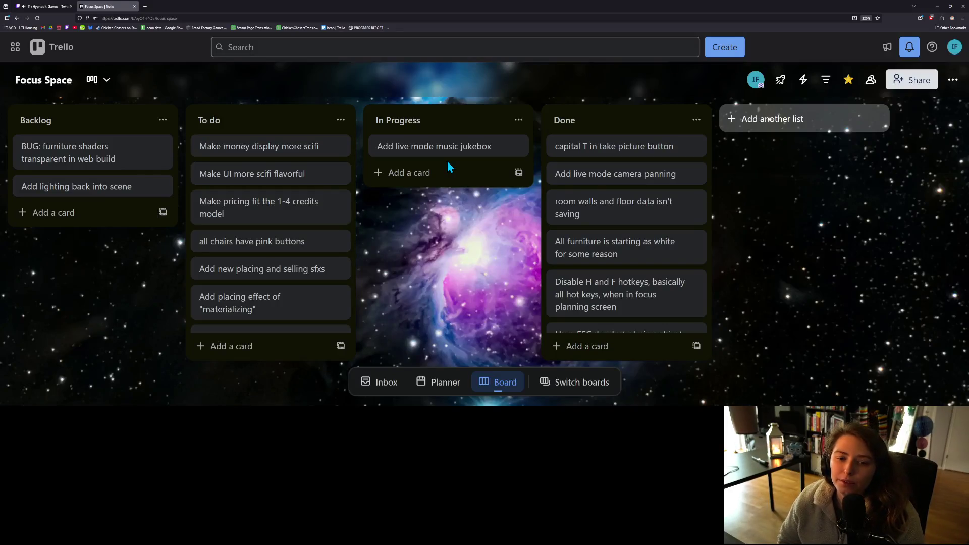
{"action": "key", "text": "ctrl+plus"}
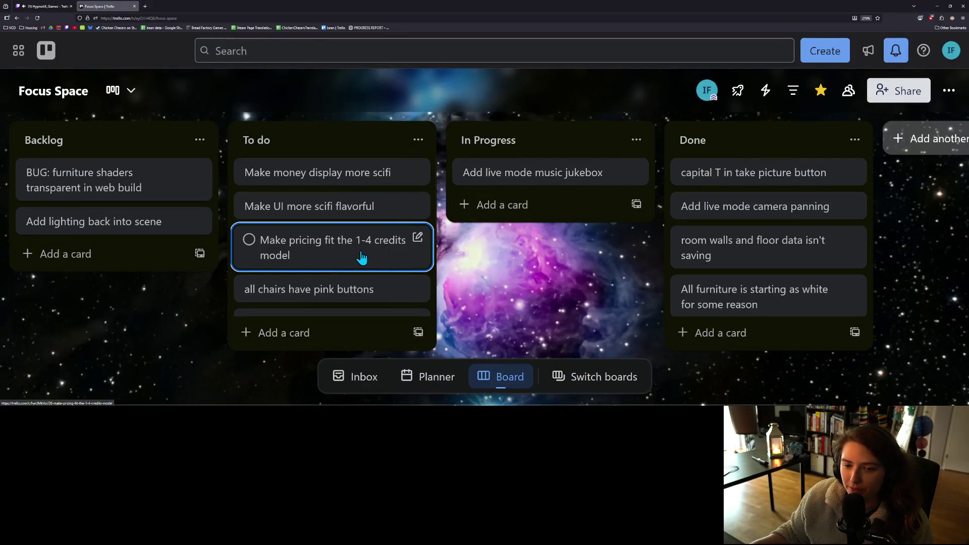
{"action": "scroll", "coordinate": [361, 258], "scroll_direction": "down", "scroll_amount": 2}
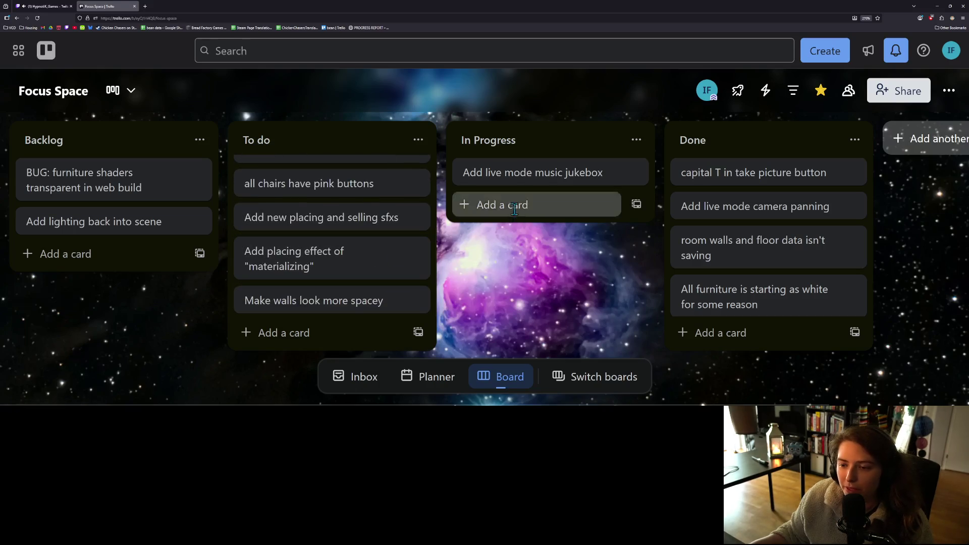
- Add an 'Add food replicator' card to In Progress and dismiss the leftover empty card composer
{"action": "left_click", "coordinate": [505, 204]}
{"action": "type", "text": "Add food replicator"}
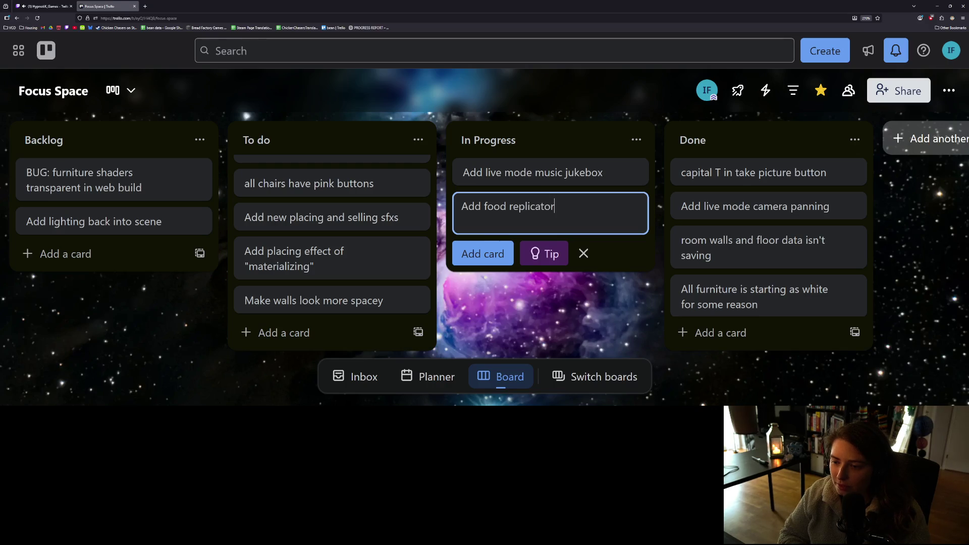
{"action": "key", "text": "Return"}
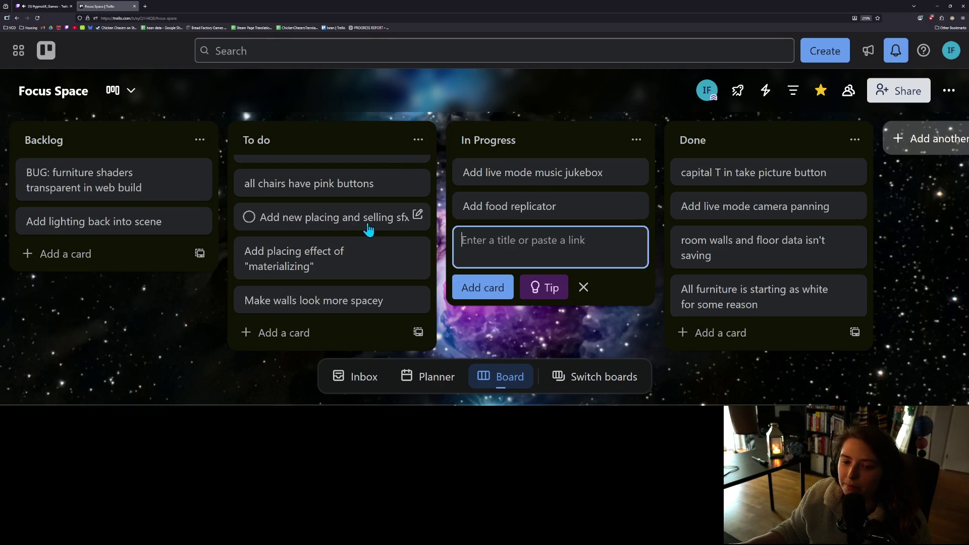
{"action": "scroll", "coordinate": [383, 247], "scroll_direction": "up", "scroll_amount": 3}
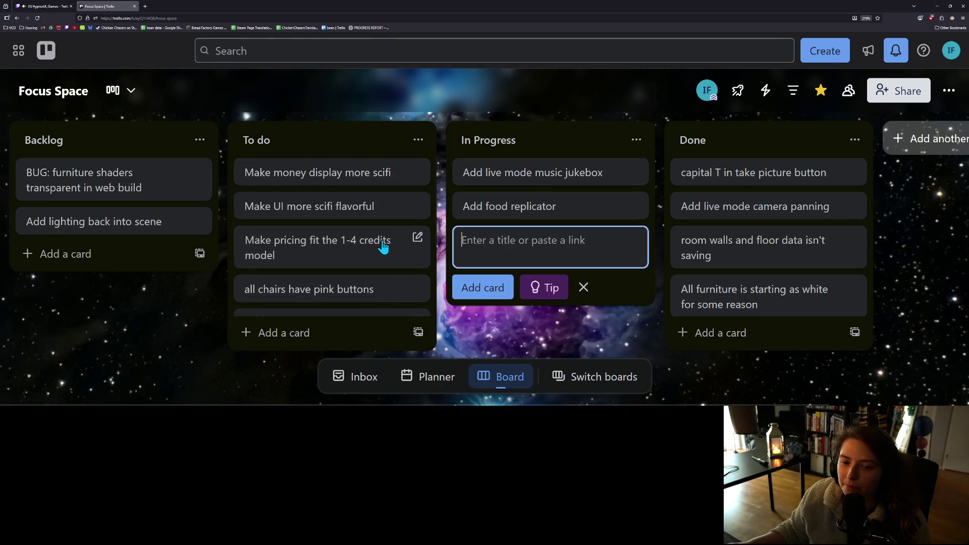
{"action": "left_click", "coordinate": [524, 325]}
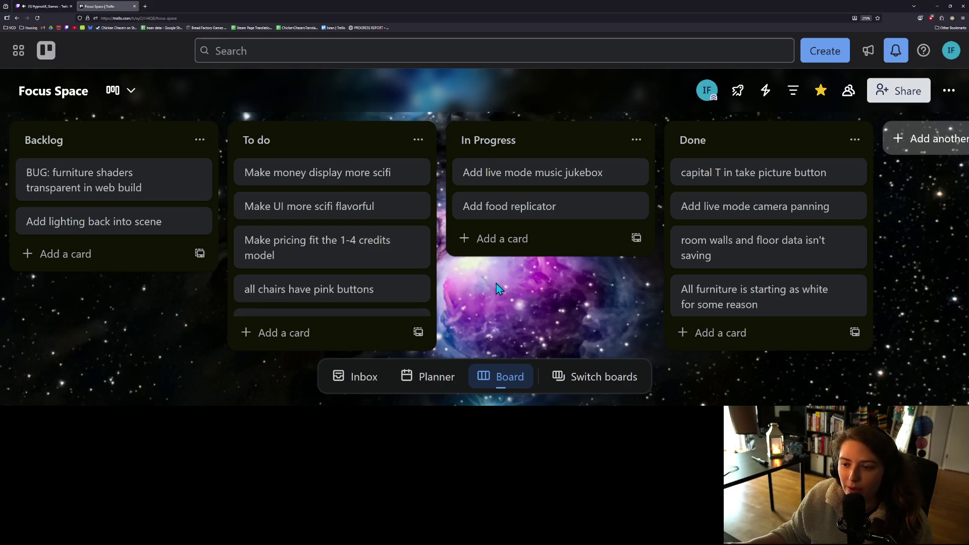
- Move the 'Make walls look more spacey' card into the In Progress list
{"action": "scroll", "coordinate": [383, 270], "scroll_direction": "down", "scroll_amount": 2}
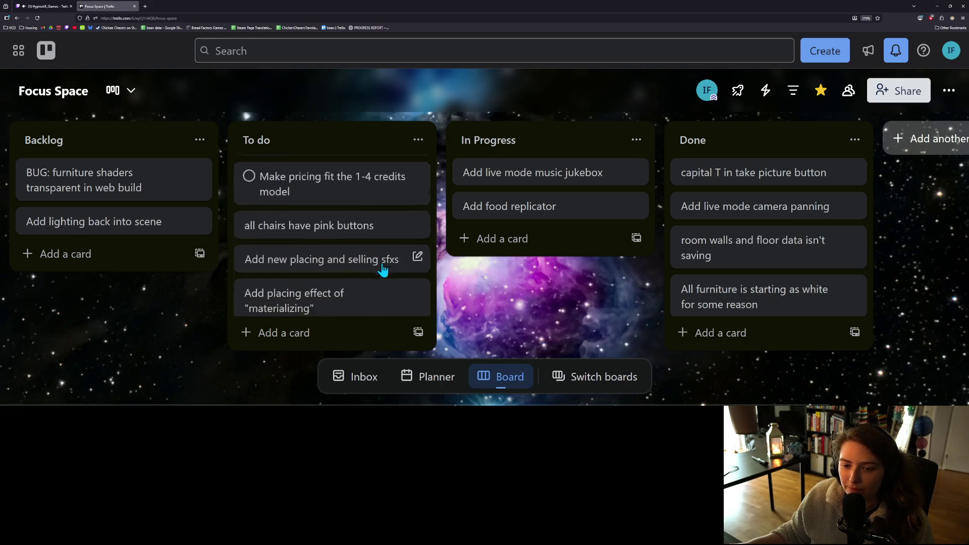
{"action": "scroll", "coordinate": [383, 270], "scroll_direction": "down", "scroll_amount": 2}
{"action": "left_click_drag", "start_coordinate": [379, 311], "coordinate": [540, 244]}
{"action": "scroll", "coordinate": [374, 284], "scroll_direction": "up", "scroll_amount": 3}
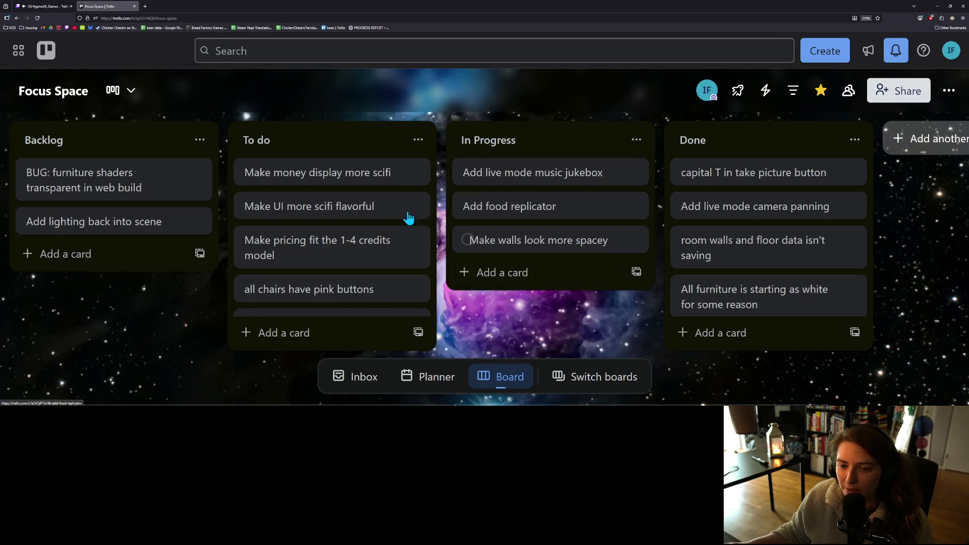
{"action": "scroll", "coordinate": [363, 231], "scroll_direction": "down", "scroll_amount": 2}
{"action": "scroll", "coordinate": [357, 232], "scroll_direction": "up", "scroll_amount": 2}
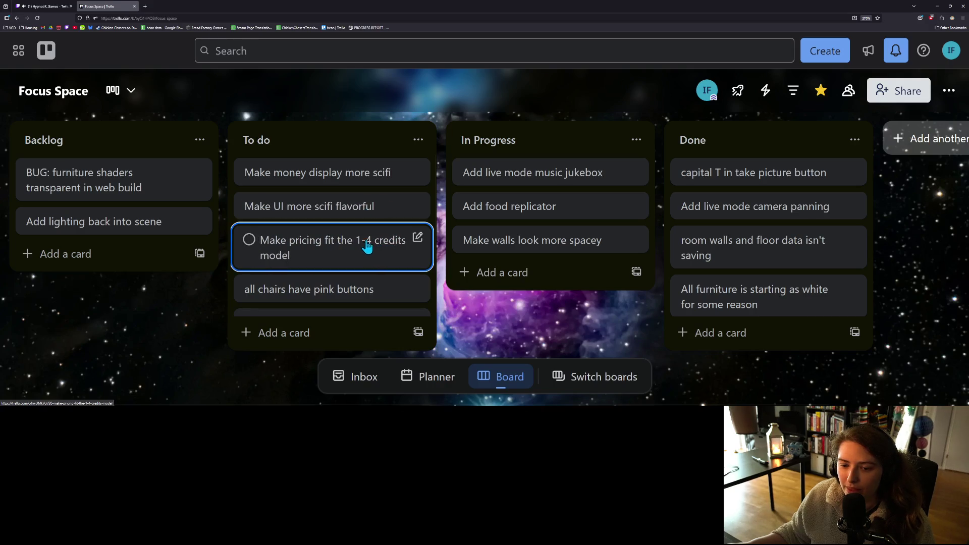
- Move the pricing card into In Progress, return the jukebox card to To do, and minimize the browser
{"action": "left_click_drag", "start_coordinate": [356, 246], "coordinate": [502, 269]}
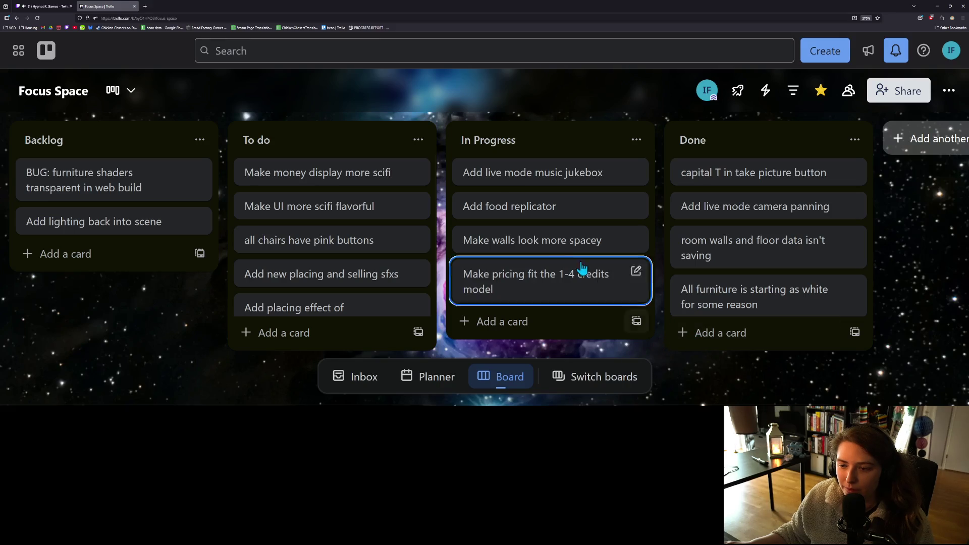
{"action": "mouse_move", "coordinate": [557, 286]}
{"action": "left_mouse_down"}
{"action": "mouse_move", "coordinate": [553, 250]}
{"action": "mouse_move", "coordinate": [556, 275]}
{"action": "left_mouse_up"}
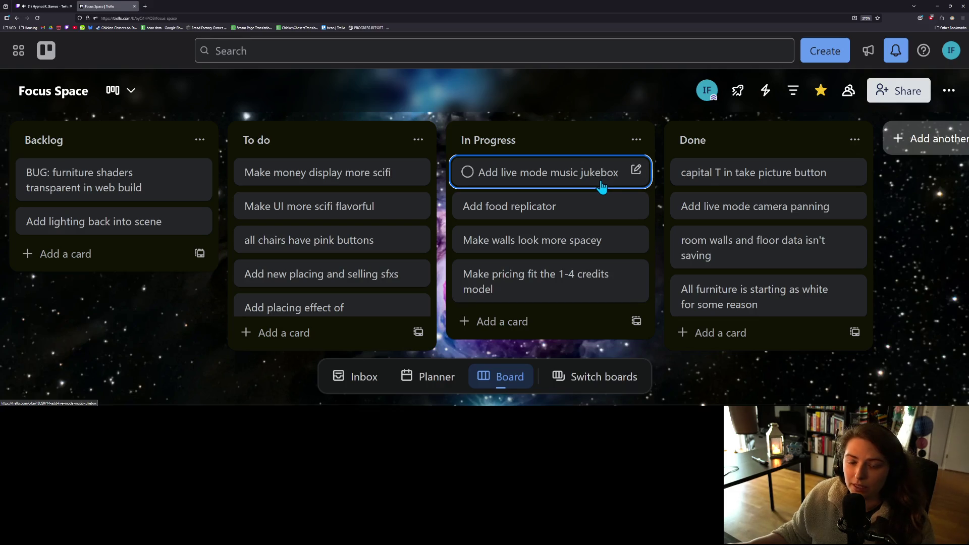
{"action": "mouse_move", "coordinate": [600, 186]}
{"action": "left_mouse_down"}
{"action": "mouse_move", "coordinate": [492, 165]}
{"action": "mouse_move", "coordinate": [405, 165]}
{"action": "left_mouse_up"}
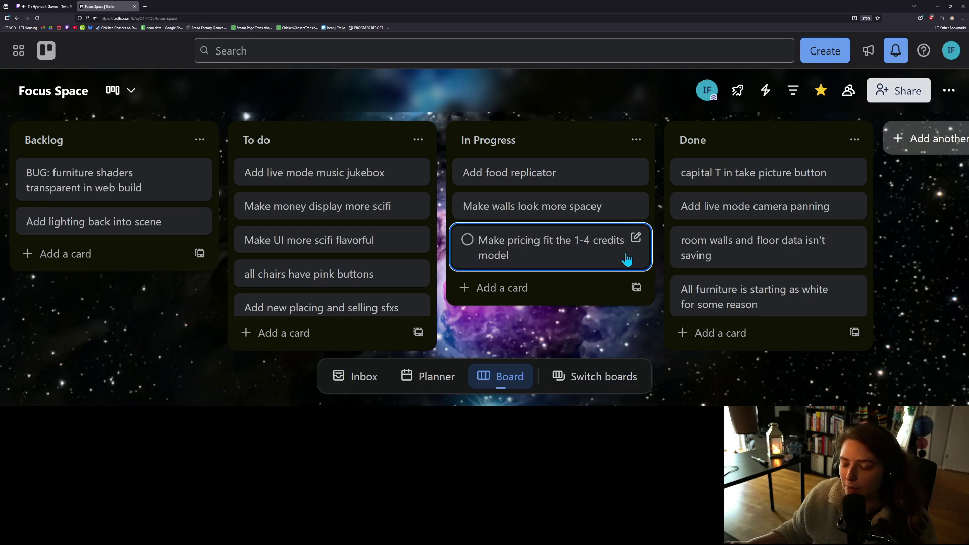
{"action": "left_click", "coordinate": [942, 5]}
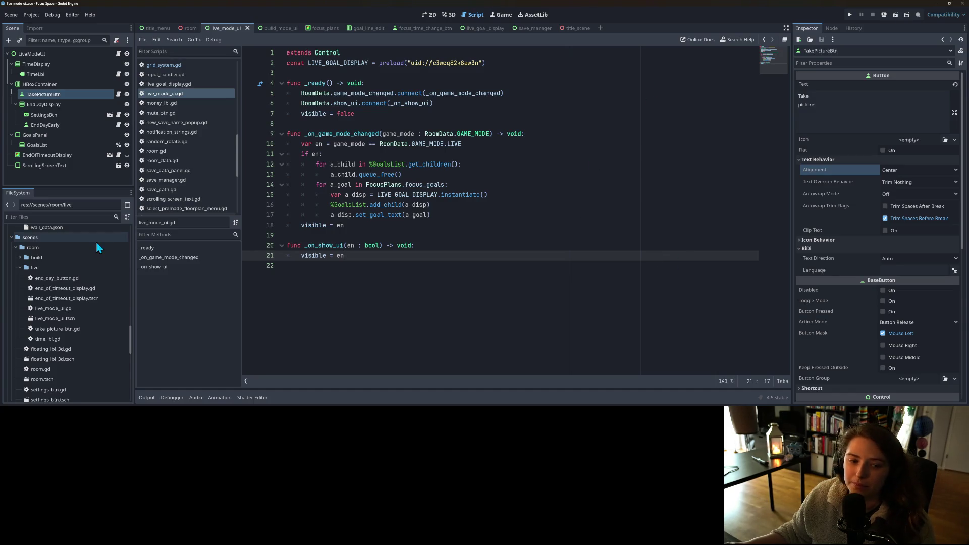
- In the FileSystem dock, collapse globals and expand art_3d to show its subfolders
{"action": "scroll", "coordinate": [69, 304], "scroll_direction": "down", "scroll_amount": 5}
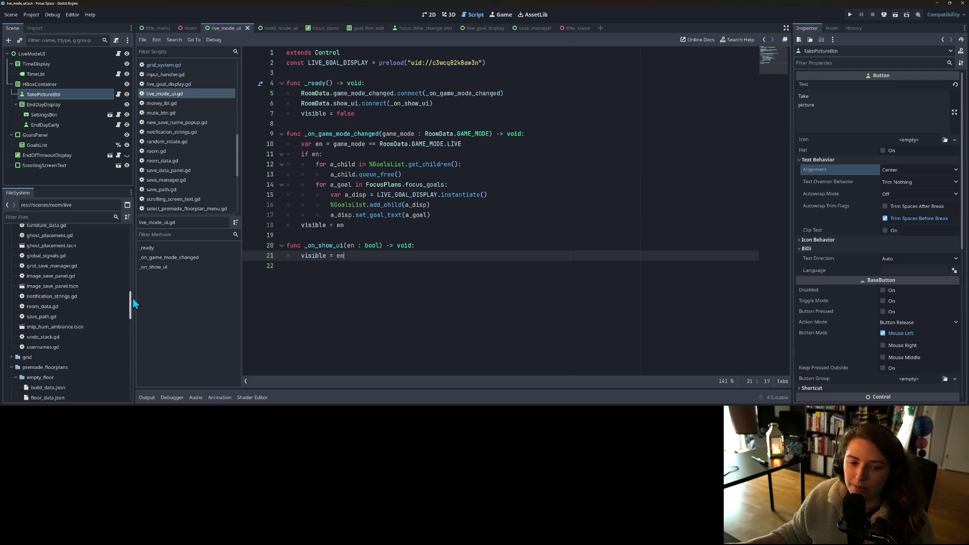
{"action": "left_click_drag", "start_coordinate": [135, 271], "coordinate": [195, 271]}
{"action": "scroll", "coordinate": [101, 309], "scroll_direction": "up", "scroll_amount": 4}
{"action": "left_click", "coordinate": [11, 285]}
{"action": "scroll", "coordinate": [12, 272], "scroll_direction": "up", "scroll_amount": 3}
{"action": "left_click", "coordinate": [11, 242]}
{"action": "left_click", "coordinate": [15, 304]}
{"action": "left_click", "coordinate": [16, 304]}
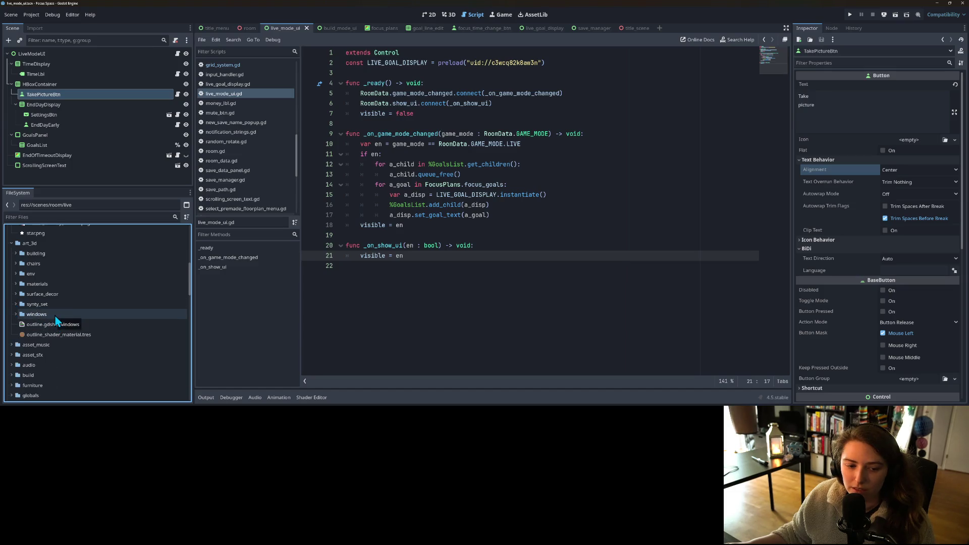
- Create a new folder named food_and_replicators inside art_3d
{"action": "right_click", "coordinate": [47, 243]}
{"action": "mouse_move", "coordinate": [101, 248]}
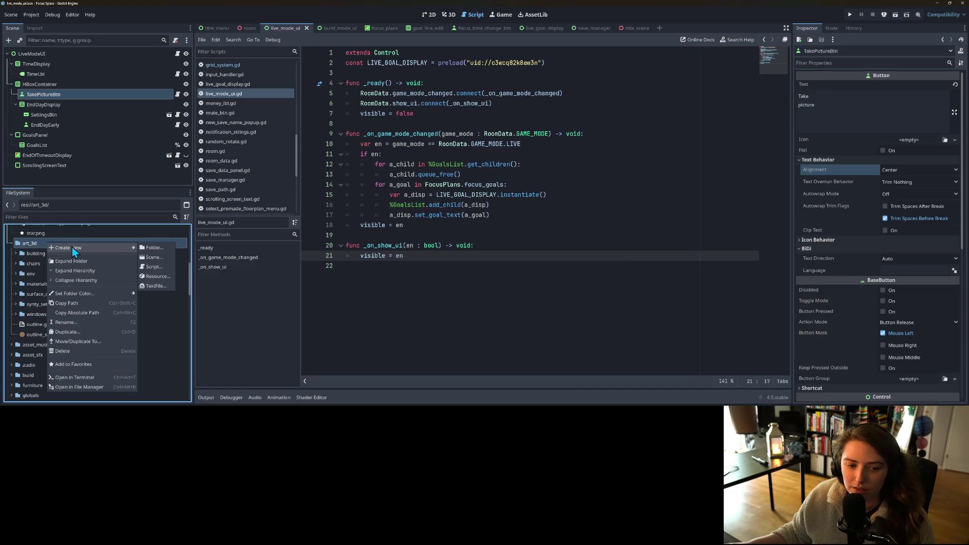
{"action": "left_click", "coordinate": [168, 248]}
{"action": "type", "text": "food_r"}
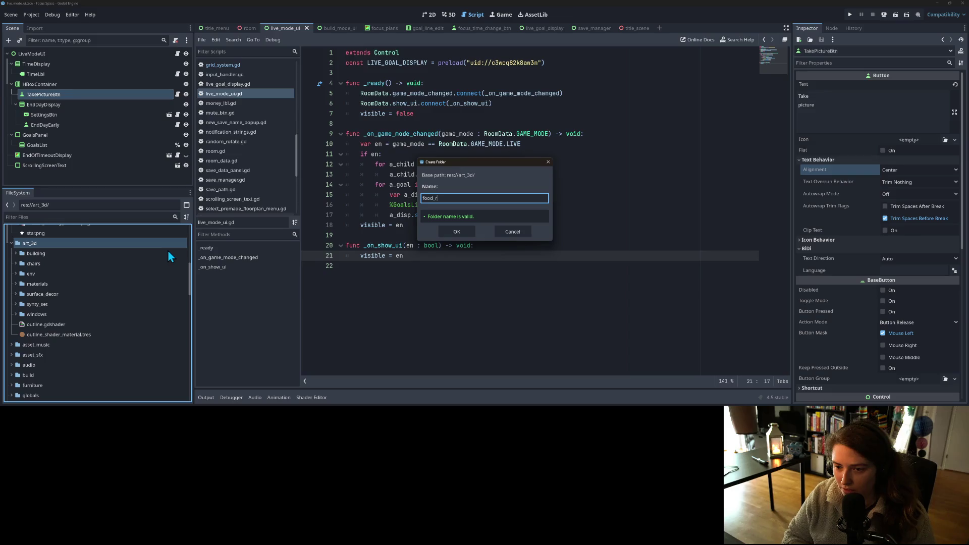
{"action": "key", "text": "BackSpace"}
{"action": "type", "text": "and_replicator"}
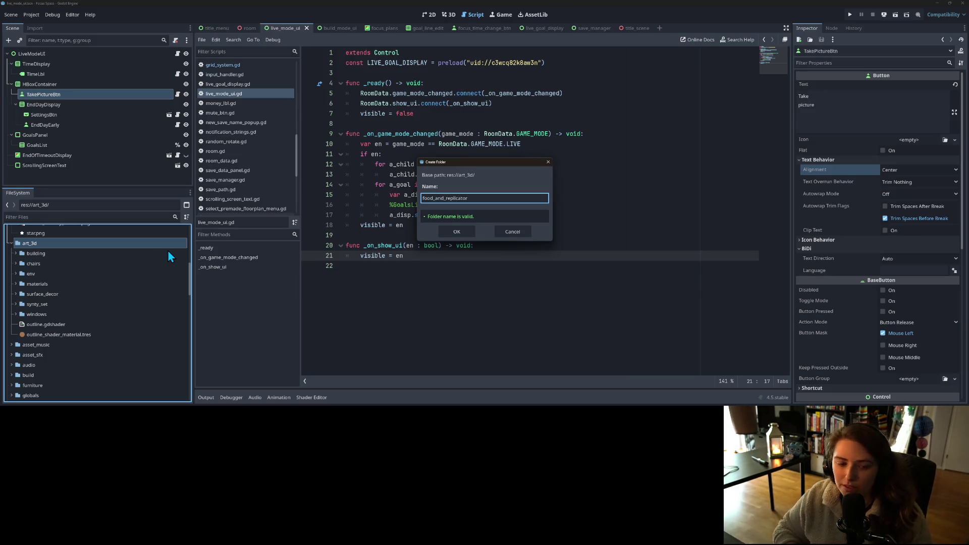
{"action": "type", "text": "s"}
{"action": "key", "text": "Return"}
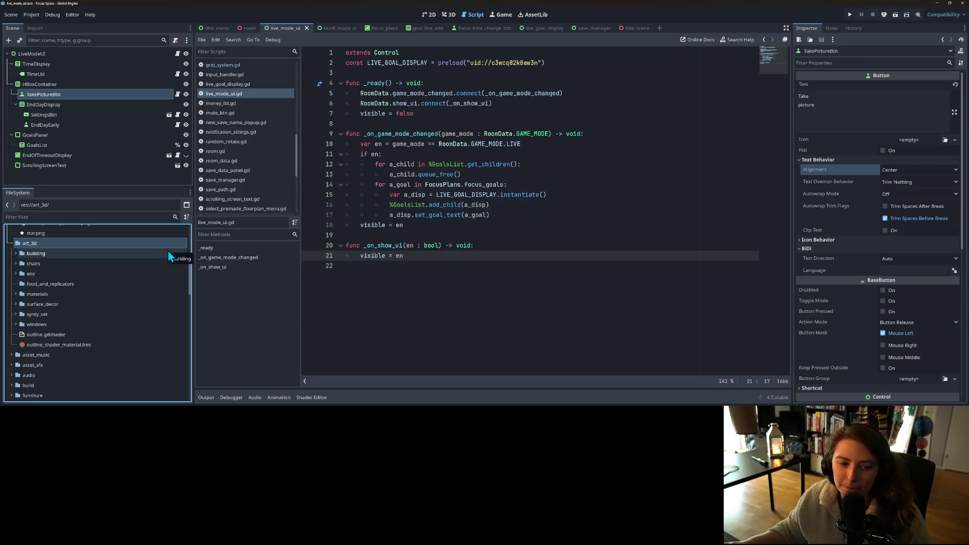
{"action": "right_click", "coordinate": [54, 286]}
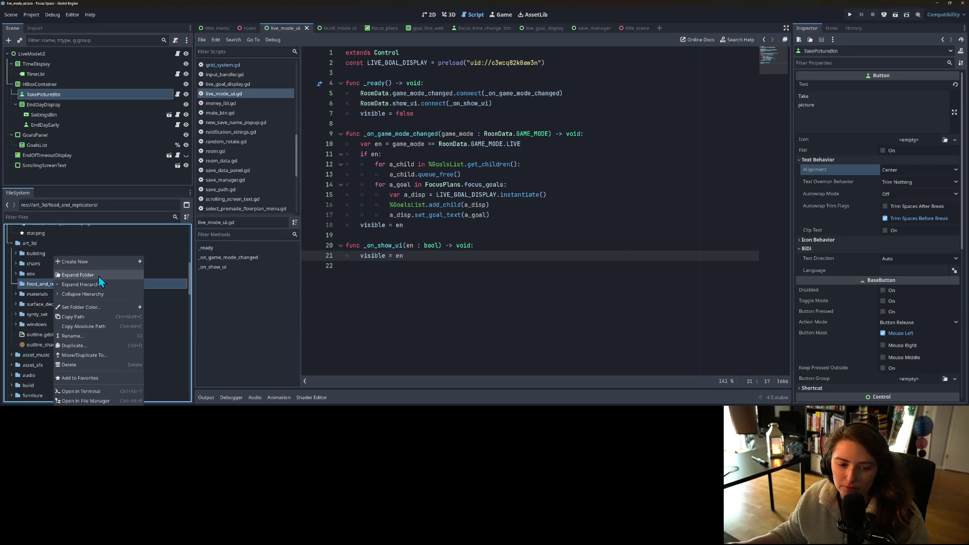
- Open food_and_replicators in File Explorer, with the Leckerli_One folder window placed beside it on the right
{"action": "left_click", "coordinate": [107, 400]}
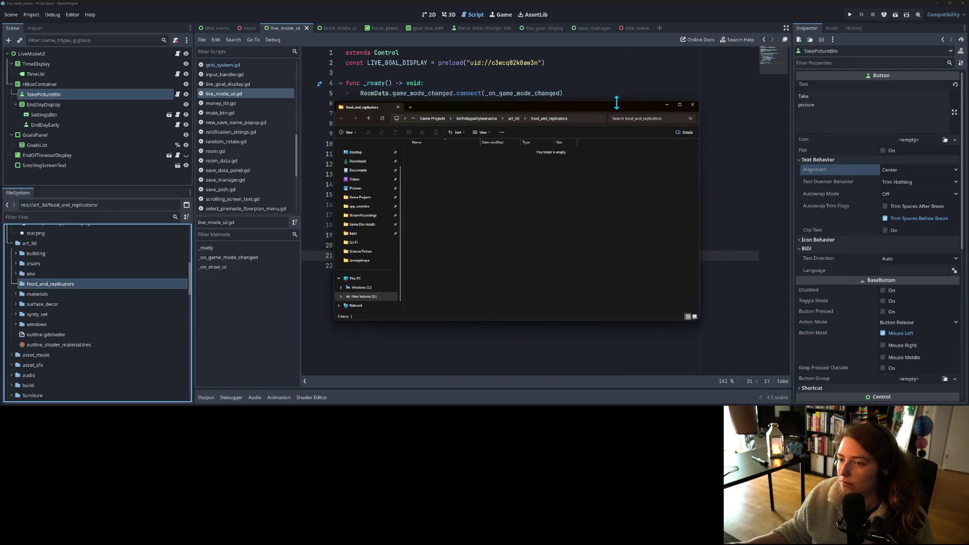
{"action": "left_click_drag", "start_coordinate": [619, 111], "coordinate": [410, 99]}
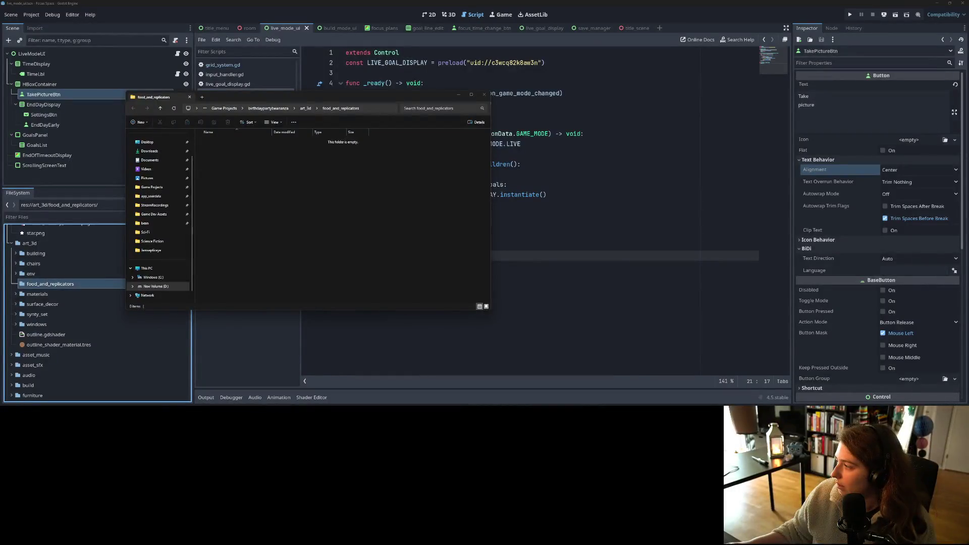
{"action": "mouse_move", "coordinate": [968, 95]}
{"action": "left_mouse_down"}
{"action": "mouse_move", "coordinate": [583, 96]}
{"action": "mouse_move", "coordinate": [616, 96]}
{"action": "left_mouse_up"}
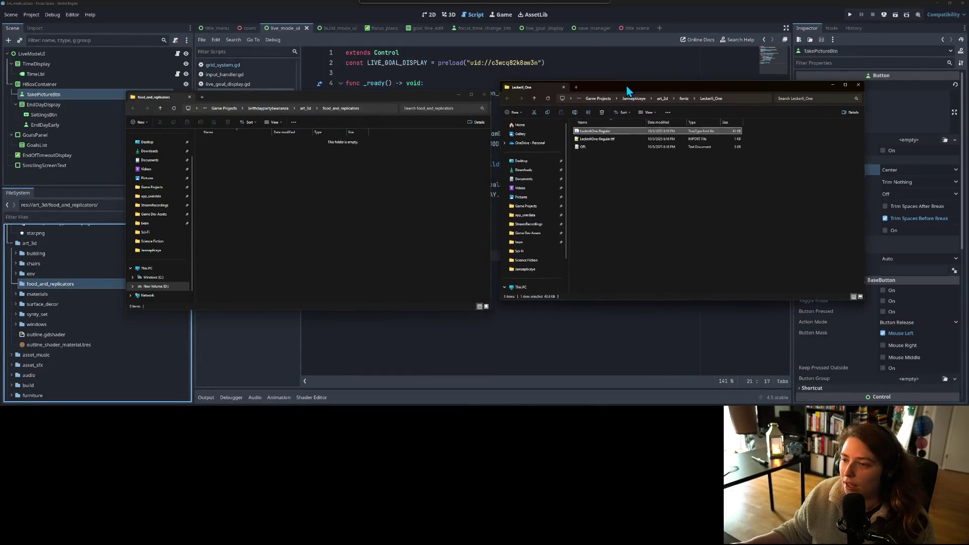
- Navigate to Game Dev Assets > Art3D > Synty > SciFi_Space > SourceFiles > FBX in the right window
{"action": "left_click", "coordinate": [602, 102]}
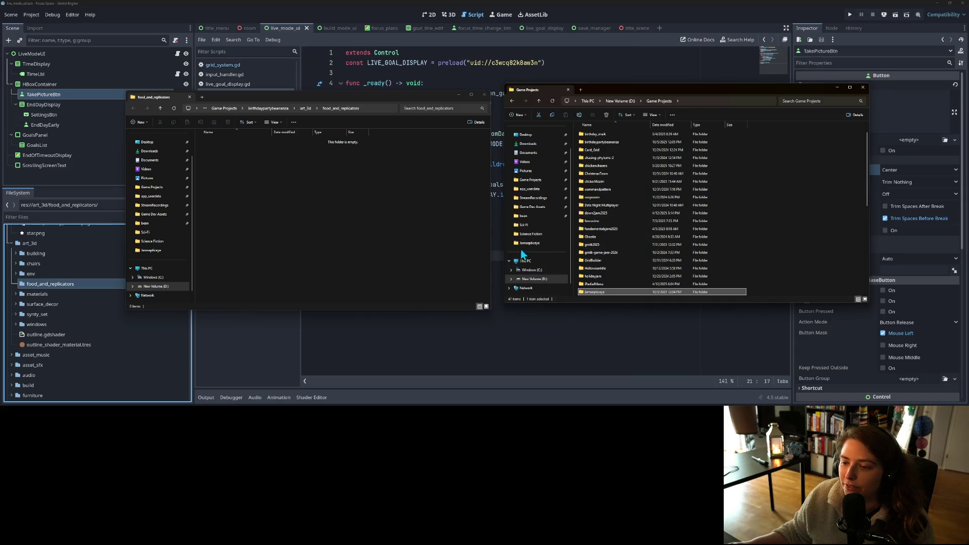
{"action": "left_click", "coordinate": [552, 206]}
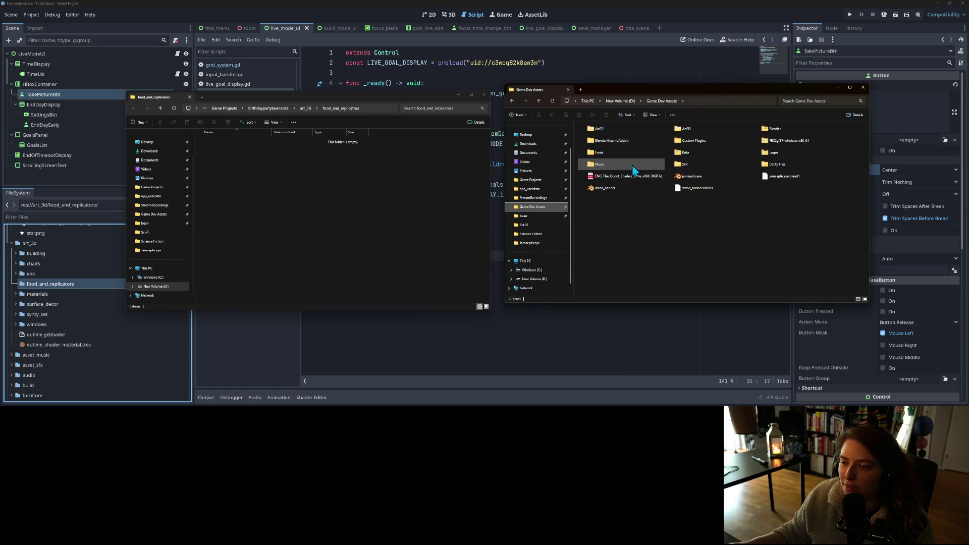
{"action": "double_click", "coordinate": [714, 126]}
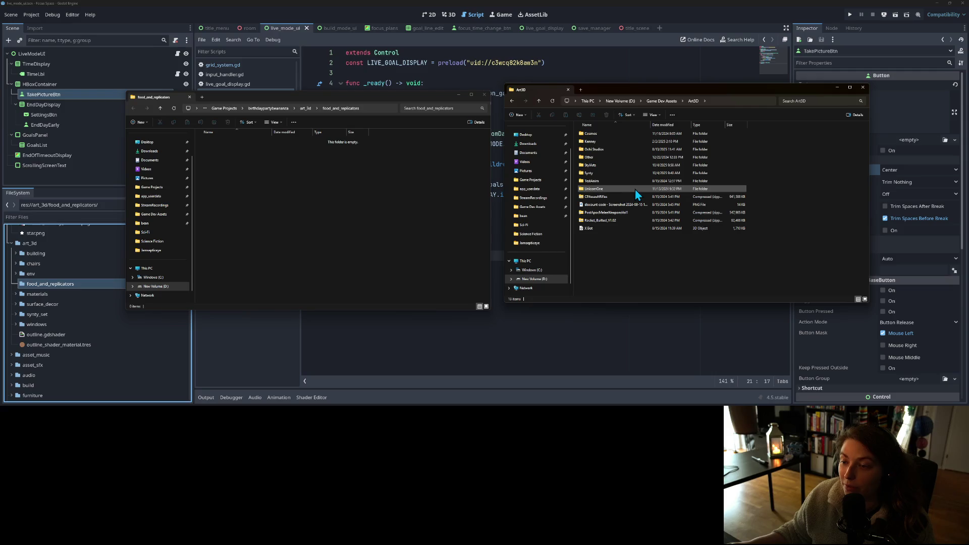
{"action": "double_click", "coordinate": [637, 173]}
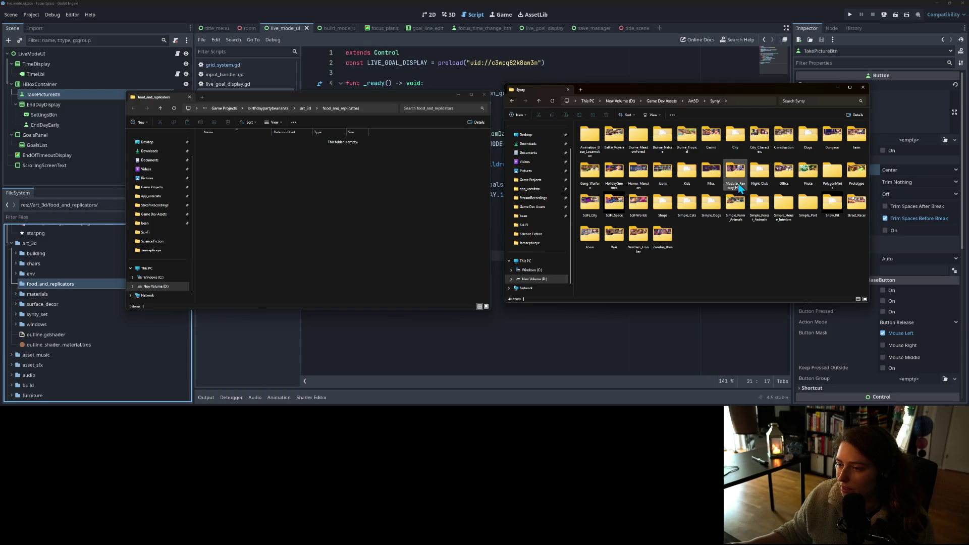
{"action": "double_click", "coordinate": [621, 205]}
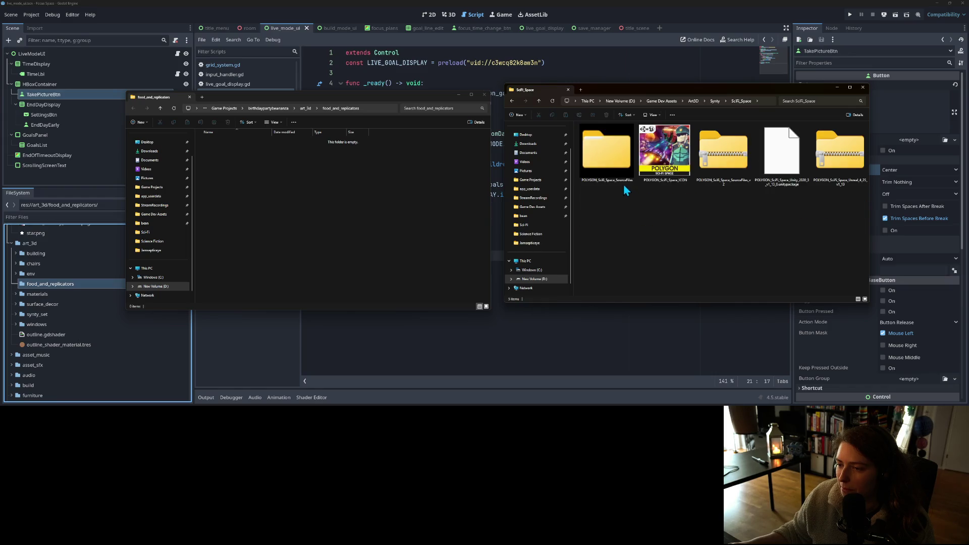
{"action": "double_click", "coordinate": [600, 145]}
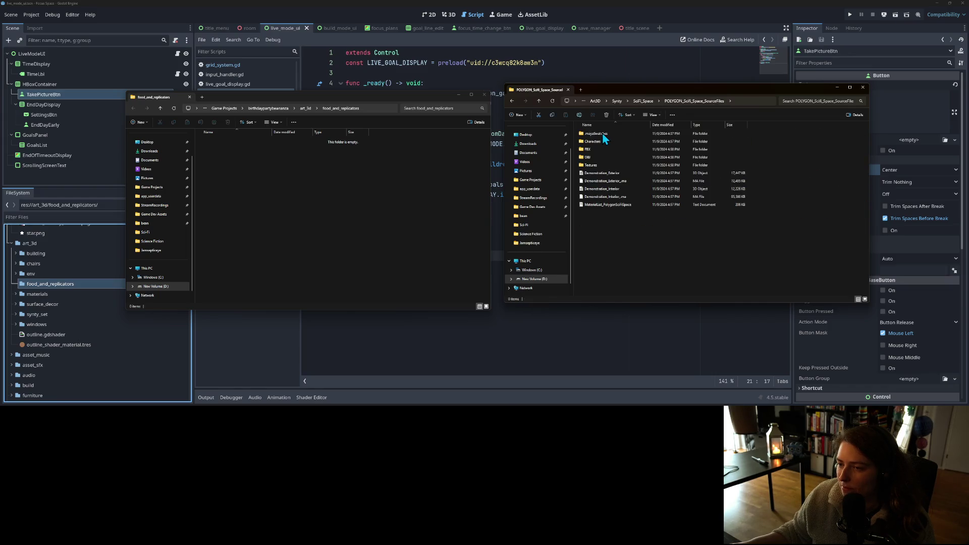
{"action": "double_click", "coordinate": [606, 150]}
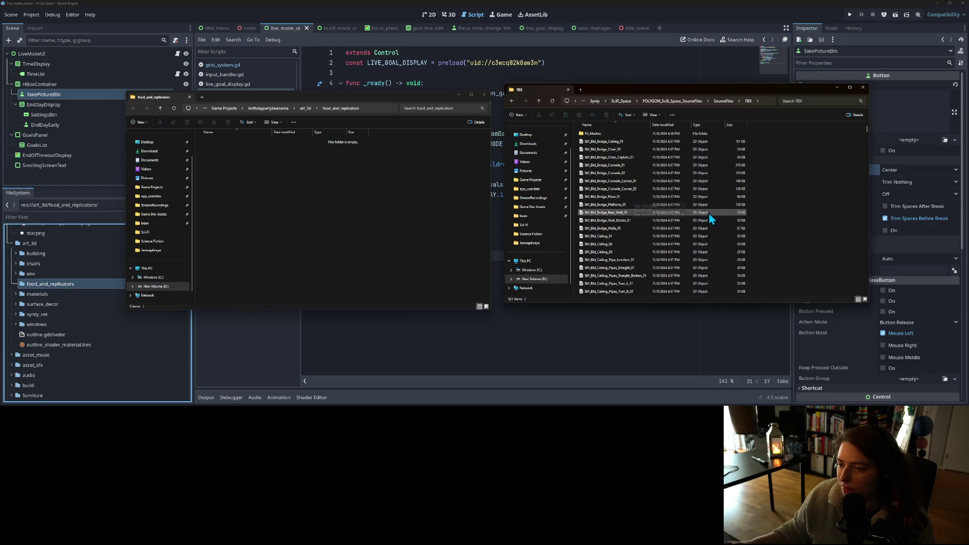
- Copy SM_Bld_Crew_Kitchen_01 into the food_and_replicators folder
{"action": "scroll", "coordinate": [656, 211], "scroll_direction": "down", "scroll_amount": 2}
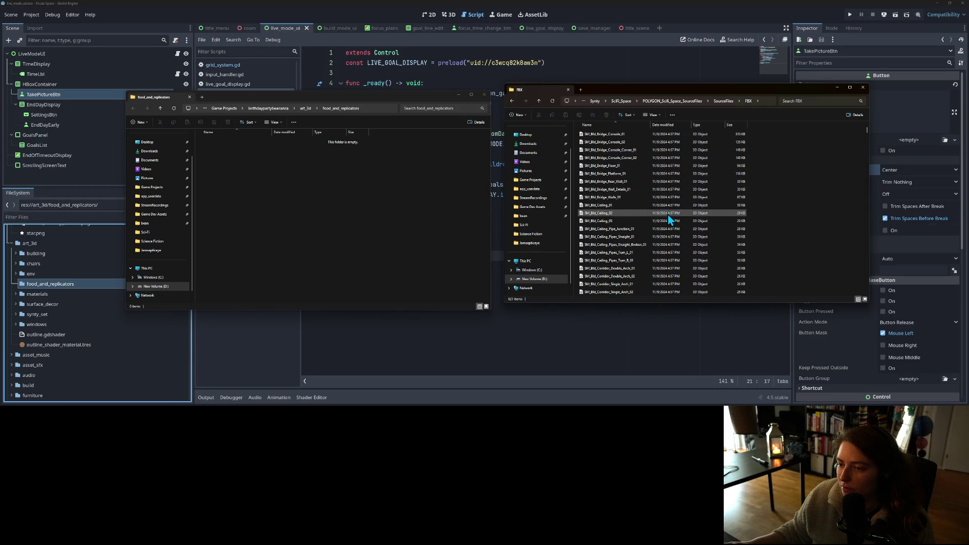
{"action": "scroll", "coordinate": [668, 215], "scroll_direction": "down", "scroll_amount": 5}
{"action": "scroll", "coordinate": [644, 208], "scroll_direction": "down", "scroll_amount": 2}
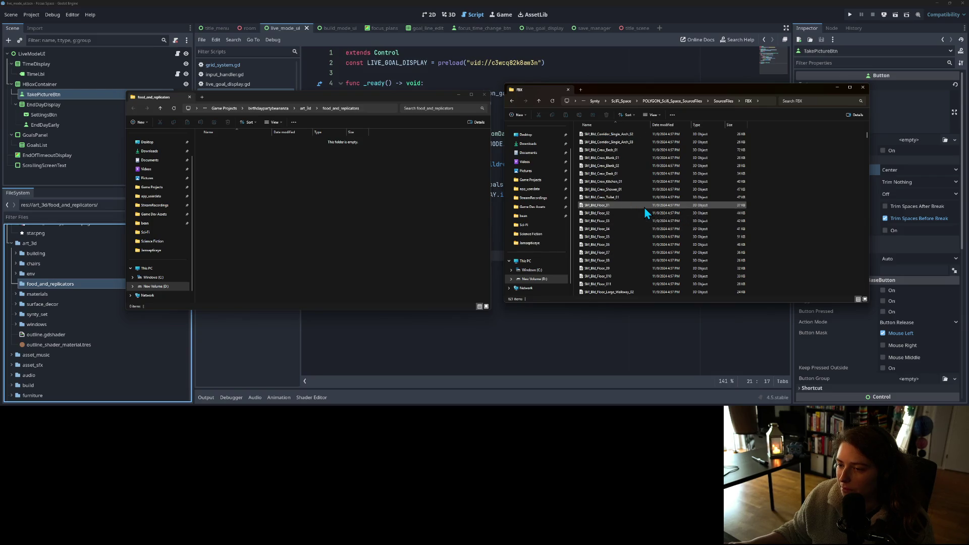
{"action": "left_click", "coordinate": [621, 182]}
{"action": "left_click_drag", "start_coordinate": [370, 250], "coordinate": [370, 250]}
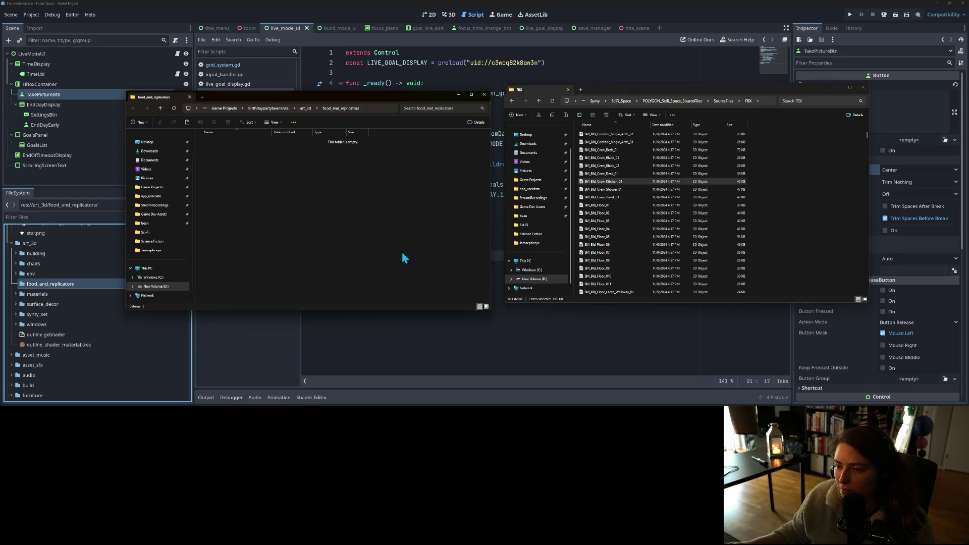
- Scroll the SciFi Space FBX list down to the SM_Prop_FoodPacket and FoodTray models
{"action": "scroll", "coordinate": [619, 219], "scroll_direction": "up", "scroll_amount": 1}
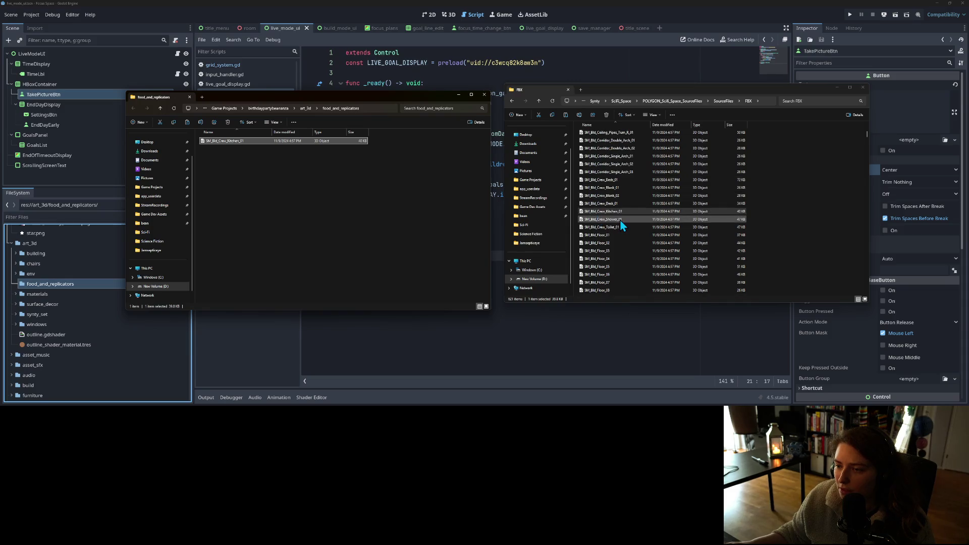
{"action": "scroll", "coordinate": [622, 223], "scroll_direction": "up", "scroll_amount": 1}
{"action": "scroll", "coordinate": [623, 223], "scroll_direction": "down", "scroll_amount": 5}
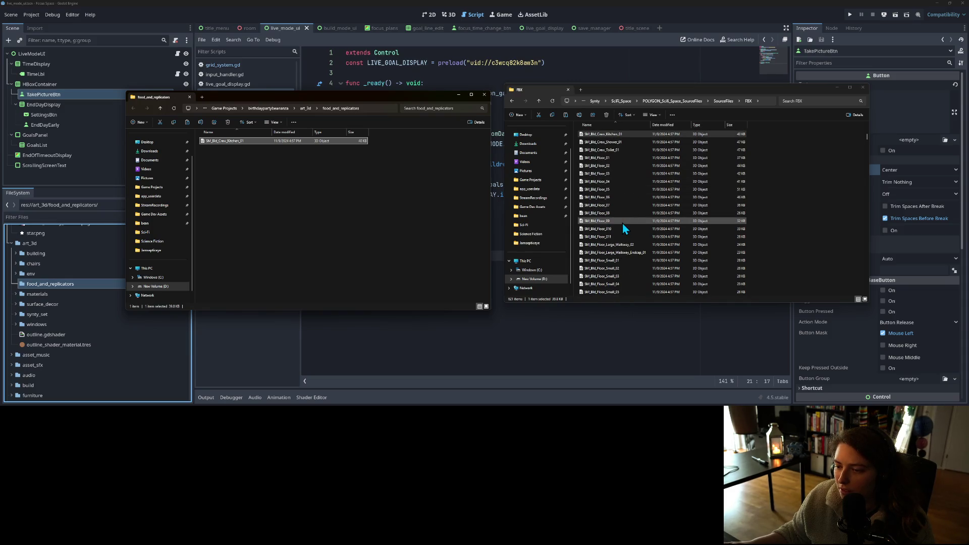
{"action": "scroll", "coordinate": [622, 223], "scroll_direction": "down", "scroll_amount": 7}
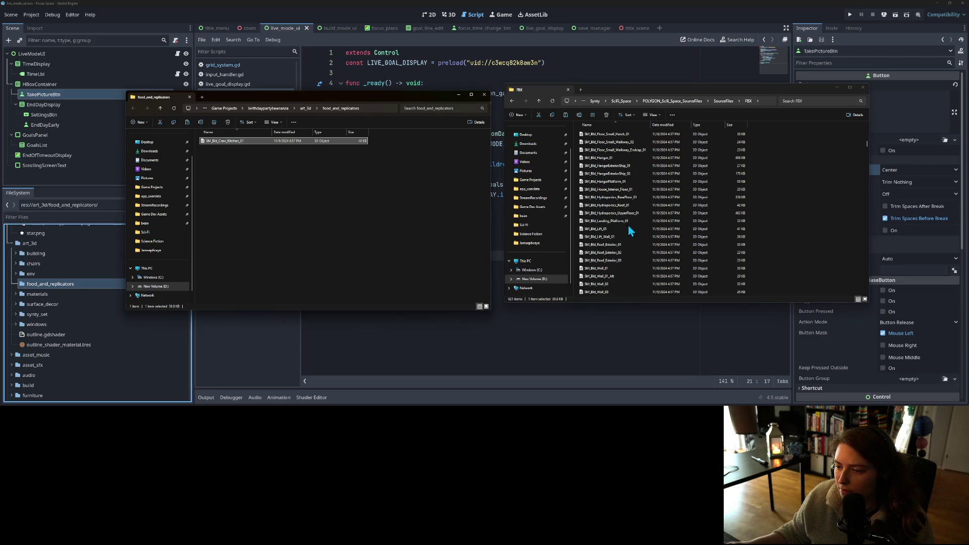
{"action": "scroll", "coordinate": [666, 230], "scroll_direction": "down", "scroll_amount": 4}
{"action": "scroll", "coordinate": [666, 229], "scroll_direction": "down", "scroll_amount": 5}
{"action": "scroll", "coordinate": [666, 230], "scroll_direction": "down", "scroll_amount": 7}
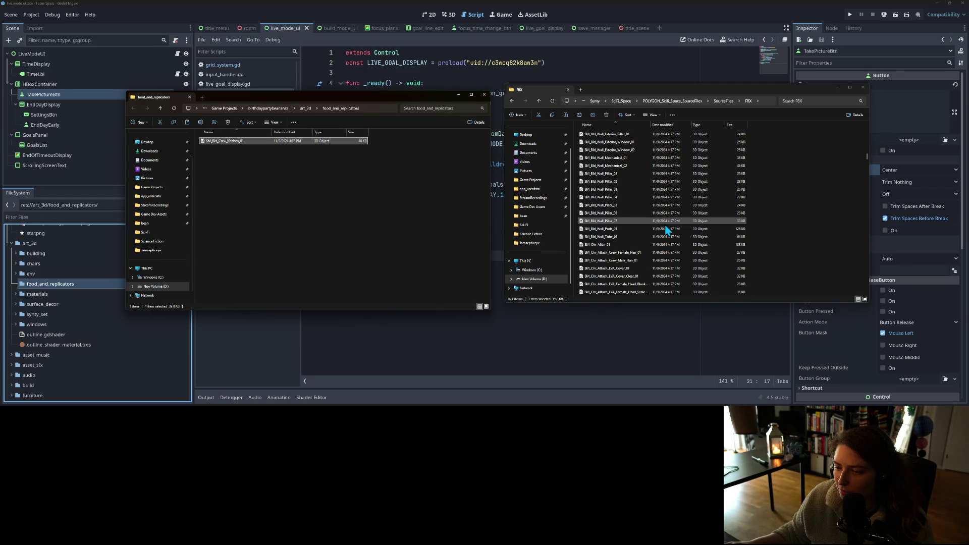
{"action": "scroll", "coordinate": [648, 226], "scroll_direction": "down", "scroll_amount": 3}
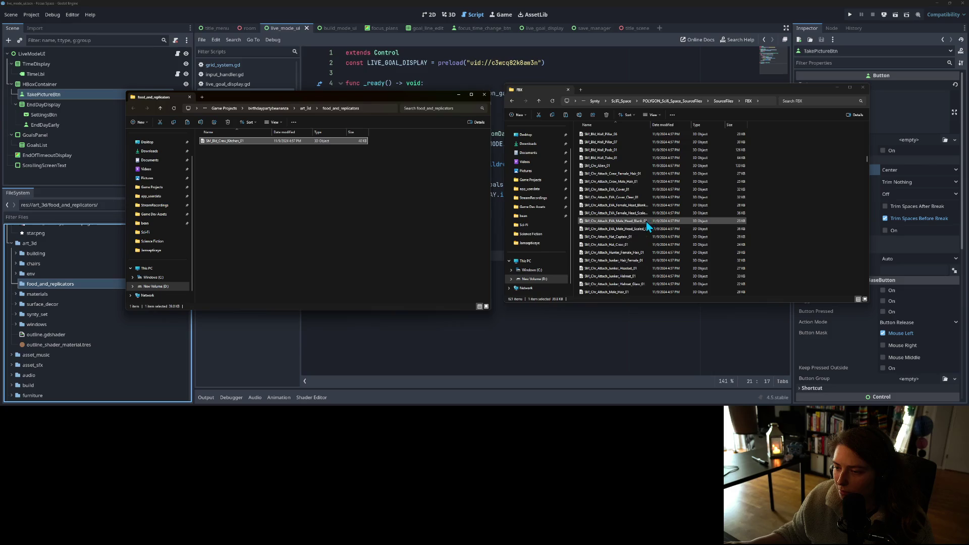
{"action": "scroll", "coordinate": [646, 225], "scroll_direction": "down", "scroll_amount": 5}
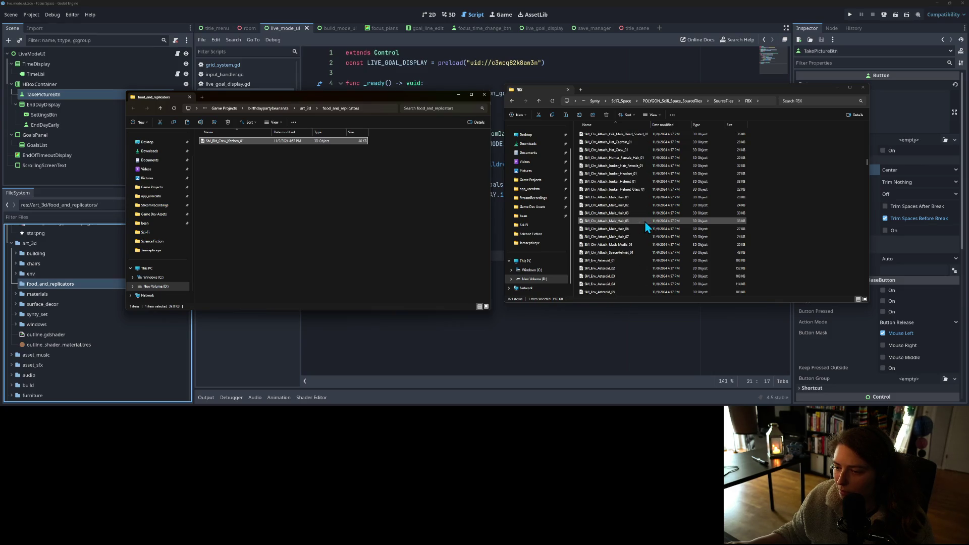
{"action": "scroll", "coordinate": [644, 221], "scroll_direction": "down", "scroll_amount": 7}
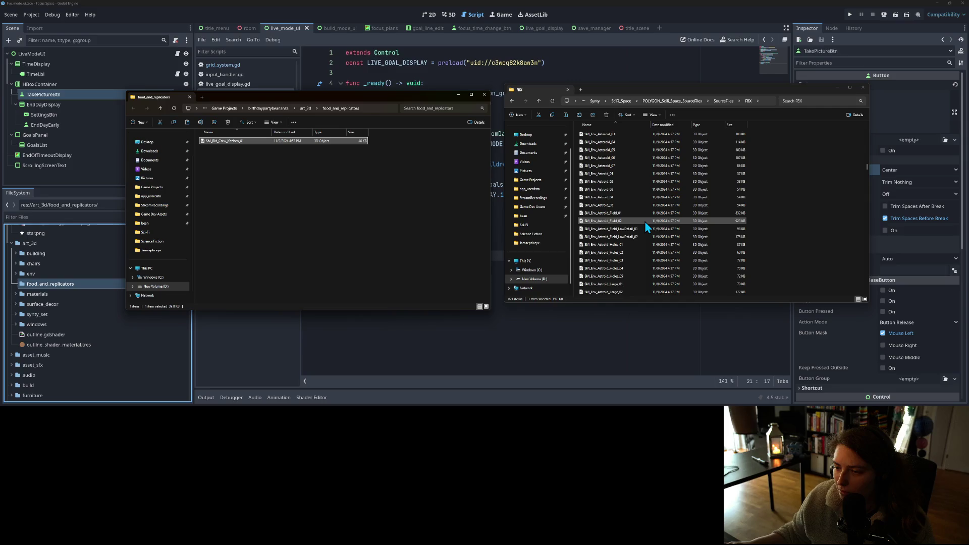
{"action": "scroll", "coordinate": [644, 221], "scroll_direction": "down", "scroll_amount": 8}
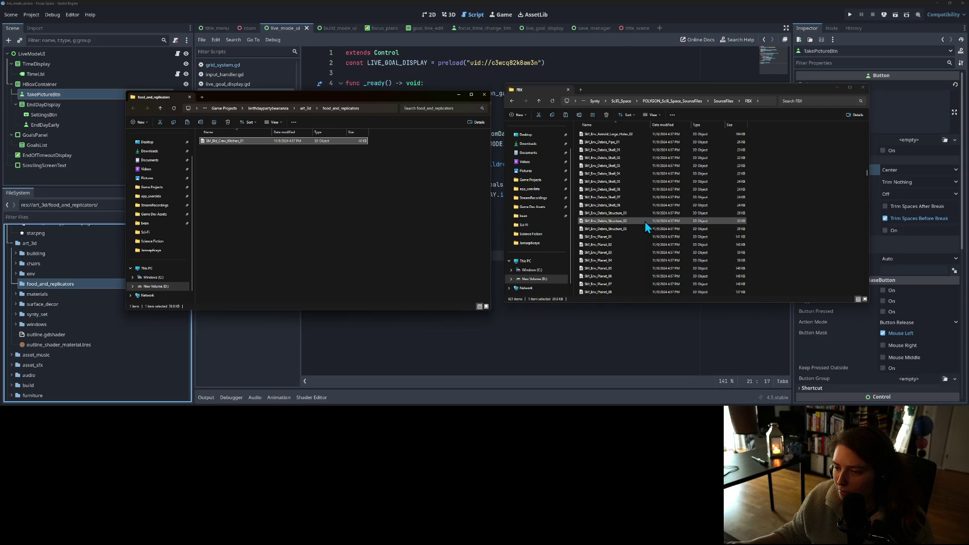
{"action": "scroll", "coordinate": [644, 221], "scroll_direction": "down", "scroll_amount": 4}
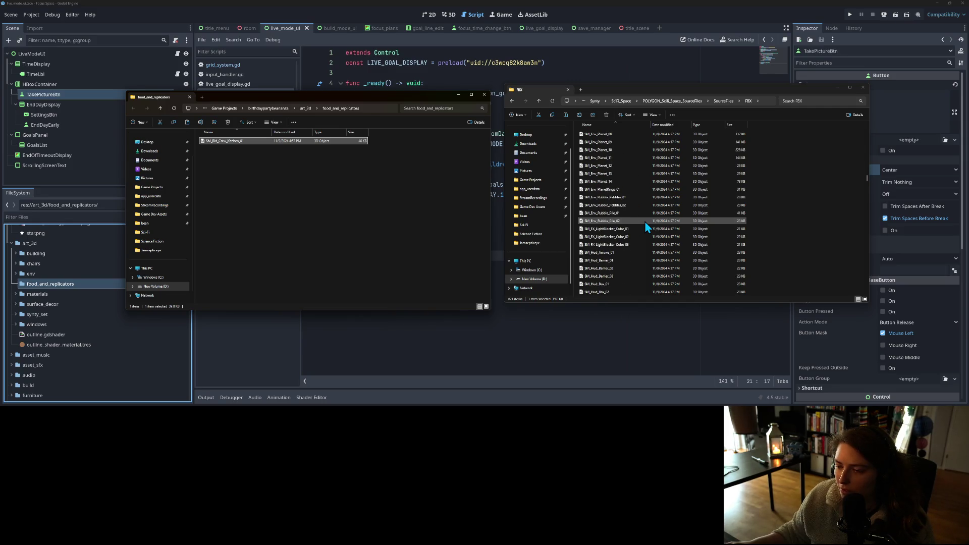
{"action": "scroll", "coordinate": [644, 221], "scroll_direction": "down", "scroll_amount": 1}
{"action": "scroll", "coordinate": [643, 221], "scroll_direction": "down", "scroll_amount": 8}
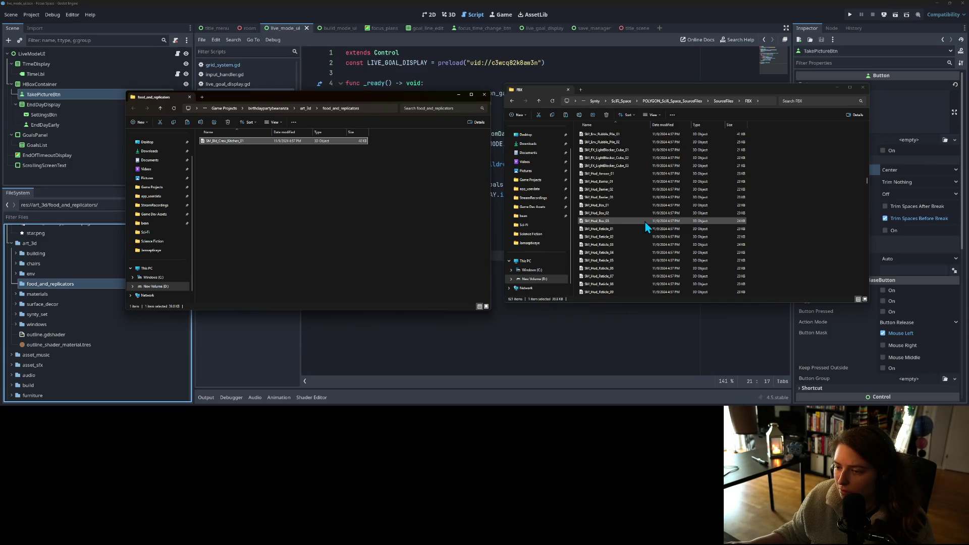
{"action": "scroll", "coordinate": [644, 221], "scroll_direction": "up", "scroll_amount": 8}
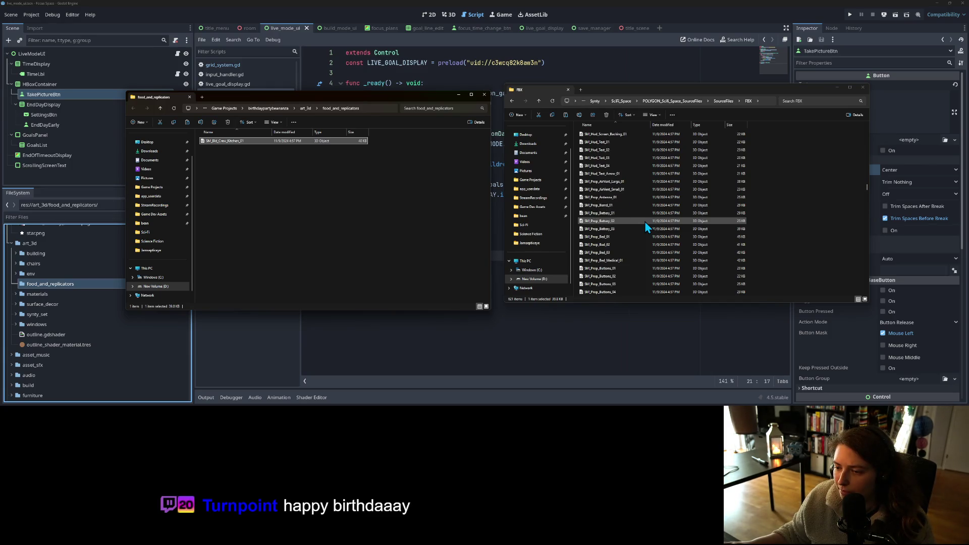
{"action": "scroll", "coordinate": [643, 221], "scroll_direction": "down", "scroll_amount": 7}
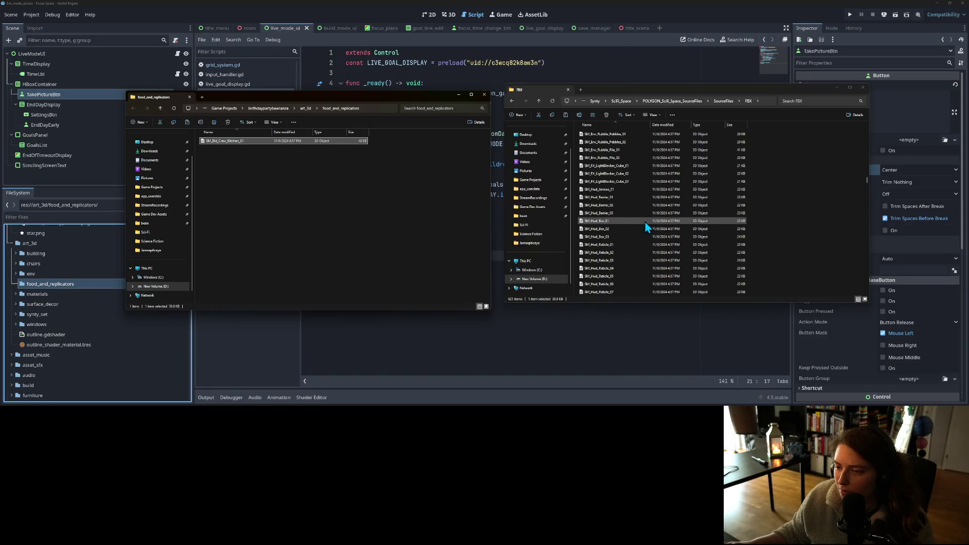
{"action": "scroll", "coordinate": [644, 221], "scroll_direction": "down", "scroll_amount": 9}
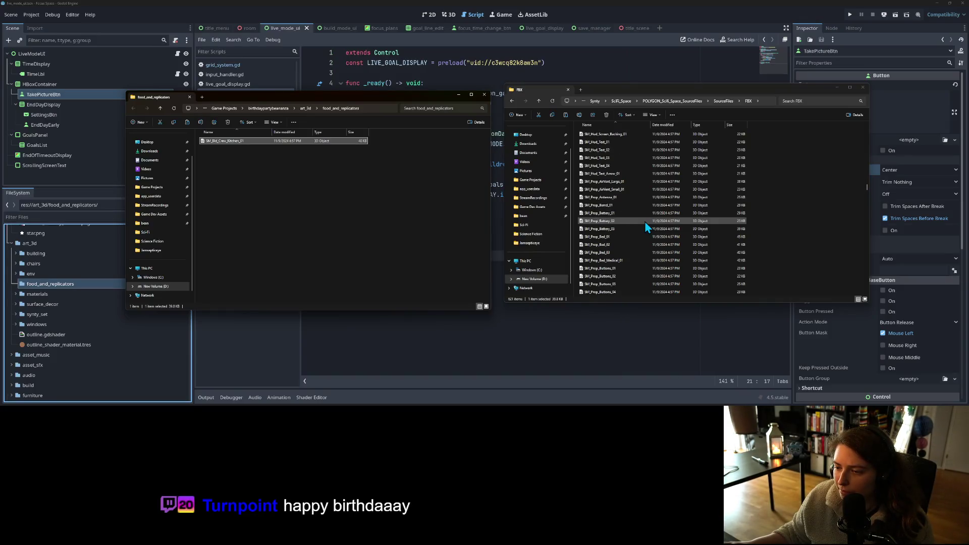
{"action": "scroll", "coordinate": [644, 221], "scroll_direction": "down", "scroll_amount": 3}
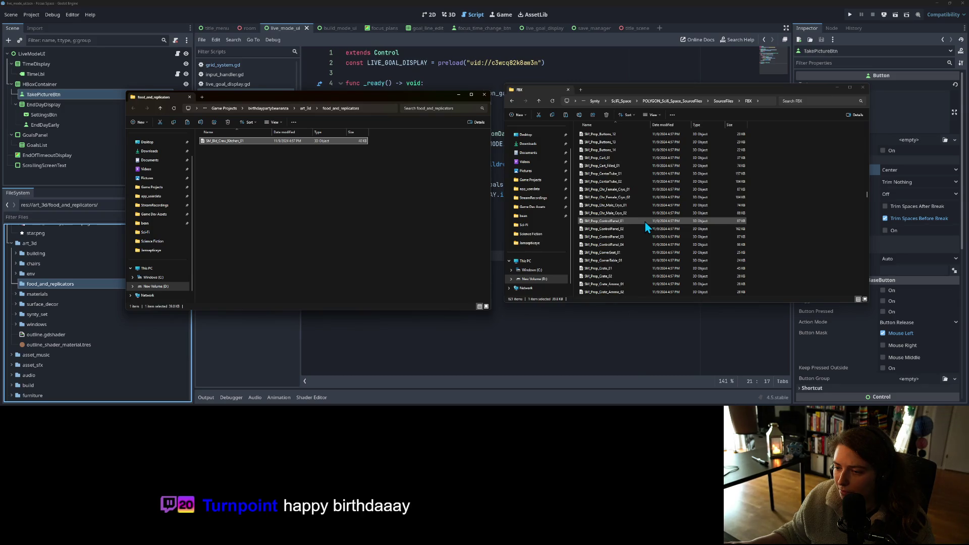
{"action": "scroll", "coordinate": [641, 202], "scroll_direction": "down", "scroll_amount": 1}
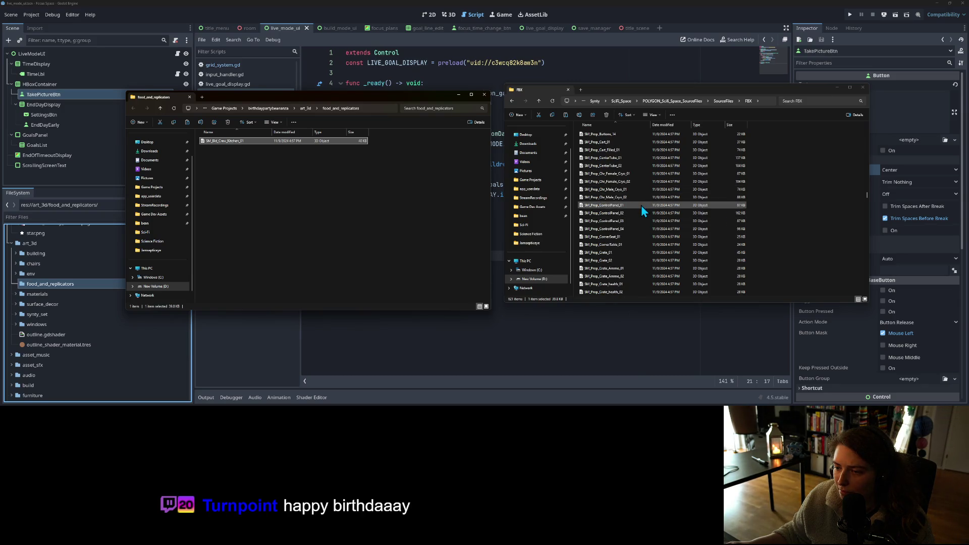
{"action": "scroll", "coordinate": [641, 234], "scroll_direction": "down", "scroll_amount": 1}
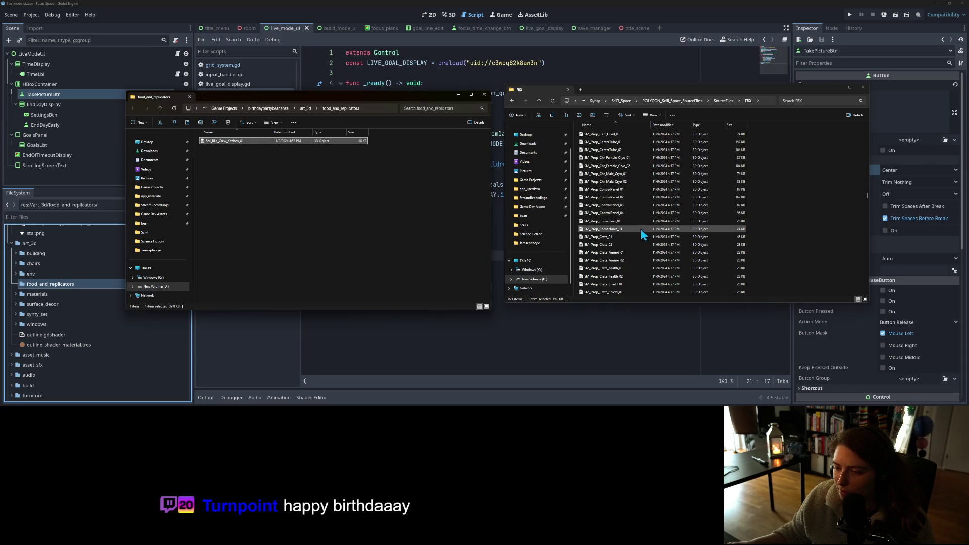
{"action": "scroll", "coordinate": [633, 231], "scroll_direction": "down", "scroll_amount": 4}
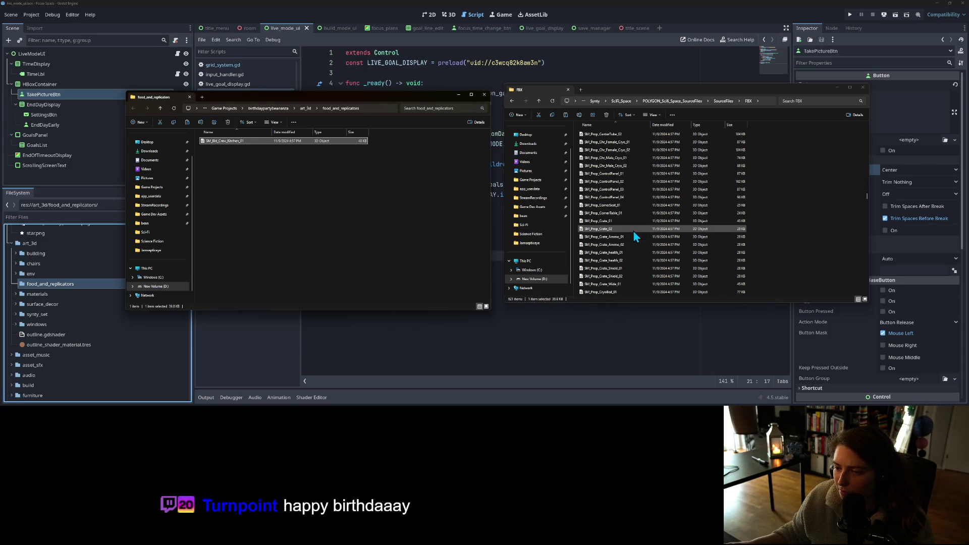
{"action": "scroll", "coordinate": [634, 233], "scroll_direction": "down", "scroll_amount": 1}
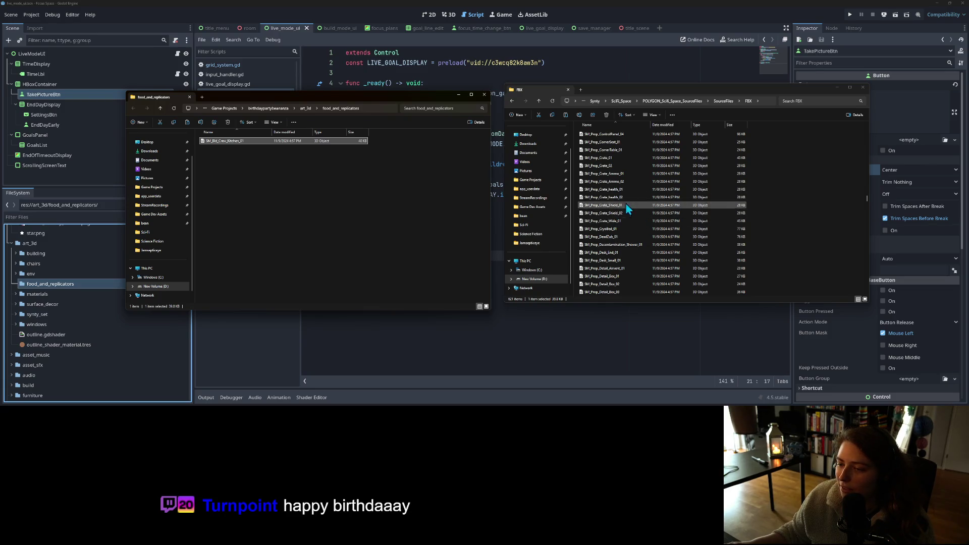
{"action": "scroll", "coordinate": [631, 239], "scroll_direction": "down", "scroll_amount": 1}
{"action": "scroll", "coordinate": [662, 253], "scroll_direction": "down", "scroll_amount": 3}
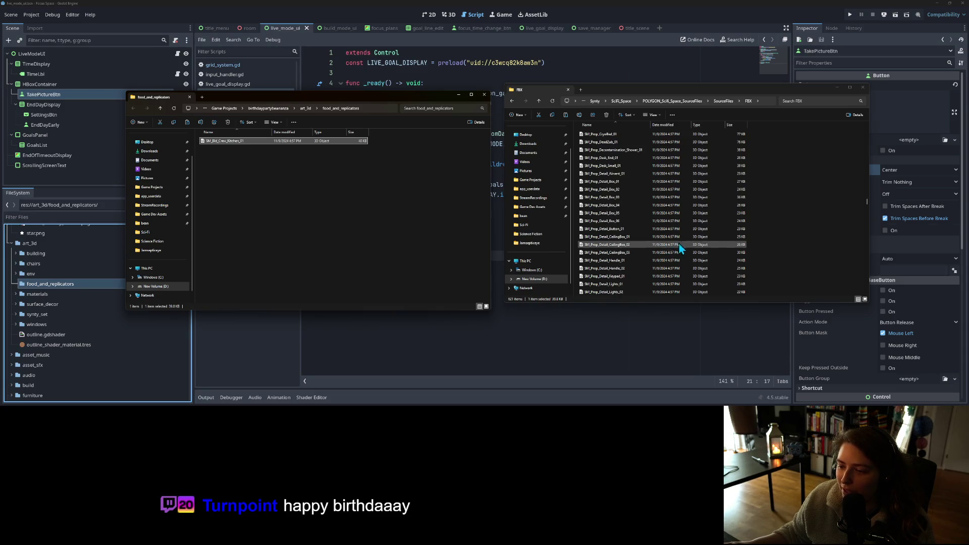
{"action": "scroll", "coordinate": [682, 243], "scroll_direction": "down", "scroll_amount": 3}
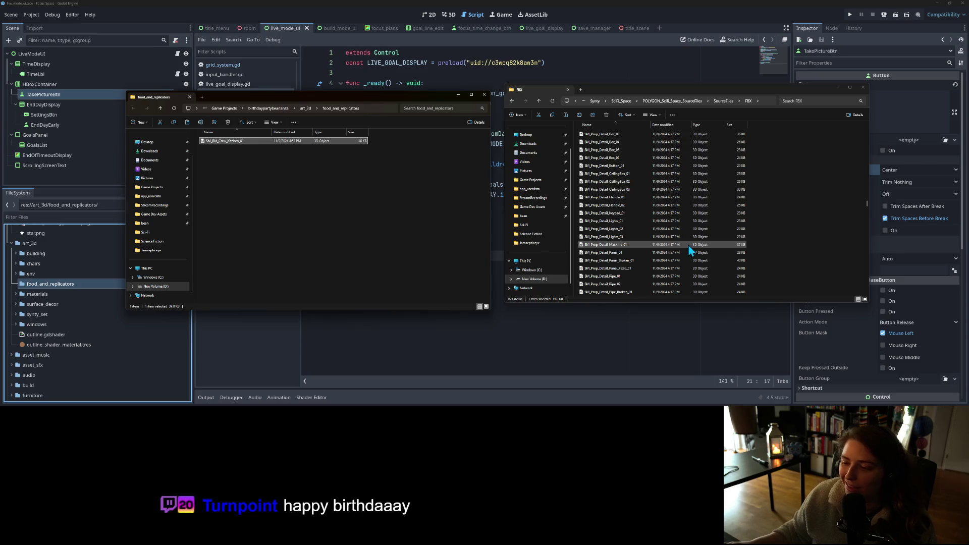
{"action": "scroll", "coordinate": [664, 248], "scroll_direction": "down", "scroll_amount": 3}
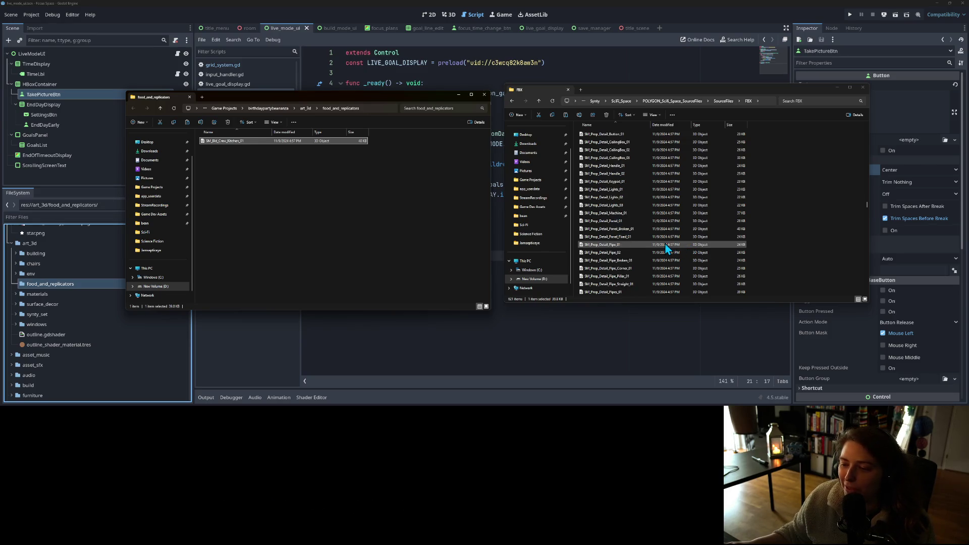
{"action": "scroll", "coordinate": [664, 248], "scroll_direction": "down", "scroll_amount": 2}
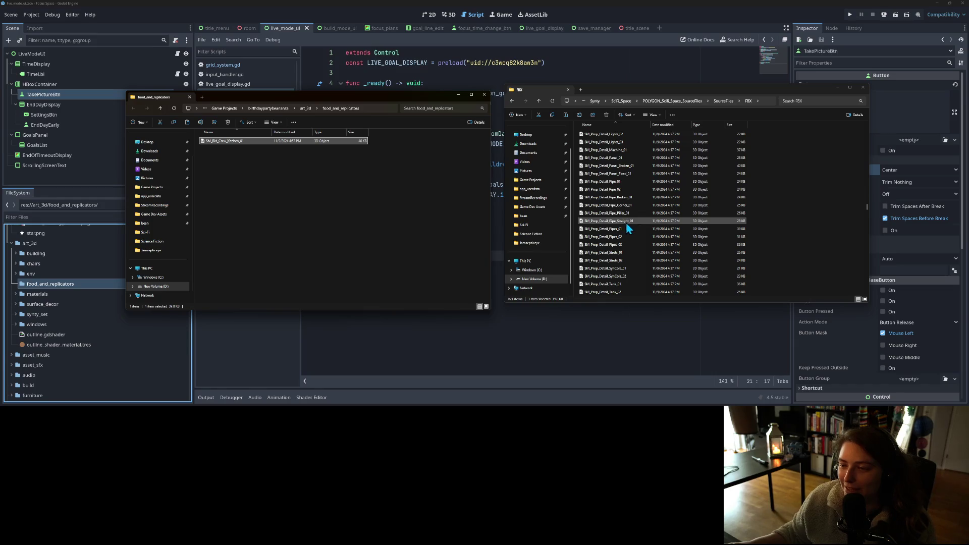
{"action": "scroll", "coordinate": [651, 230], "scroll_direction": "down", "scroll_amount": 4}
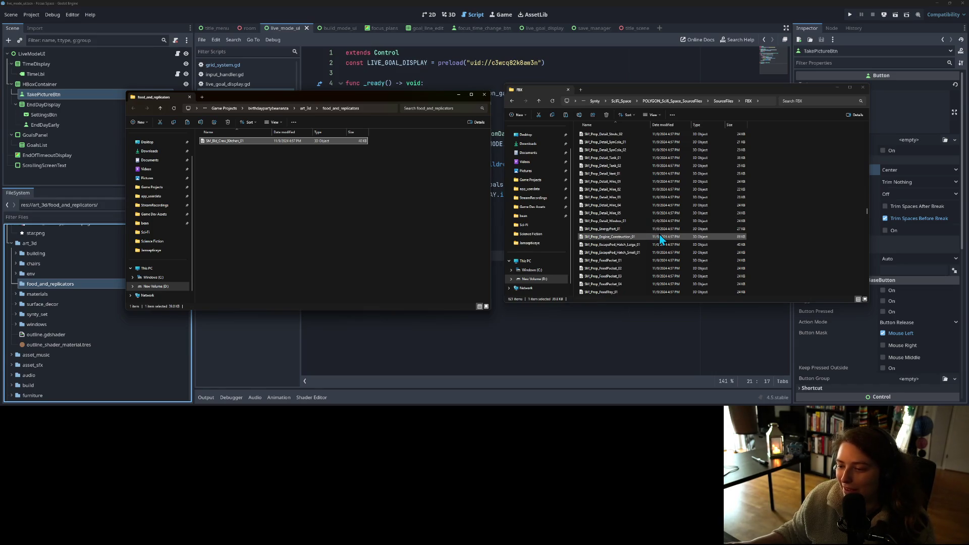
{"action": "scroll", "coordinate": [646, 237], "scroll_direction": "down", "scroll_amount": 4}
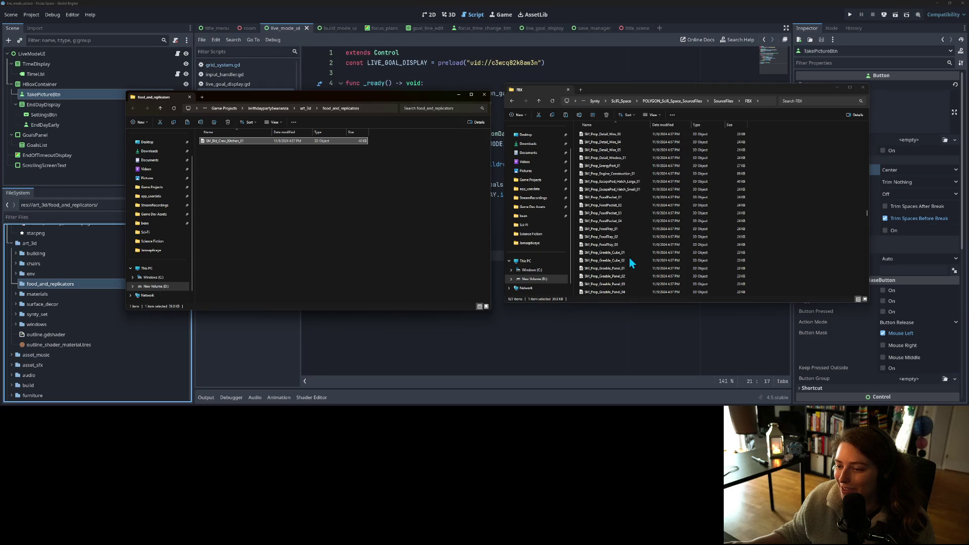
{"action": "scroll", "coordinate": [606, 242], "scroll_direction": "down", "scroll_amount": 2}
- Copy SM_Prop_FoodTray_01 through _03 into the food_and_replicators folder
{"action": "left_click", "coordinate": [622, 230]}
{"action": "left_click", "coordinate": [622, 245], "text": "shift"}
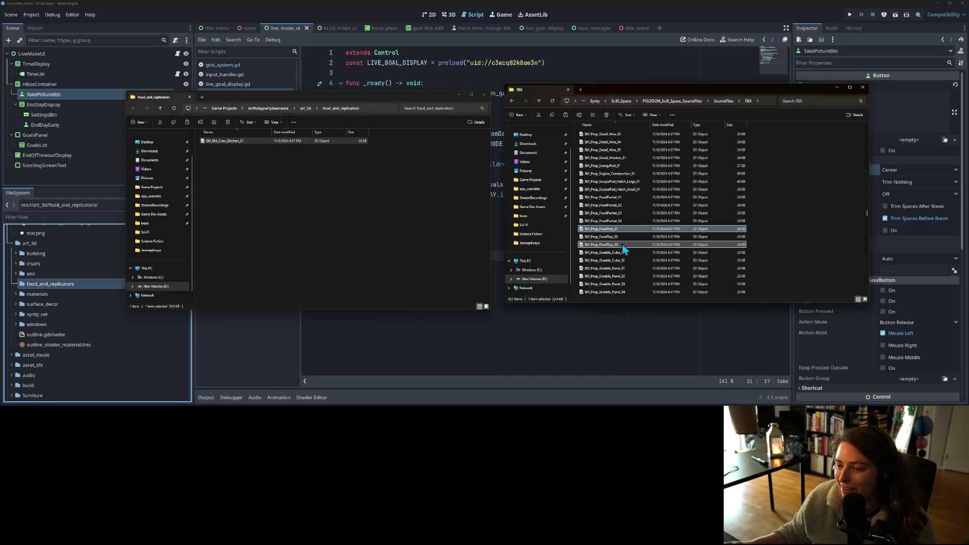
{"action": "left_click_drag", "start_coordinate": [652, 237], "coordinate": [415, 222]}
- Scroll further down and select SM_Prop_Wall_Panel_Small_01 through _03
{"action": "scroll", "coordinate": [650, 243], "scroll_direction": "down", "scroll_amount": 2}
{"action": "scroll", "coordinate": [649, 242], "scroll_direction": "down", "scroll_amount": 5}
{"action": "scroll", "coordinate": [643, 238], "scroll_direction": "down", "scroll_amount": 2}
{"action": "scroll", "coordinate": [643, 237], "scroll_direction": "down", "scroll_amount": 1}
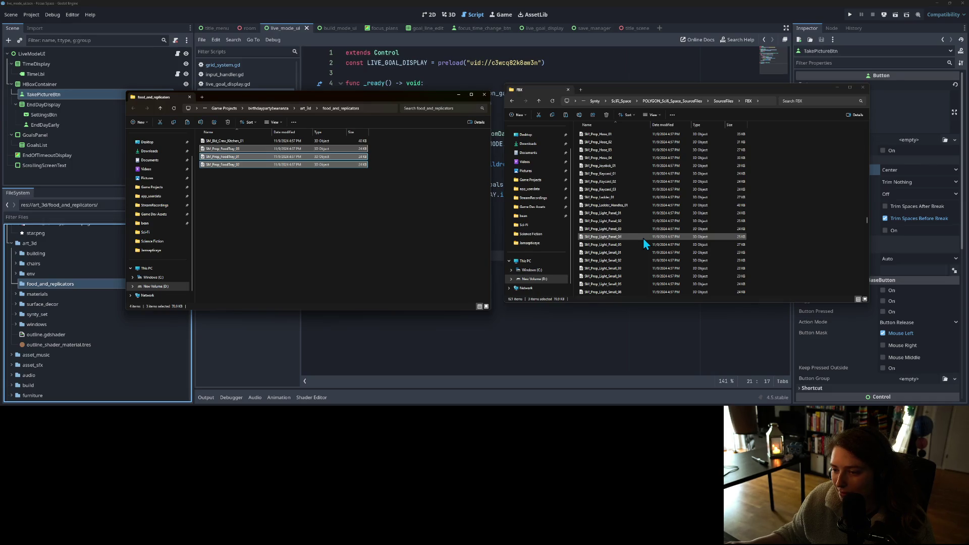
{"action": "scroll", "coordinate": [643, 237], "scroll_direction": "down", "scroll_amount": 4}
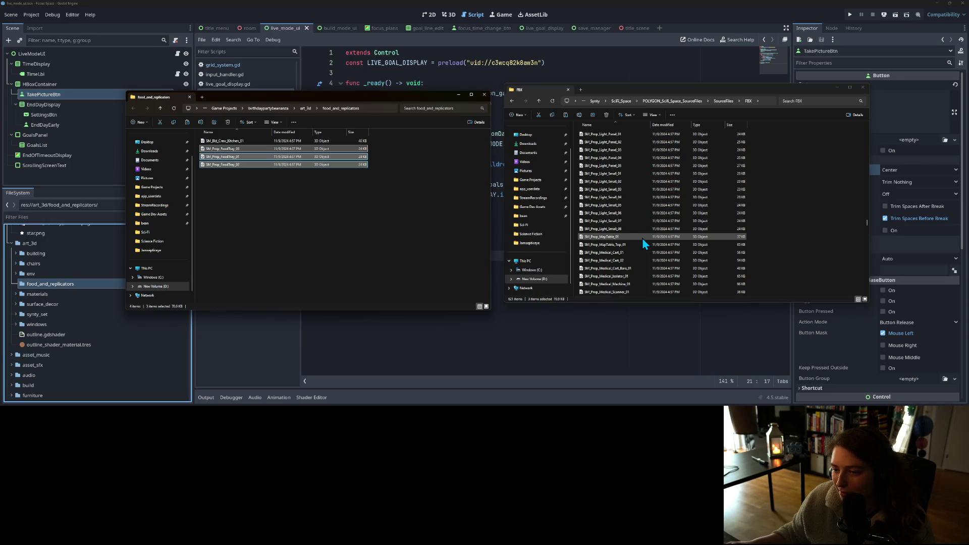
{"action": "scroll", "coordinate": [642, 238], "scroll_direction": "down", "scroll_amount": 3}
{"action": "scroll", "coordinate": [642, 238], "scroll_direction": "down", "scroll_amount": 4}
{"action": "scroll", "coordinate": [642, 238], "scroll_direction": "down", "scroll_amount": 3}
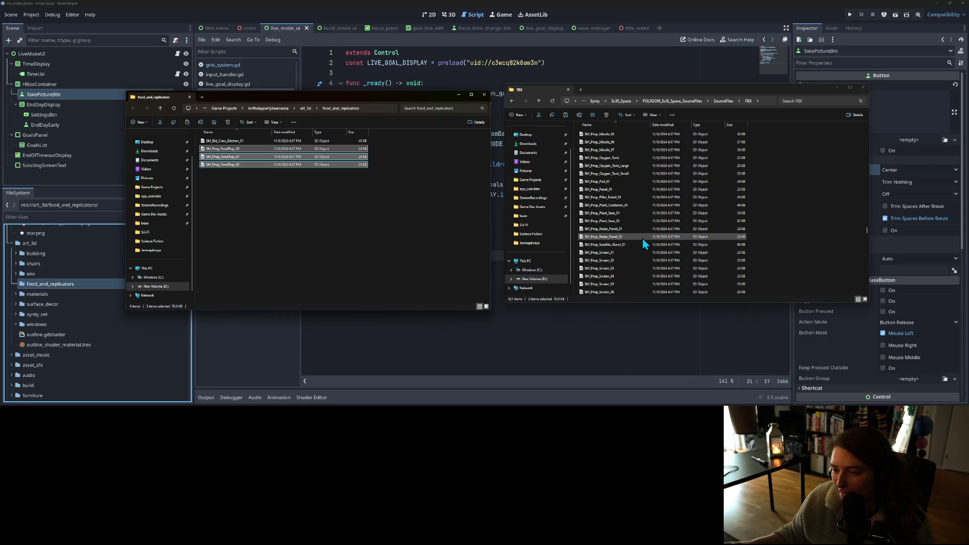
{"action": "scroll", "coordinate": [634, 229], "scroll_direction": "down", "scroll_amount": 2}
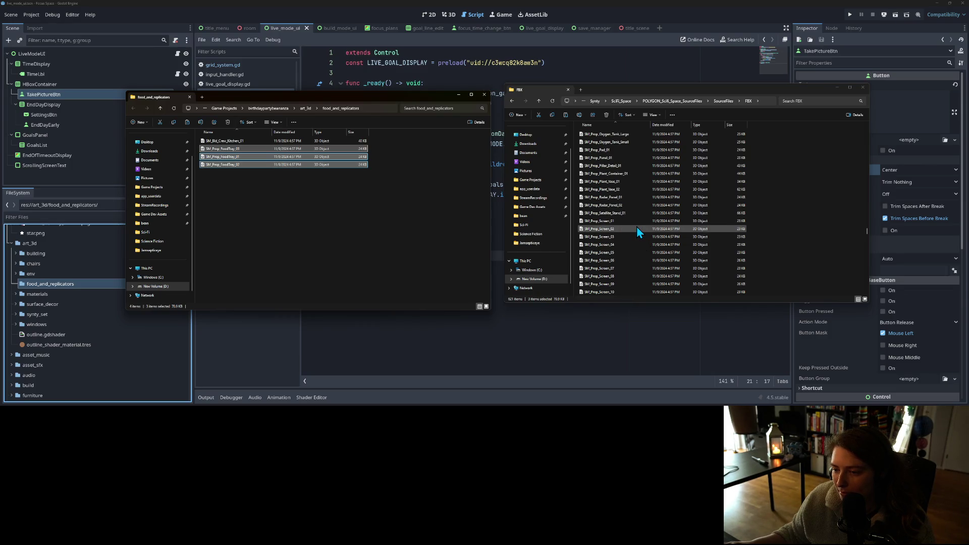
{"action": "scroll", "coordinate": [637, 228], "scroll_direction": "down", "scroll_amount": 4}
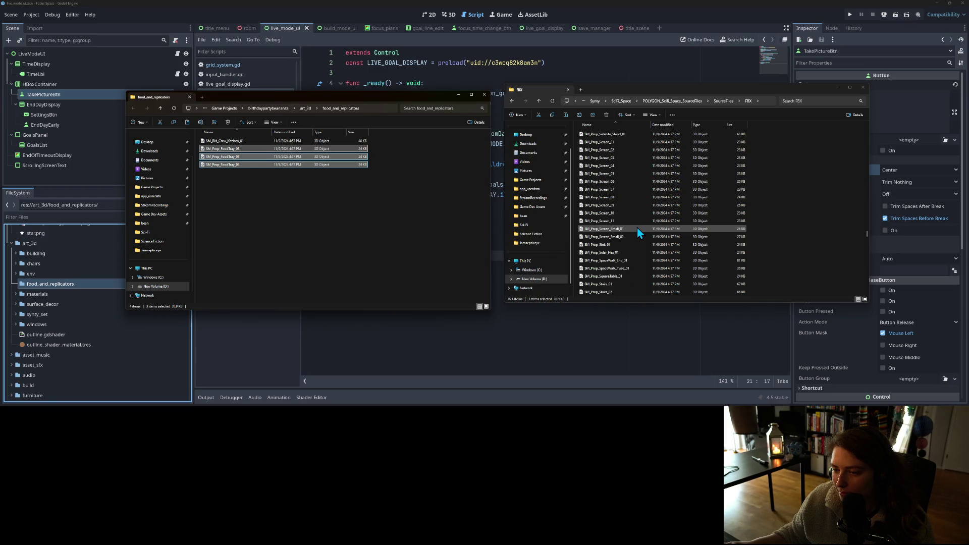
{"action": "scroll", "coordinate": [656, 231], "scroll_direction": "down", "scroll_amount": 2}
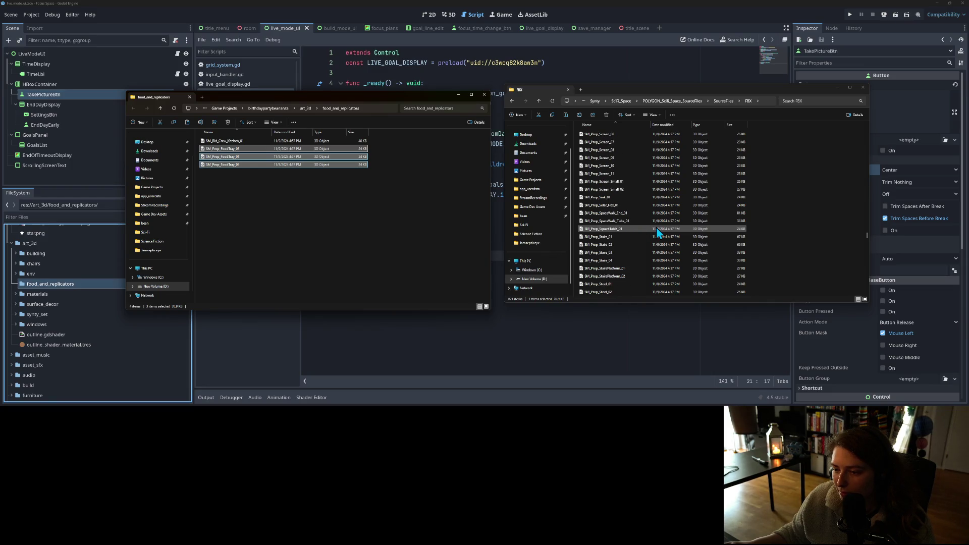
{"action": "scroll", "coordinate": [637, 219], "scroll_direction": "down", "scroll_amount": 1}
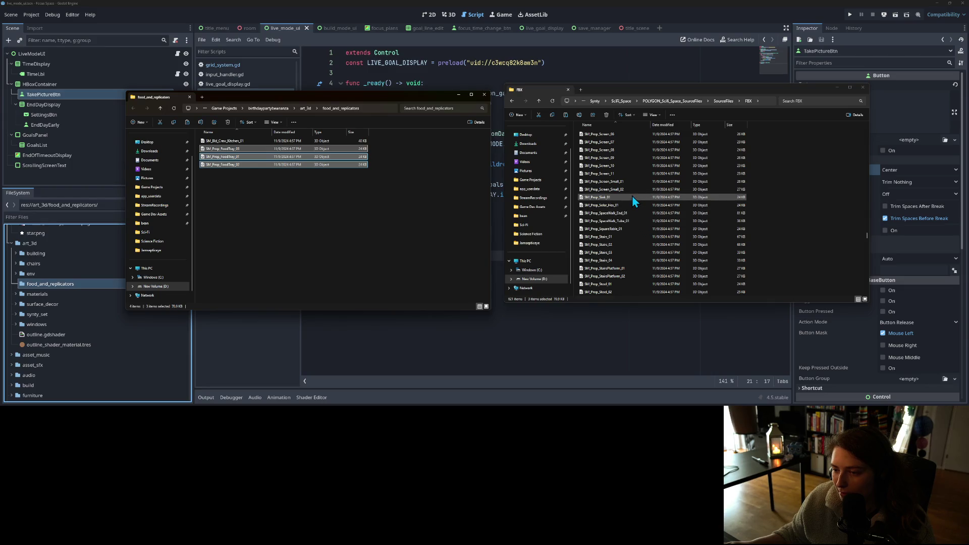
{"action": "scroll", "coordinate": [633, 208], "scroll_direction": "down", "scroll_amount": 2}
{"action": "scroll", "coordinate": [633, 212], "scroll_direction": "down", "scroll_amount": 2}
{"action": "scroll", "coordinate": [634, 215], "scroll_direction": "down", "scroll_amount": 3}
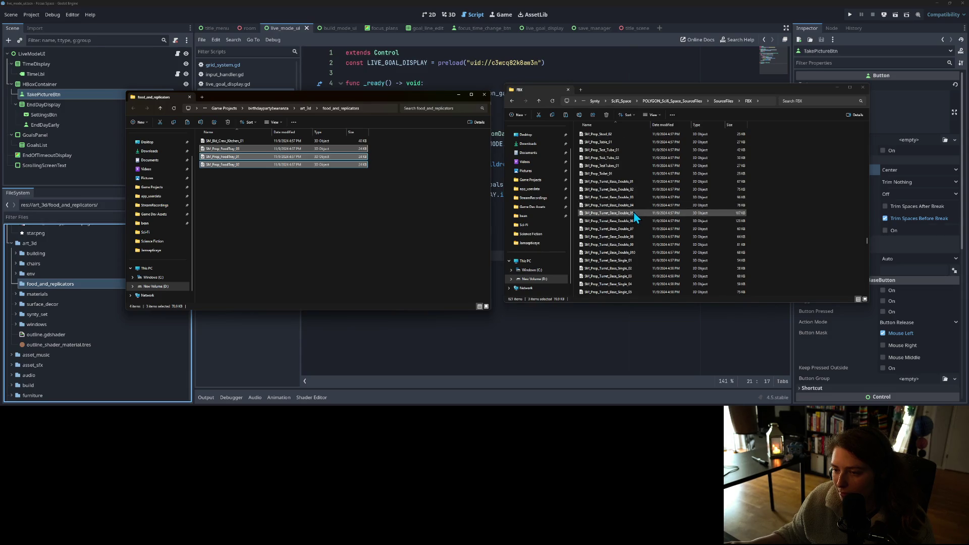
{"action": "scroll", "coordinate": [634, 216], "scroll_direction": "down", "scroll_amount": 5}
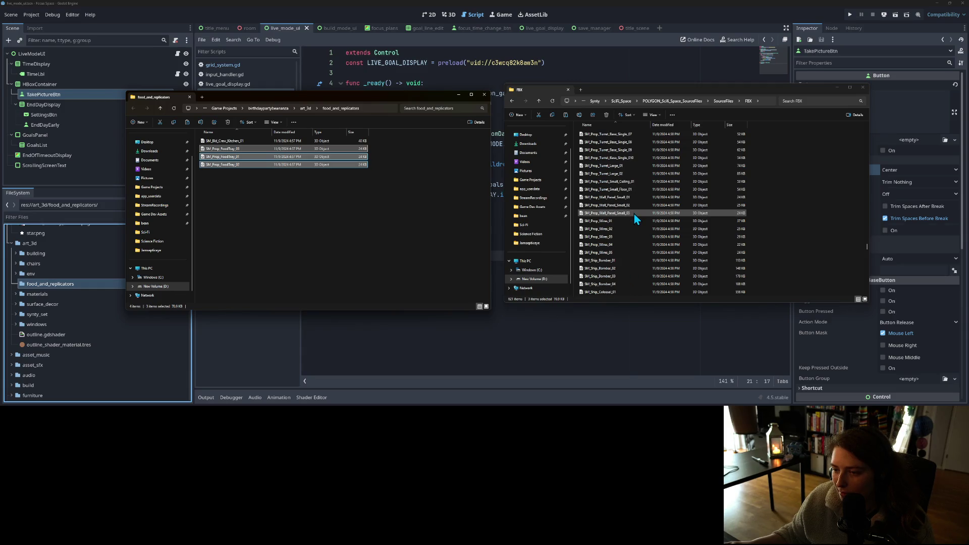
{"action": "scroll", "coordinate": [634, 213], "scroll_direction": "down", "scroll_amount": 1}
{"action": "left_click", "coordinate": [629, 200]}
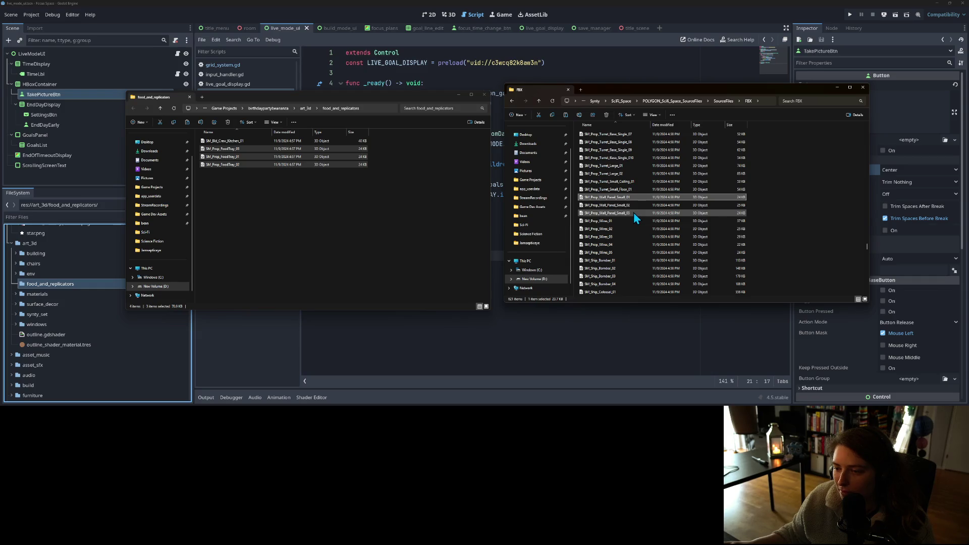
{"action": "left_click", "coordinate": [634, 212], "text": "shift"}
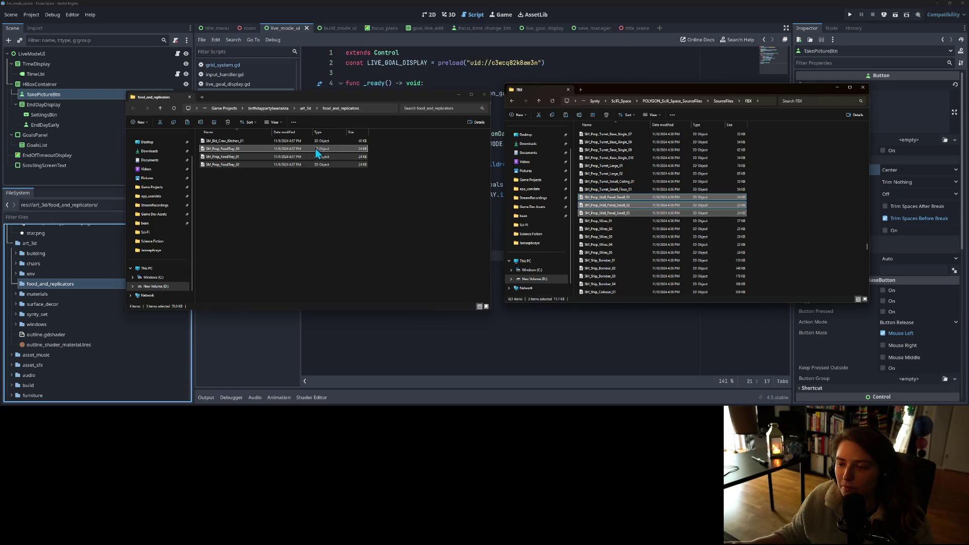
- Paste the three Wall_Panel_Small models into the art_3d building folder
{"action": "left_click", "coordinate": [301, 108]}
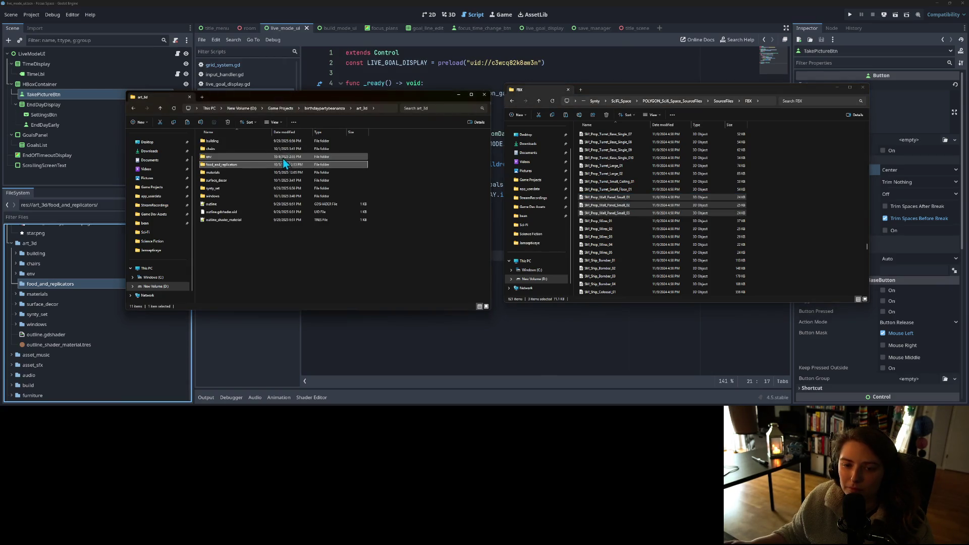
{"action": "double_click", "coordinate": [228, 142]}
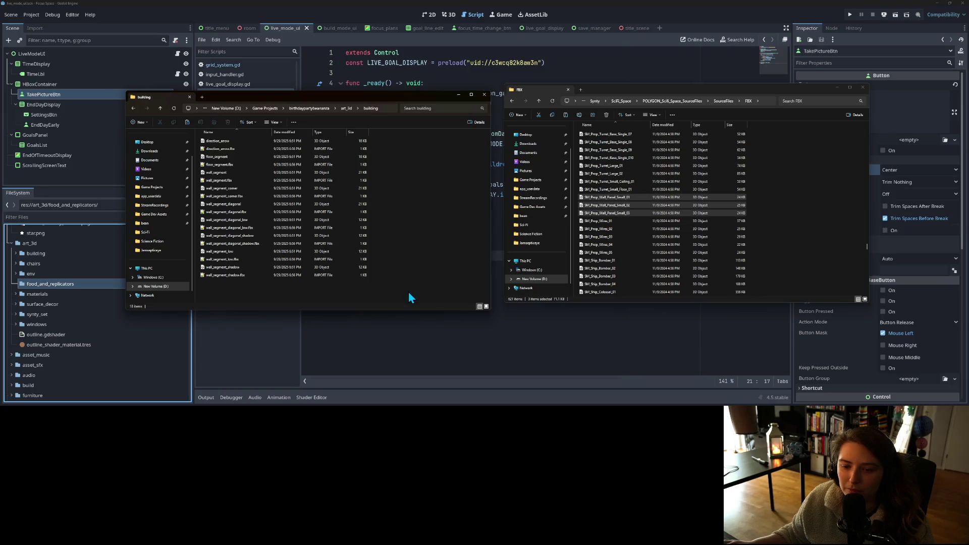
{"action": "key", "text": "ctrl+v"}
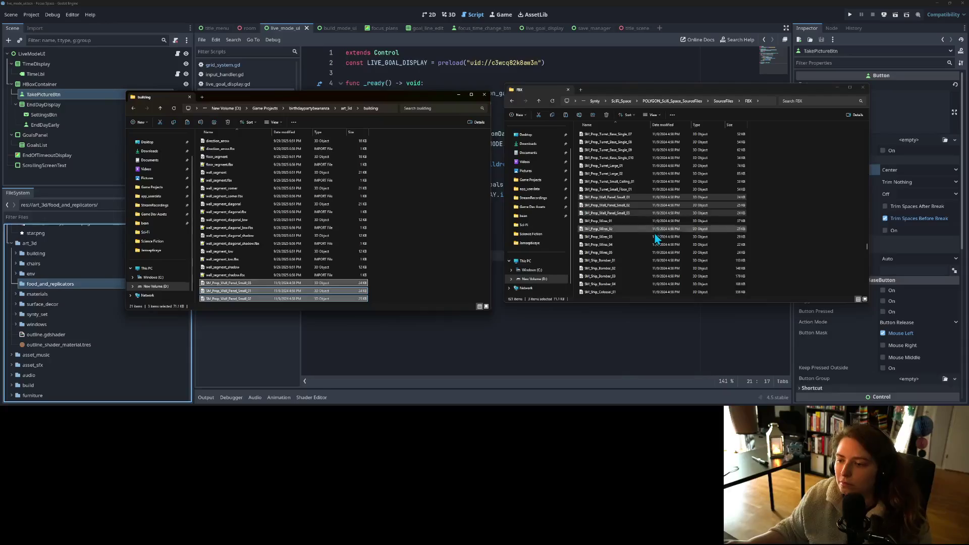
- Scroll through the FBX file list, then bring the Godot editor back to the front
{"action": "scroll", "coordinate": [652, 246], "scroll_direction": "down", "scroll_amount": 1}
{"action": "scroll", "coordinate": [652, 249], "scroll_direction": "down", "scroll_amount": 2}
{"action": "scroll", "coordinate": [649, 244], "scroll_direction": "down", "scroll_amount": 6}
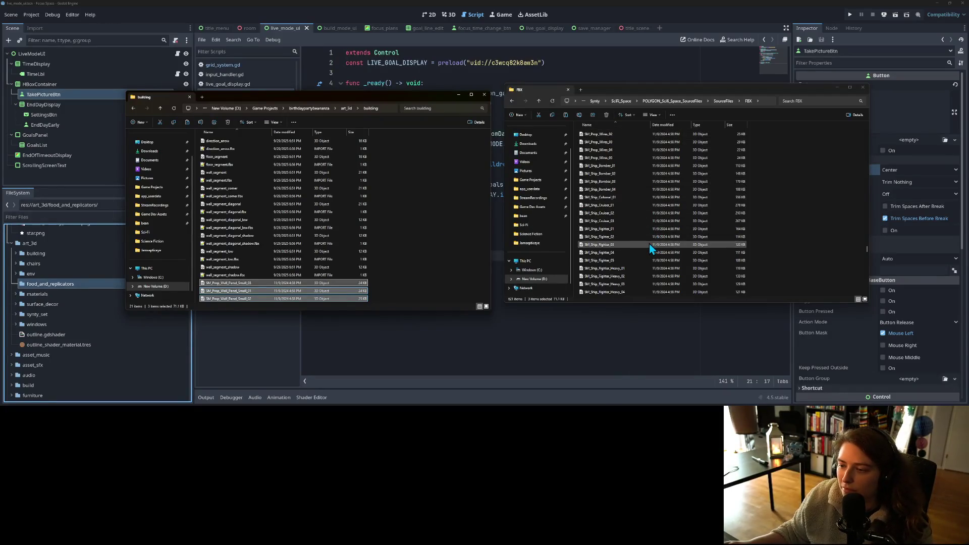
{"action": "scroll", "coordinate": [652, 246], "scroll_direction": "down", "scroll_amount": 4}
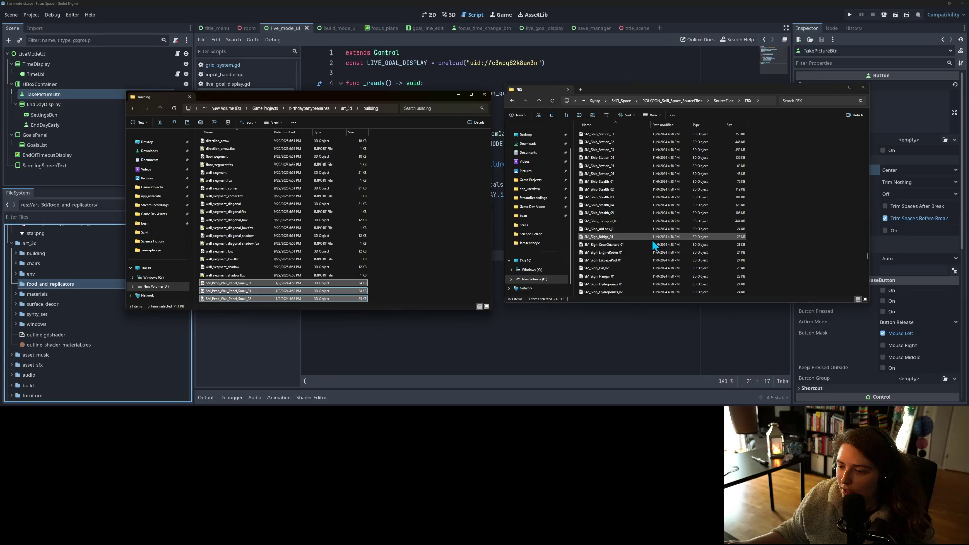
{"action": "scroll", "coordinate": [652, 245], "scroll_direction": "down", "scroll_amount": 1}
{"action": "scroll", "coordinate": [653, 245], "scroll_direction": "down", "scroll_amount": 5}
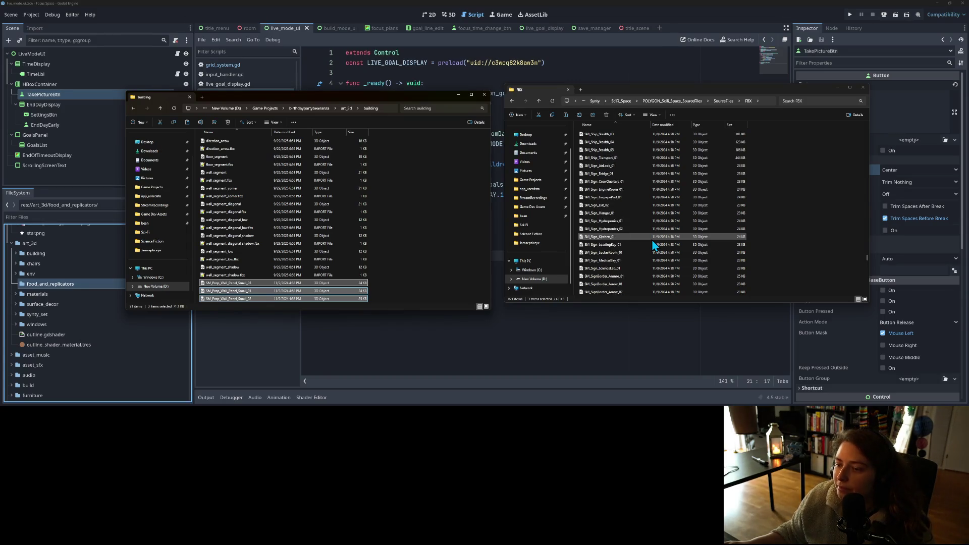
{"action": "scroll", "coordinate": [655, 246], "scroll_direction": "down", "scroll_amount": 6}
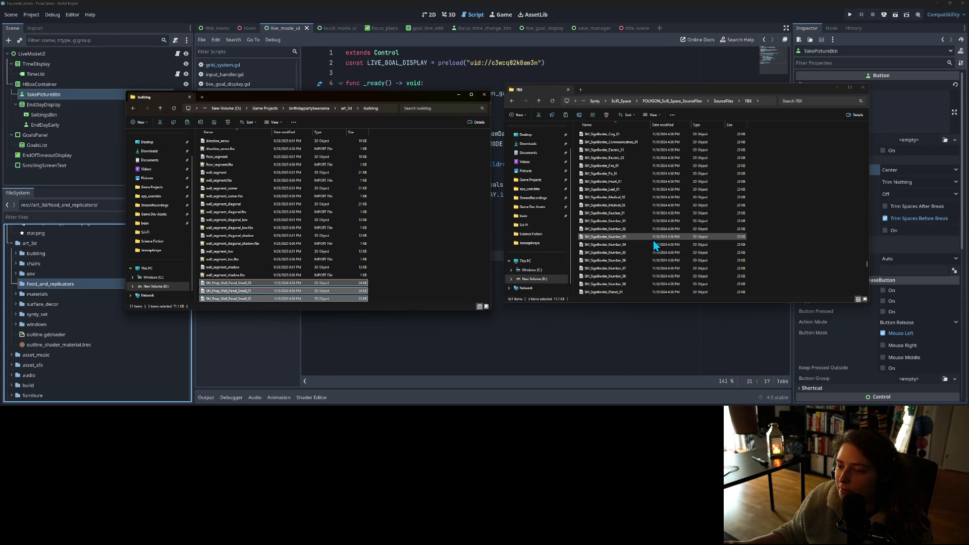
{"action": "scroll", "coordinate": [654, 245], "scroll_direction": "down", "scroll_amount": 2}
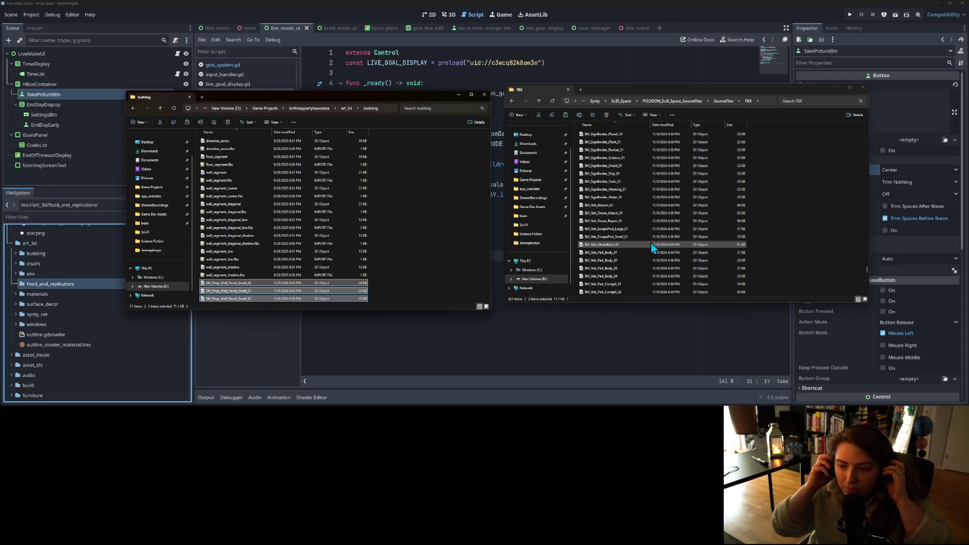
{"action": "scroll", "coordinate": [659, 225], "scroll_direction": "down", "scroll_amount": 6}
{"action": "scroll", "coordinate": [660, 226], "scroll_direction": "down", "scroll_amount": 8}
{"action": "scroll", "coordinate": [665, 226], "scroll_direction": "down", "scroll_amount": 1}
{"action": "scroll", "coordinate": [665, 225], "scroll_direction": "down", "scroll_amount": 2}
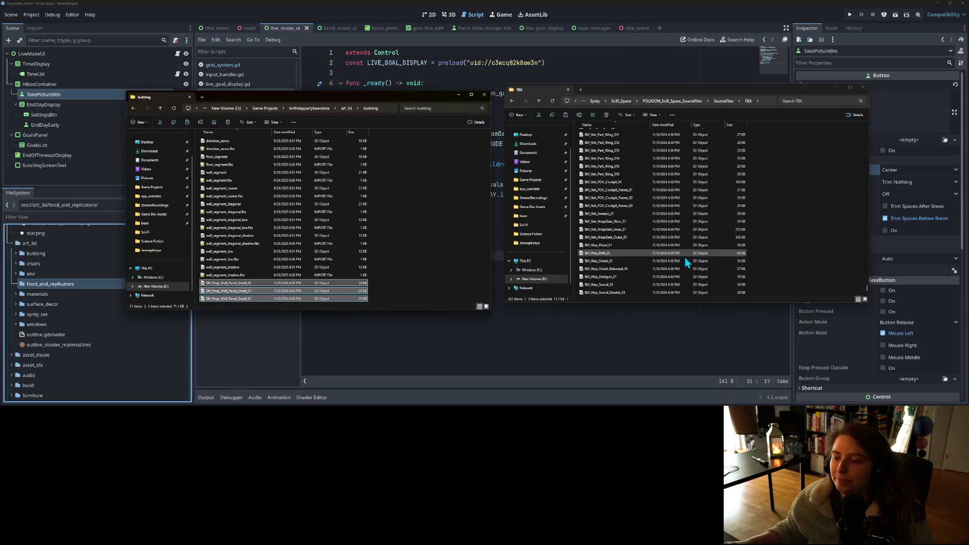
{"action": "scroll", "coordinate": [684, 257], "scroll_direction": "up", "scroll_amount": 1}
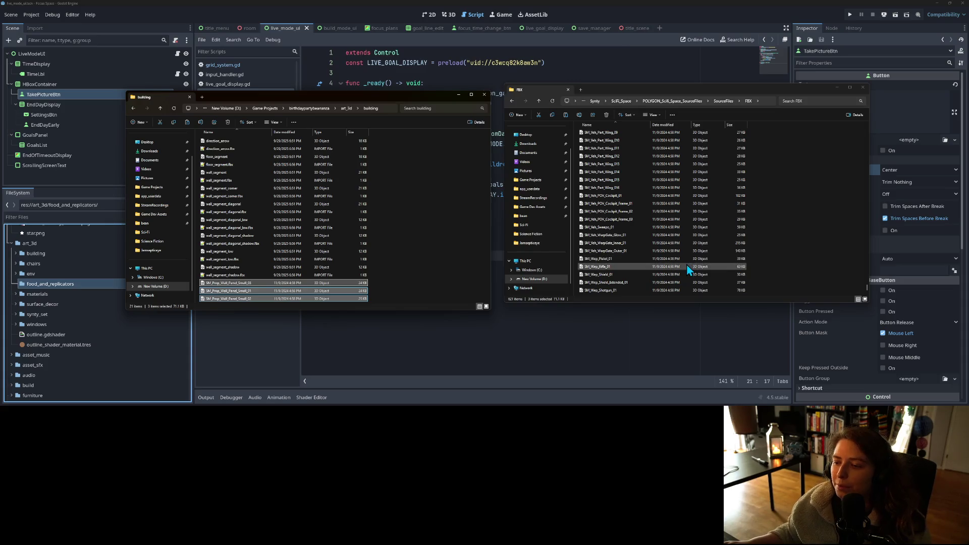
{"action": "scroll", "coordinate": [706, 269], "scroll_direction": "up", "scroll_amount": 1}
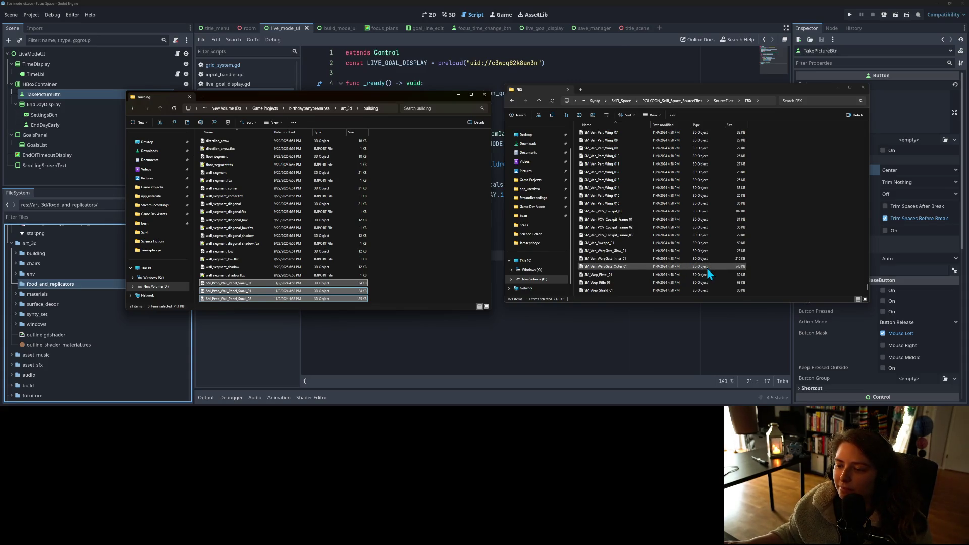
{"action": "scroll", "coordinate": [707, 269], "scroll_direction": "up", "scroll_amount": 2}
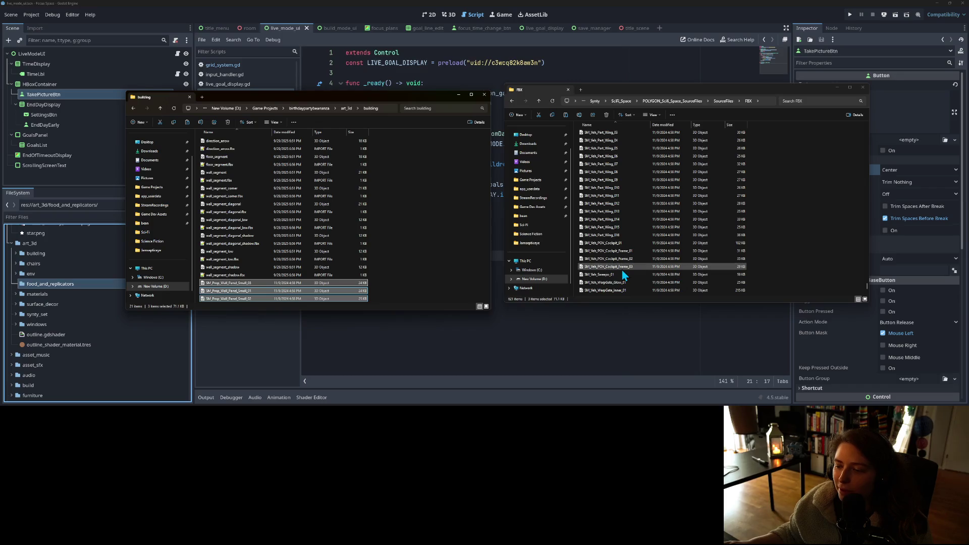
{"action": "left_click", "coordinate": [618, 7]}
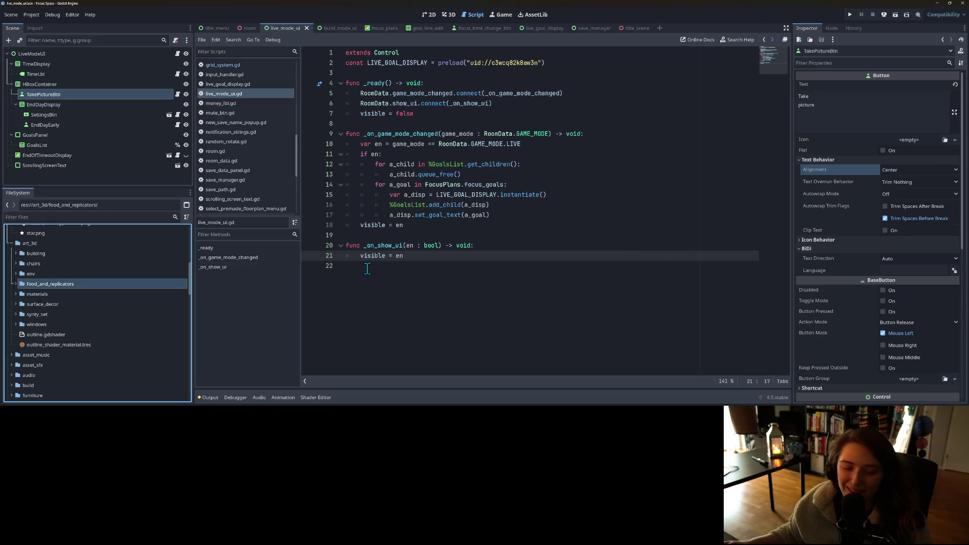
- Set SM_Bld_Crew_Kitchen_01.fbx to skip its AnimationPlayer and reimport the model
{"action": "left_click", "coordinate": [16, 285]}
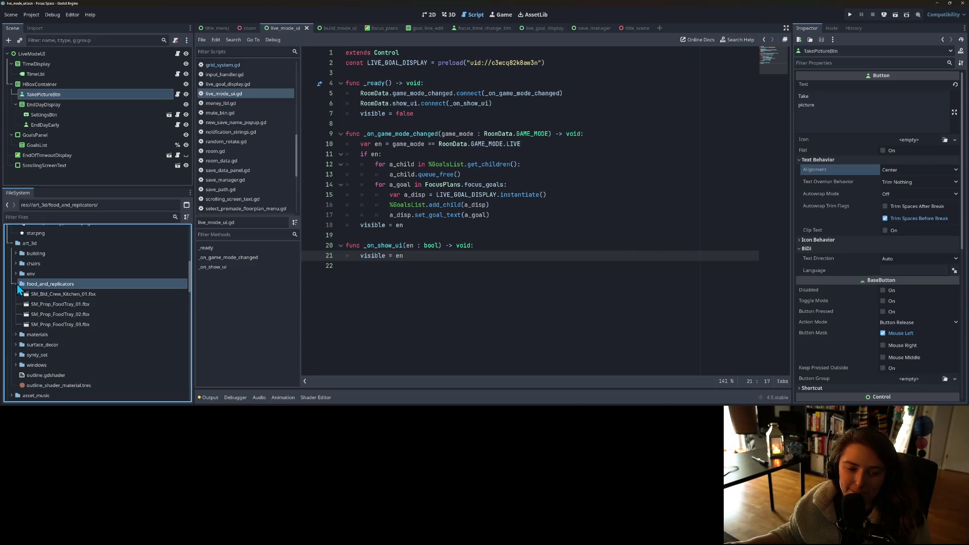
{"action": "double_click", "coordinate": [76, 296]}
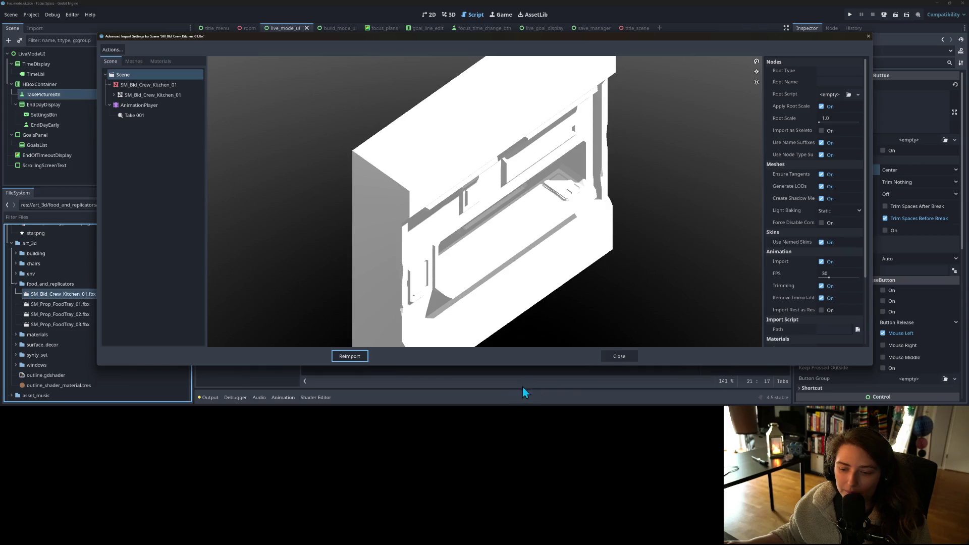
{"action": "left_click", "coordinate": [137, 107]}
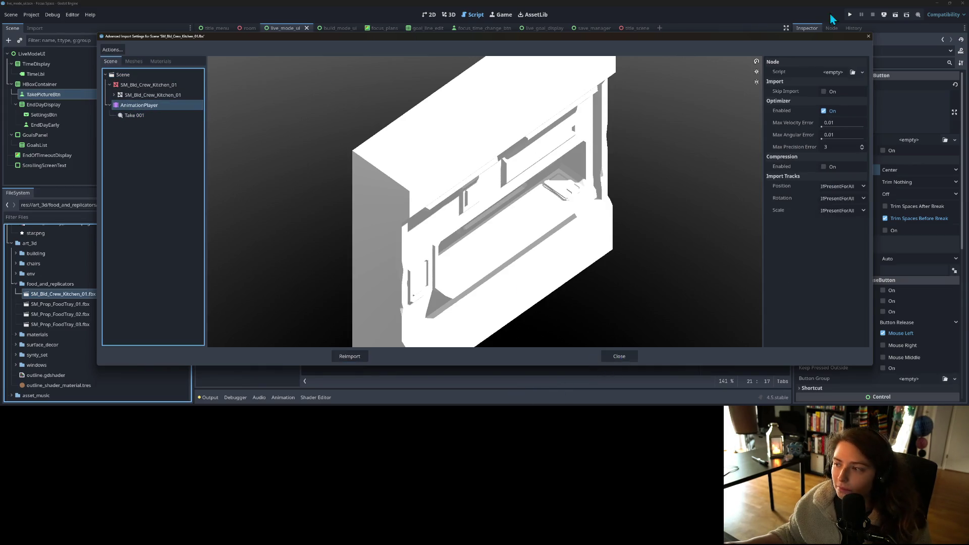
{"action": "left_click", "coordinate": [838, 90]}
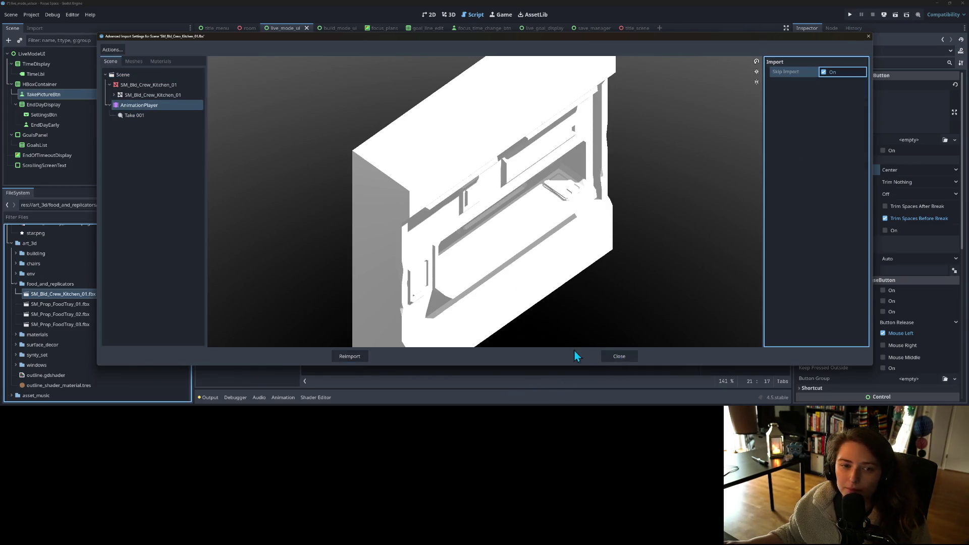
{"action": "left_click", "coordinate": [342, 357]}
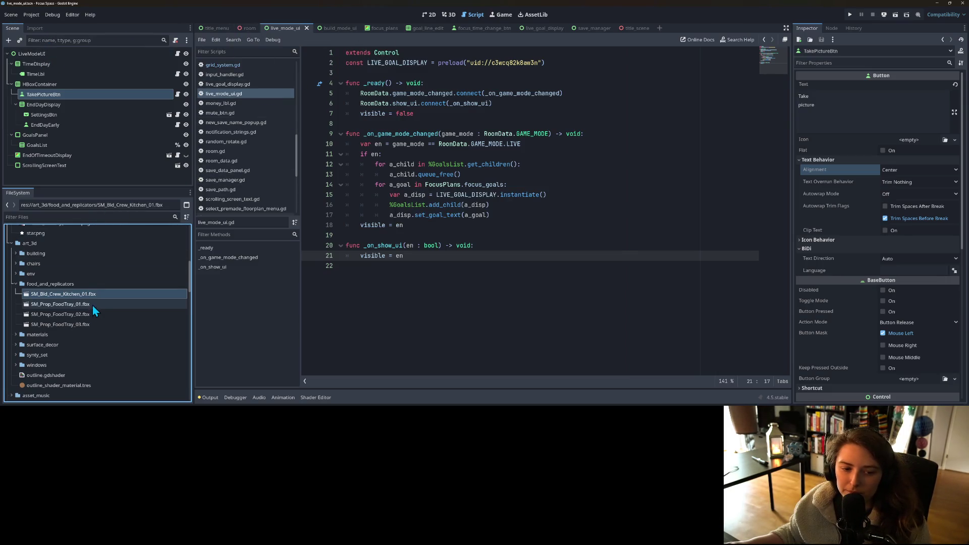
- Create a new scene inherited from furniture.tscn, found by filtering files for 'furn'
{"action": "left_click", "coordinate": [112, 218]}
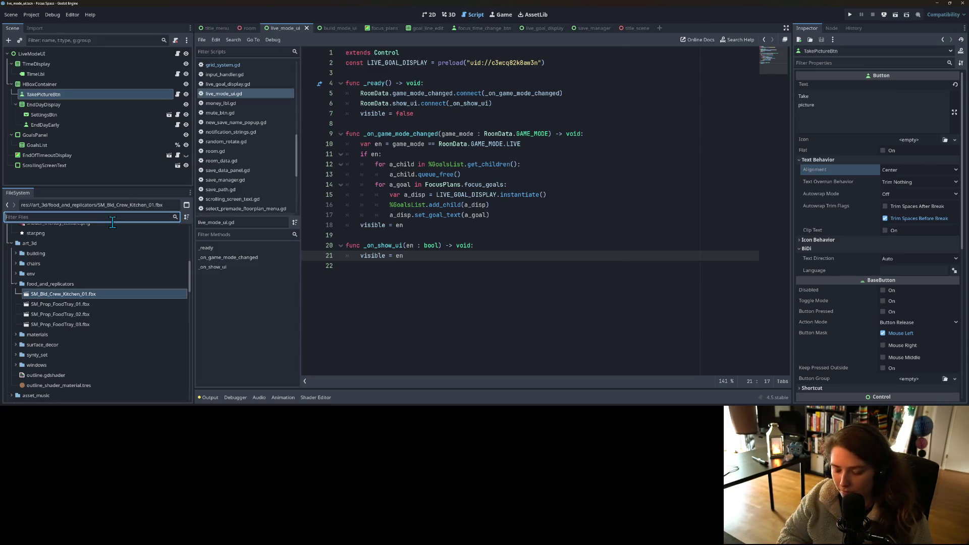
{"action": "type", "text": "furn"}
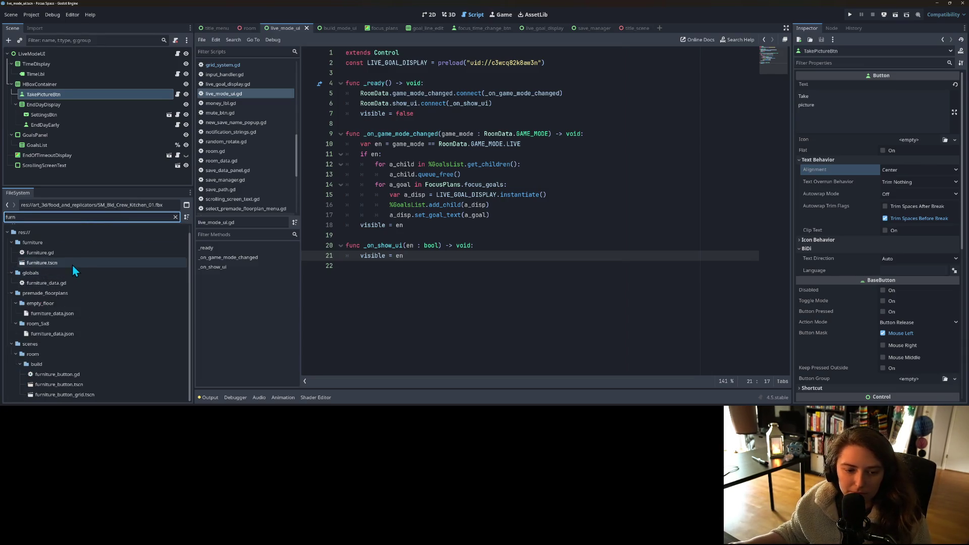
{"action": "left_click", "coordinate": [71, 264]}
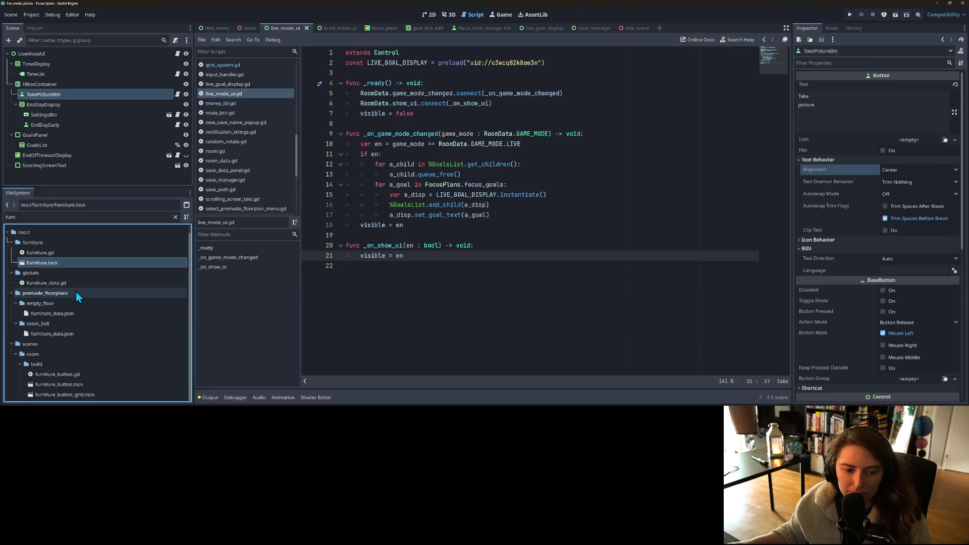
{"action": "left_click", "coordinate": [175, 217]}
{"action": "right_click", "coordinate": [78, 330]}
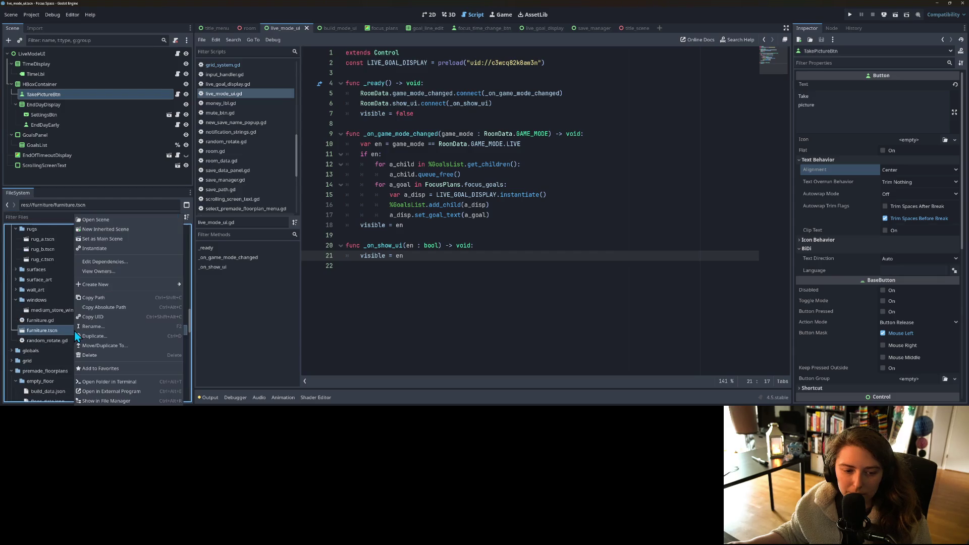
{"action": "left_click", "coordinate": [129, 229]}
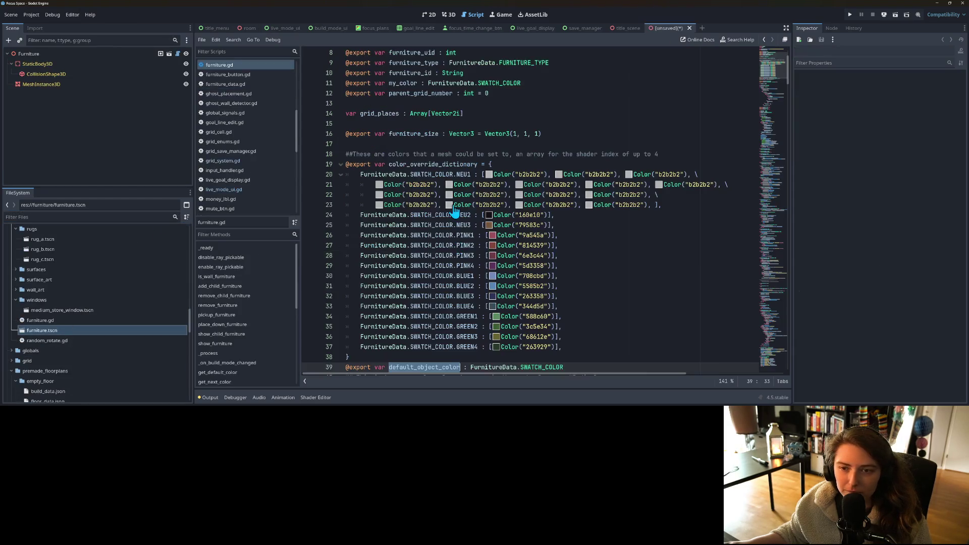
- Inspect the inherited MeshInstance3D and browse its mesh options without changing anything
{"action": "left_click", "coordinate": [448, 14]}
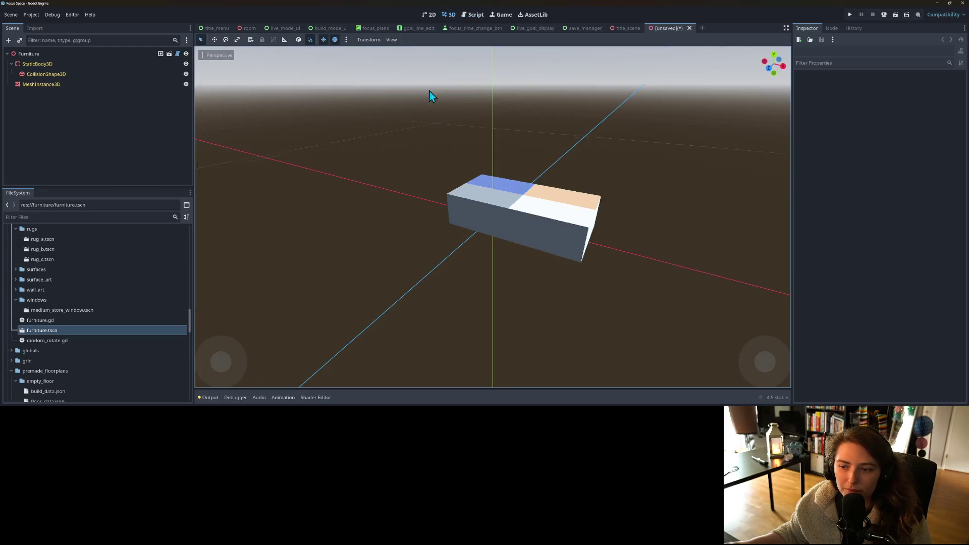
{"action": "mouse_move", "coordinate": [492, 214]}
{"action": "left_mouse_down"}
{"action": "mouse_move", "coordinate": [504, 210]}
{"action": "mouse_move", "coordinate": [385, 210]}
{"action": "mouse_move", "coordinate": [476, 266]}
{"action": "mouse_move", "coordinate": [550, 245]}
{"action": "mouse_move", "coordinate": [147, 114]}
{"action": "left_mouse_up"}
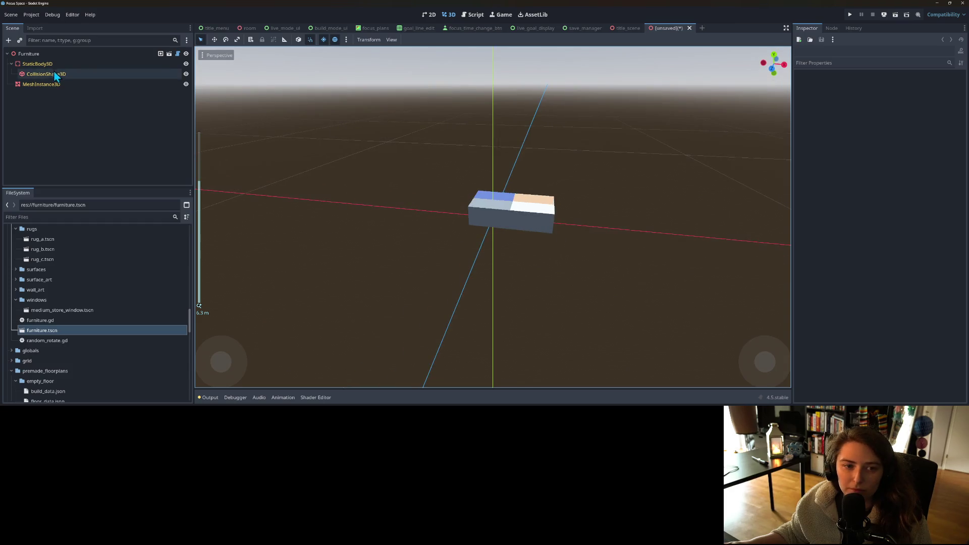
{"action": "left_click", "coordinate": [50, 84]}
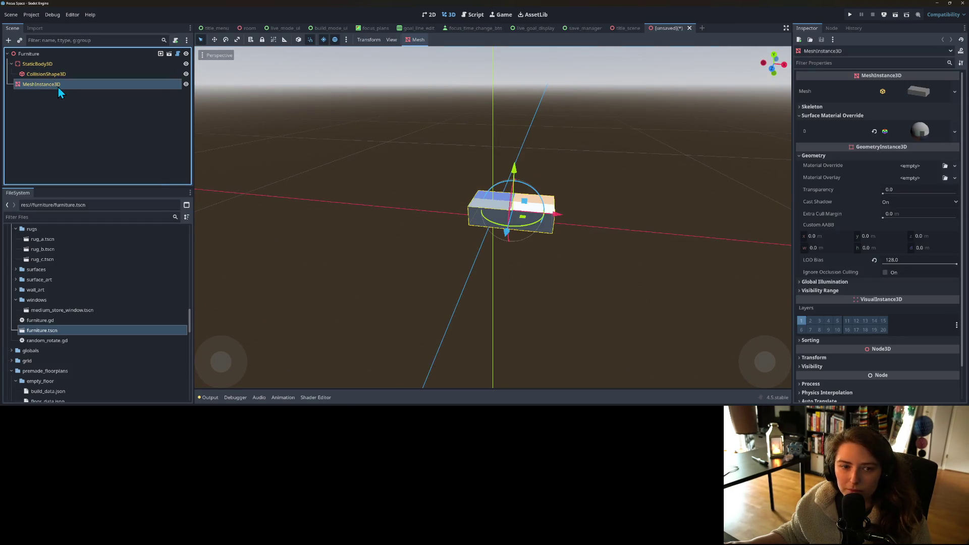
{"action": "right_click", "coordinate": [58, 88]}
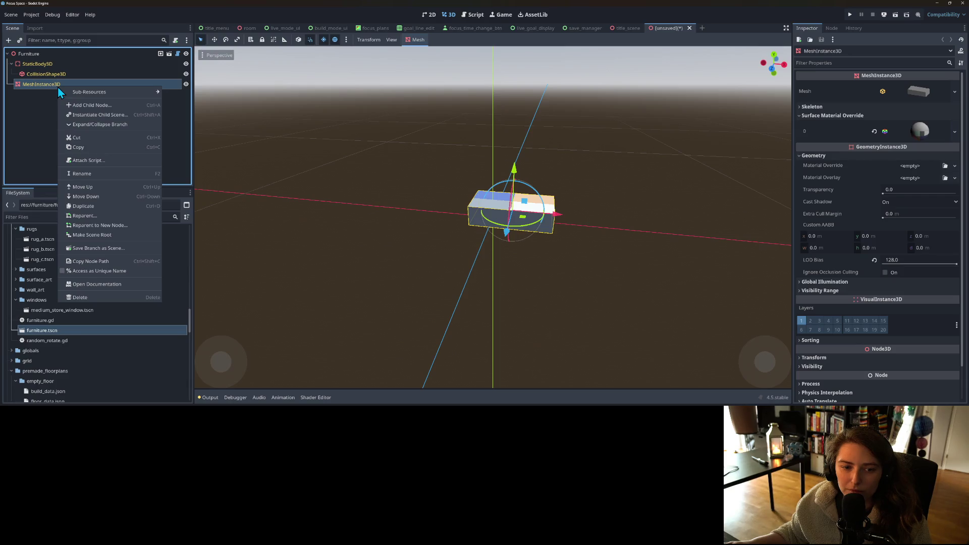
{"action": "left_click", "coordinate": [43, 86]}
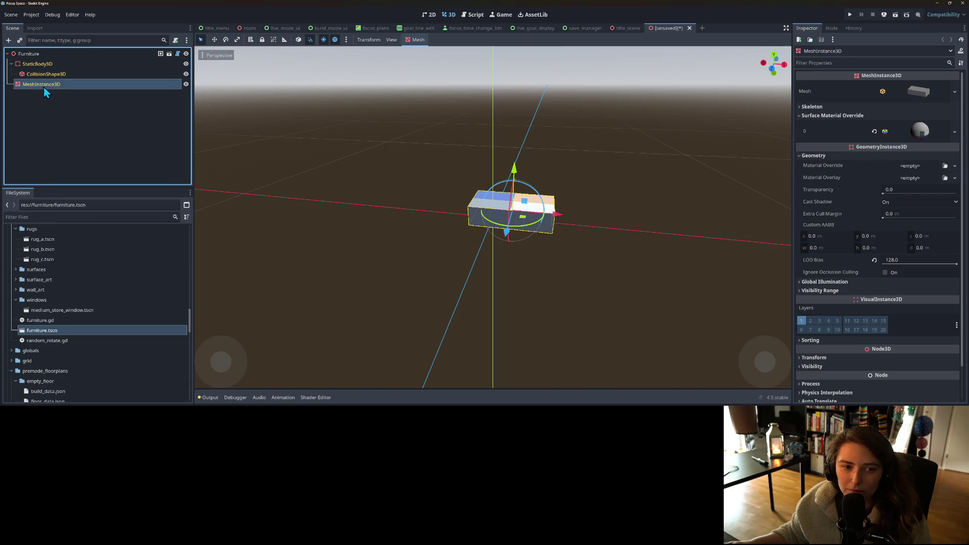
{"action": "left_click", "coordinate": [955, 92]}
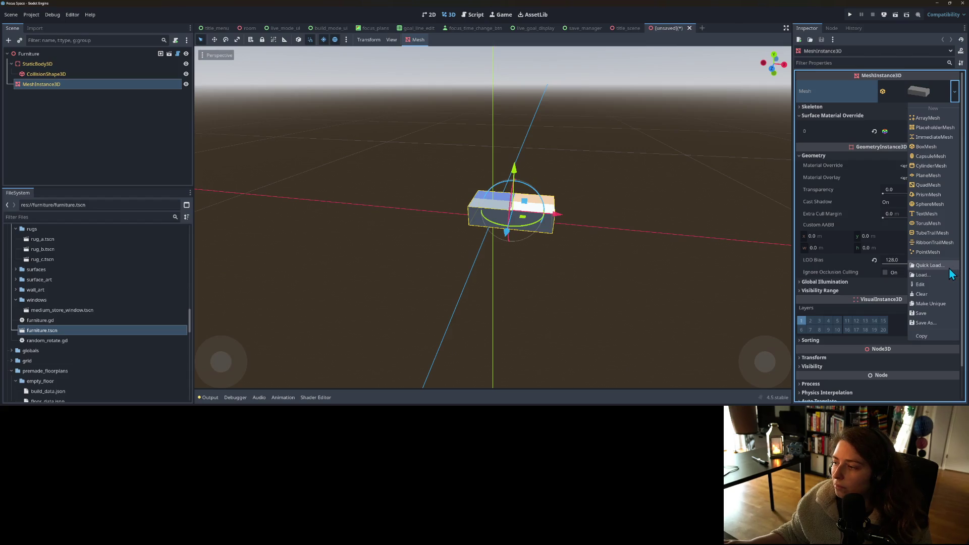
{"action": "left_click", "coordinate": [949, 269]}
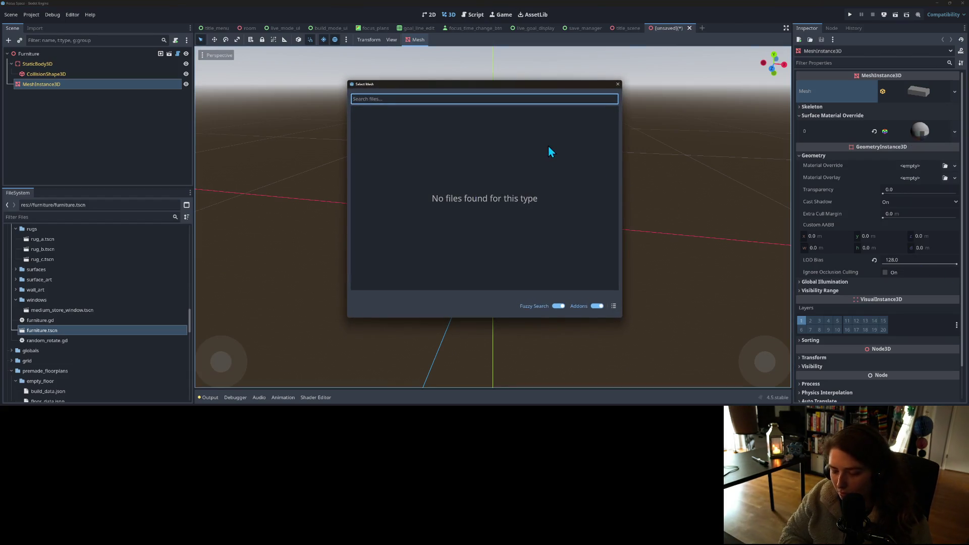
{"action": "type", "text": "f"}
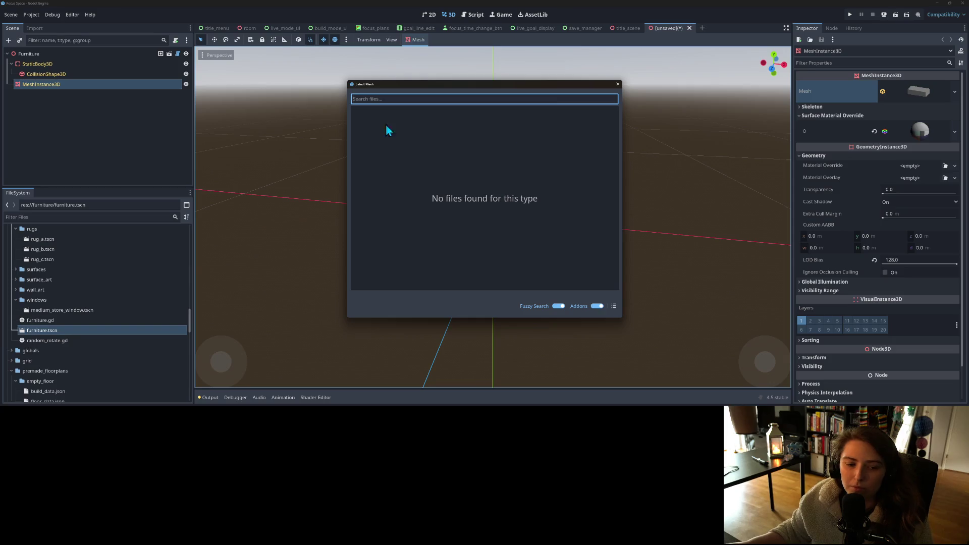
{"action": "left_click", "coordinate": [620, 84]}
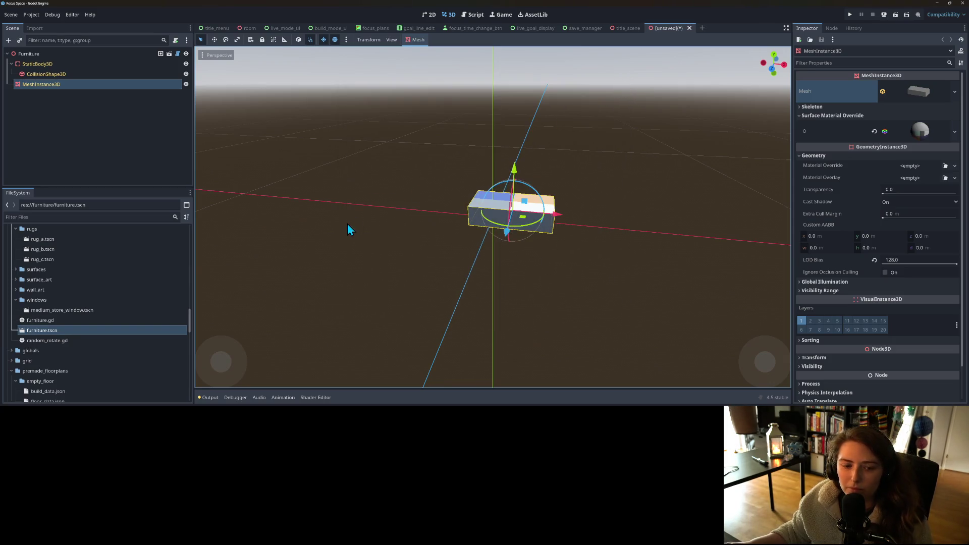
- Delete the placeholder MeshInstance3D from base furniture.tscn, then return to the inherited scene
{"action": "left_click", "coordinate": [64, 335]}
{"action": "double_click", "coordinate": [64, 334]}
{"action": "left_click", "coordinate": [59, 87]}
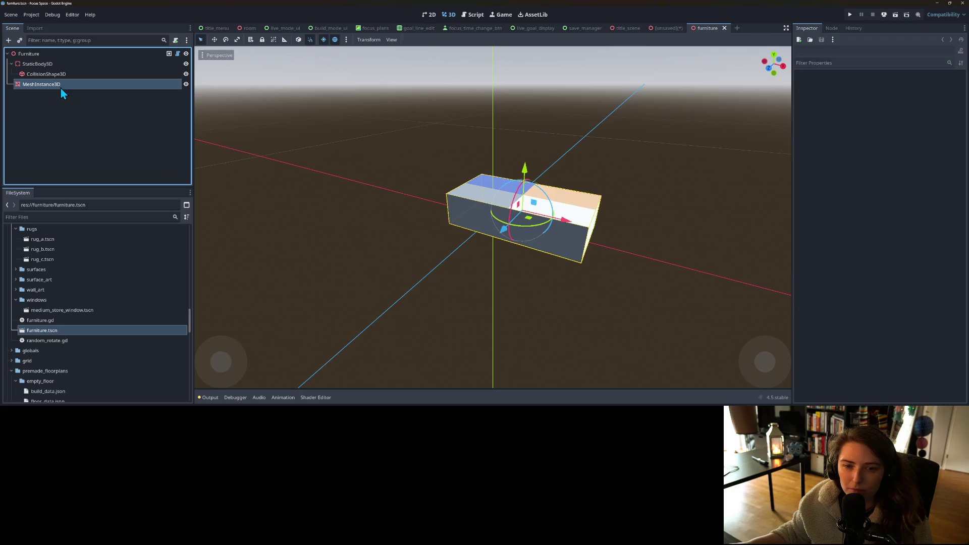
{"action": "key", "text": "Return"}
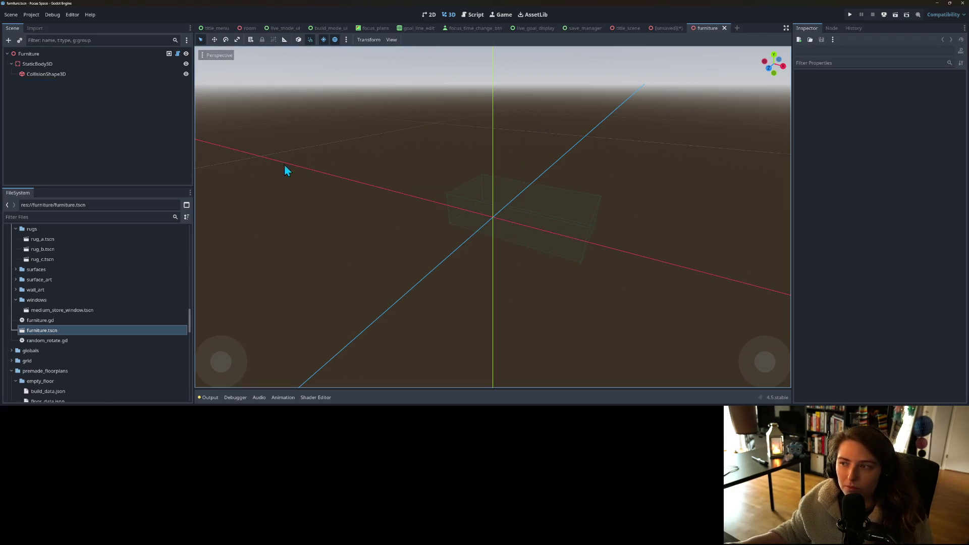
{"action": "left_click", "coordinate": [666, 30]}
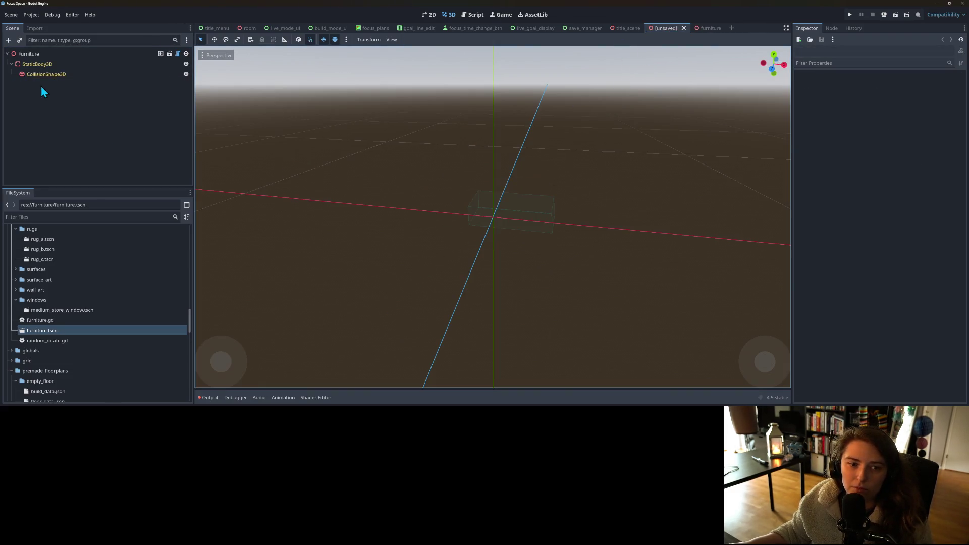
- Instance SM_Bld_Crew_Kitchen_01, found by searching 'replic', as a child of the Furniture root
{"action": "left_click", "coordinate": [31, 54]}
{"action": "right_click", "coordinate": [46, 53]}
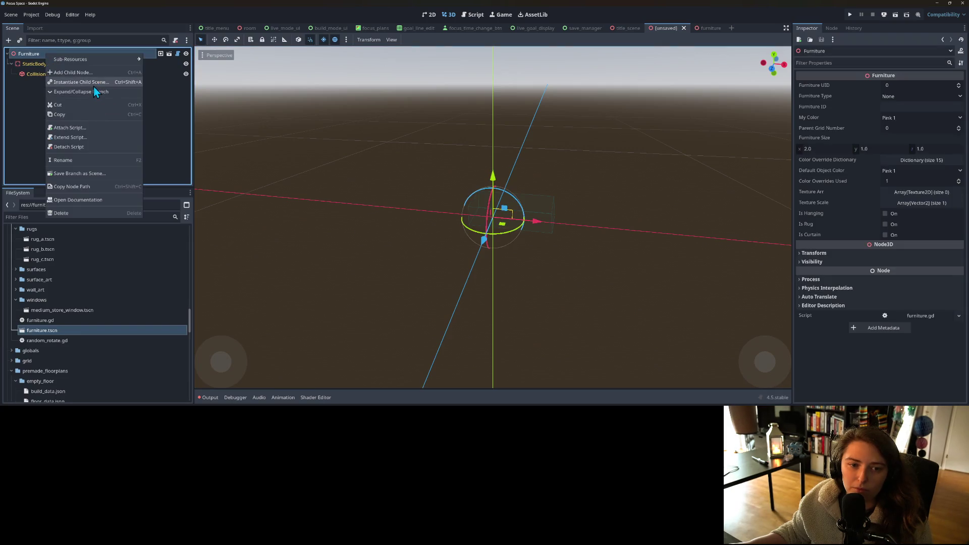
{"action": "left_click", "coordinate": [96, 83]}
{"action": "type", "text": "ro"}
{"action": "type", "text": "od"}
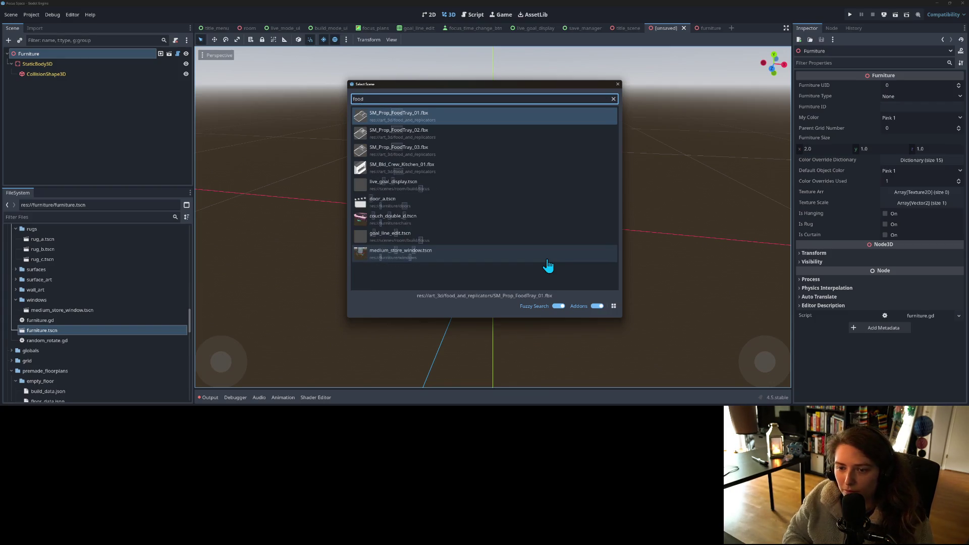
{"action": "key", "text": "BackSpace"}
{"action": "key", "text": "BackSpace"}
{"action": "key", "text": "BackSpace"}
{"action": "type", "text": "re"}
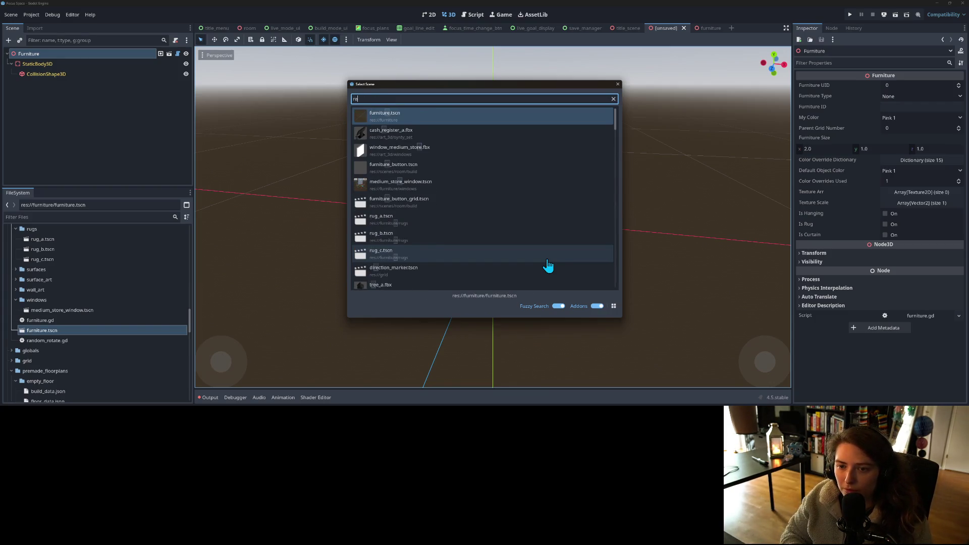
{"action": "type", "text": "plic"}
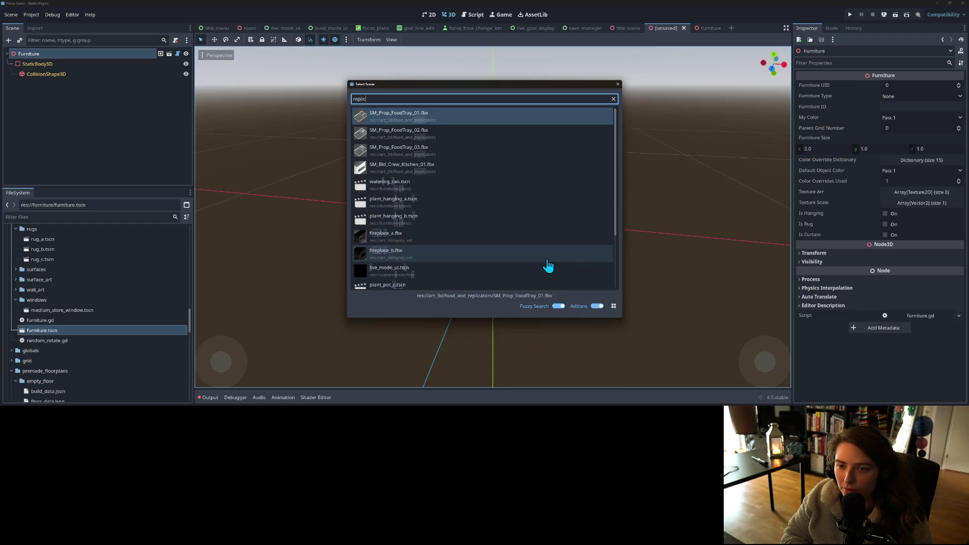
{"action": "double_click", "coordinate": [423, 170]}
{"action": "mouse_move", "coordinate": [365, 244]}
{"action": "left_mouse_down"}
{"action": "mouse_move", "coordinate": [474, 270]}
{"action": "mouse_move", "coordinate": [389, 268]}
{"action": "mouse_move", "coordinate": [394, 240]}
{"action": "mouse_move", "coordinate": [495, 247]}
{"action": "mouse_move", "coordinate": [513, 259]}
{"action": "left_mouse_up"}
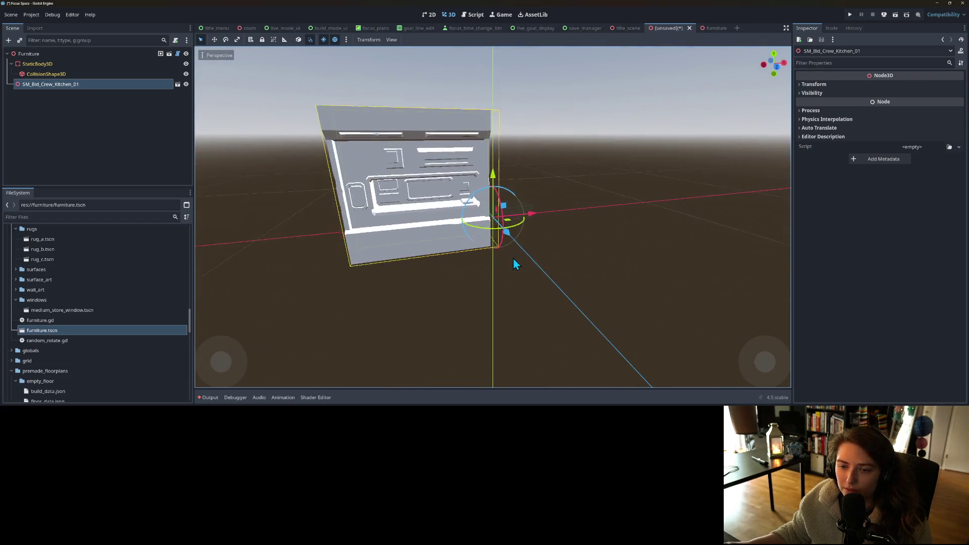
{"action": "scroll", "coordinate": [513, 259], "scroll_direction": "down", "scroll_amount": 2}
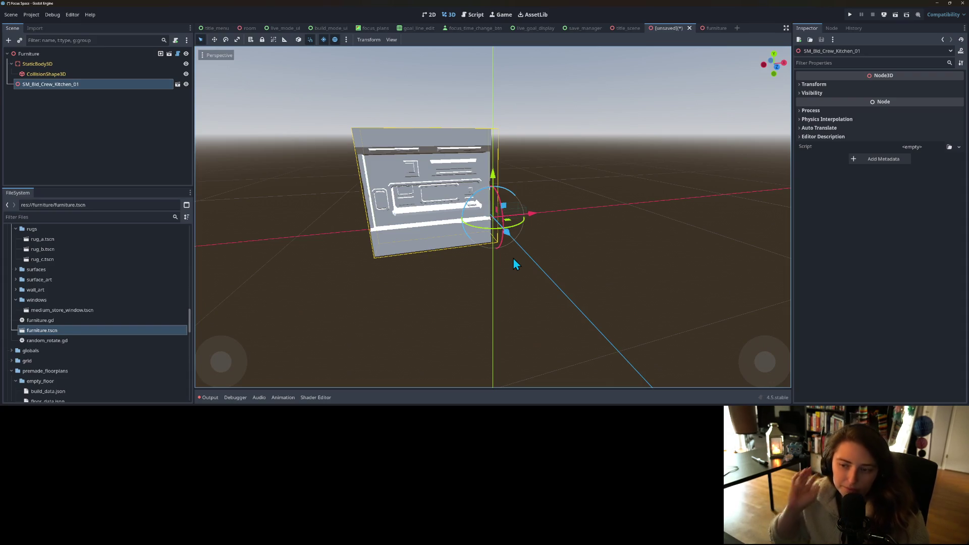
{"action": "left_click", "coordinate": [59, 68]}
{"action": "mouse_move", "coordinate": [448, 246]}
{"action": "left_mouse_down"}
{"action": "mouse_move", "coordinate": [504, 284]}
{"action": "mouse_move", "coordinate": [447, 268]}
{"action": "mouse_move", "coordinate": [471, 281]}
{"action": "mouse_move", "coordinate": [526, 281]}
{"action": "left_mouse_up"}
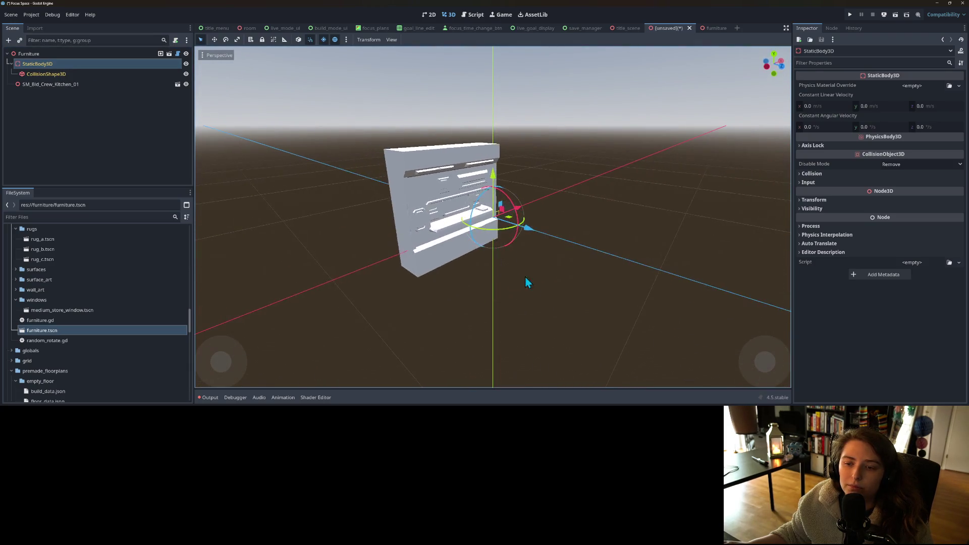
{"action": "left_click", "coordinate": [81, 88]}
- Enable Editable Children on the kitchen model and assign materials to surface overrides 0 and 1
{"action": "right_click", "coordinate": [81, 89]}
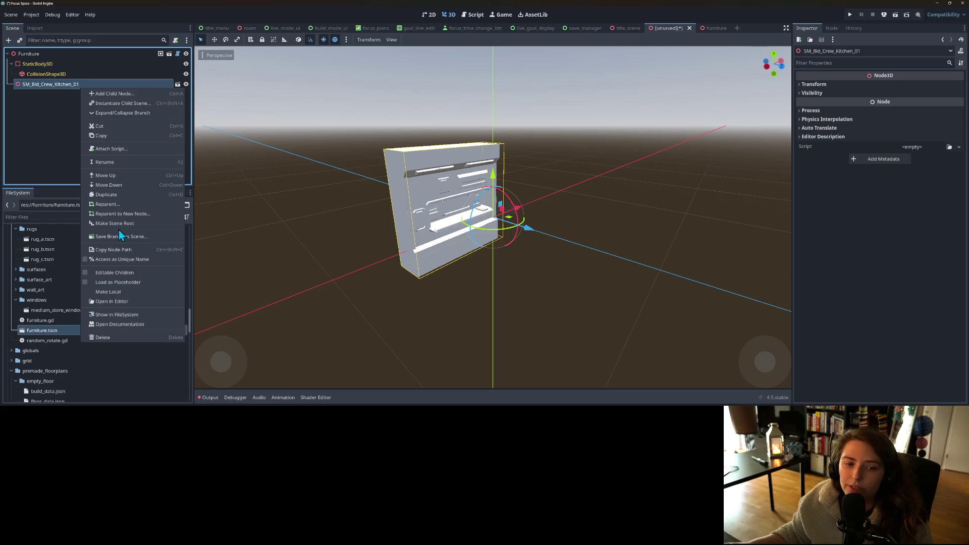
{"action": "left_click", "coordinate": [133, 272]}
{"action": "left_click", "coordinate": [73, 93]}
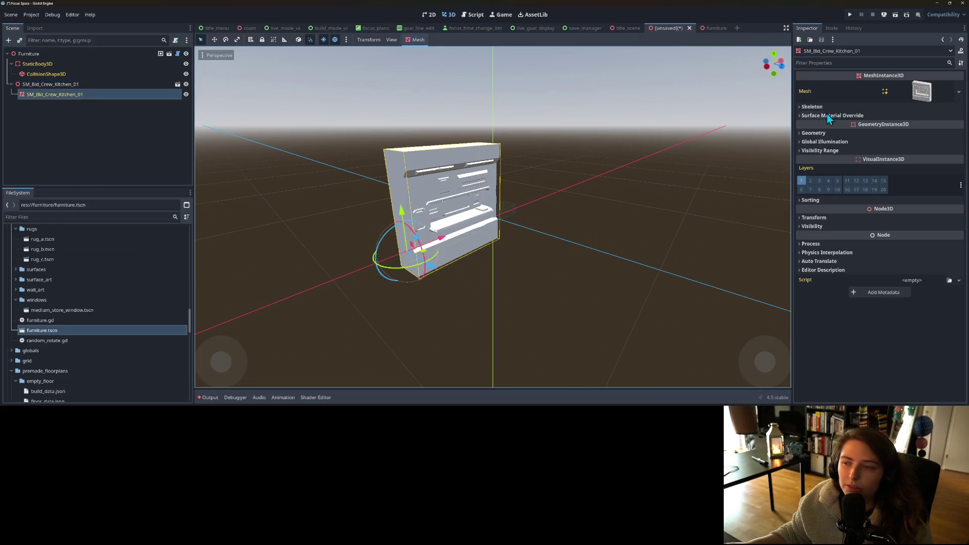
{"action": "left_click", "coordinate": [901, 117]}
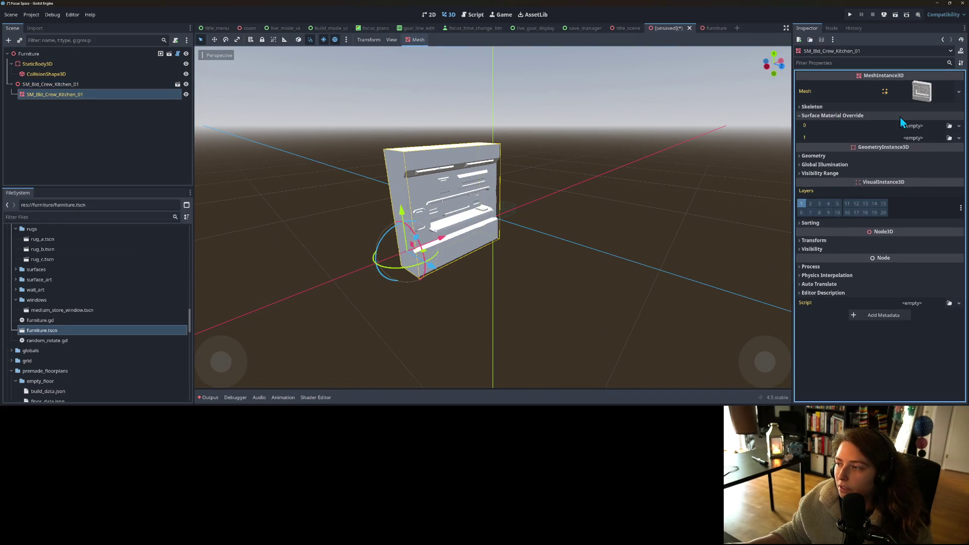
{"action": "left_click", "coordinate": [950, 126]}
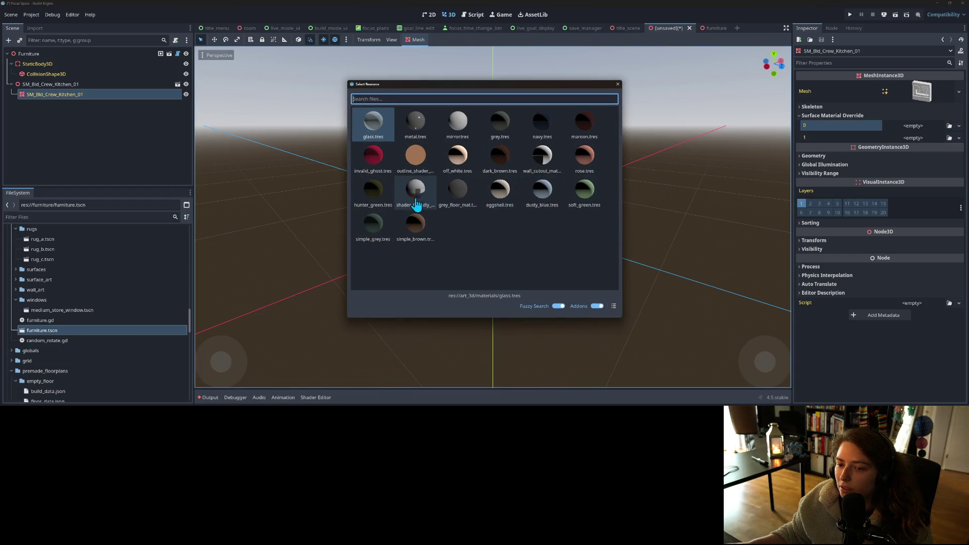
{"action": "double_click", "coordinate": [412, 205]}
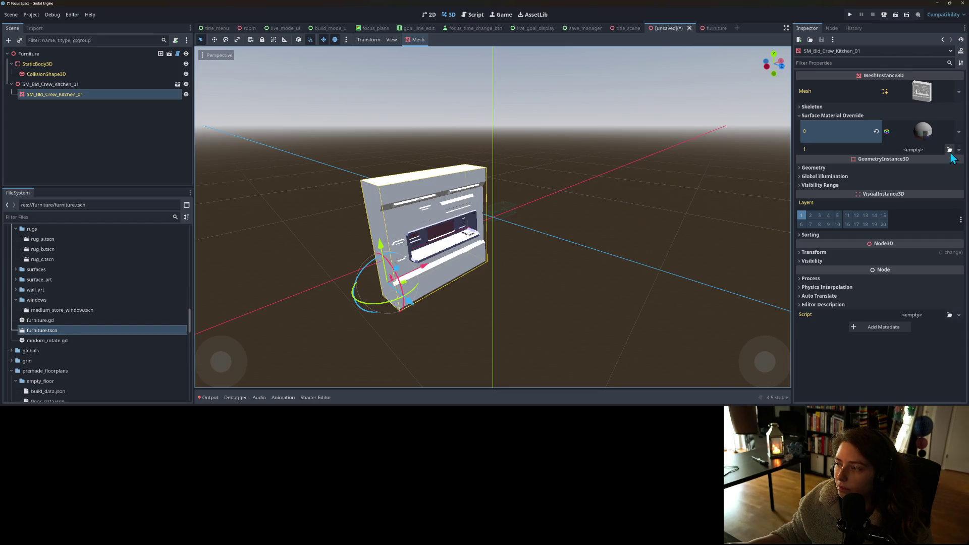
{"action": "left_click", "coordinate": [949, 149]}
{"action": "double_click", "coordinate": [414, 190]}
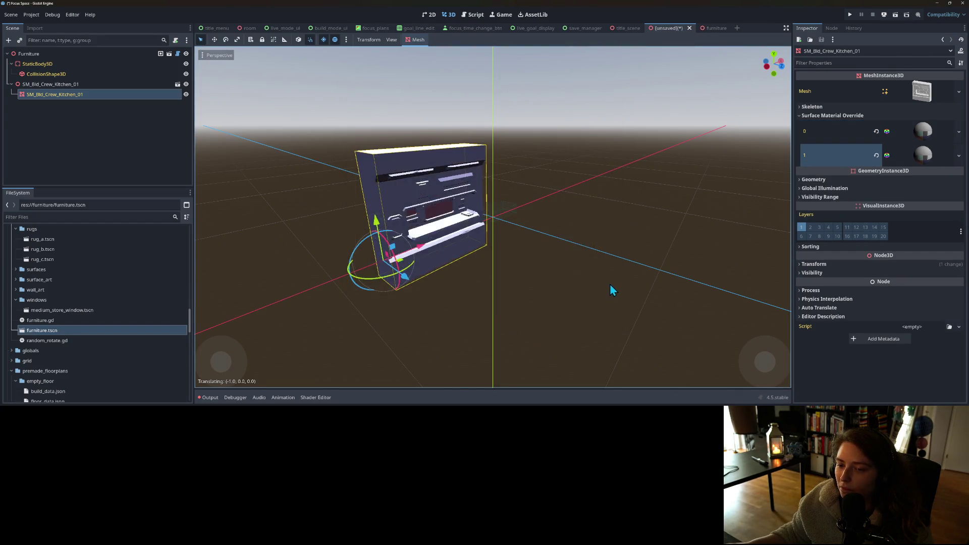
- Drag the kitchen mesh 1.0 unit along X in the front orthographic view
{"action": "mouse_move", "coordinate": [596, 289]}
{"action": "left_mouse_down"}
{"action": "mouse_move", "coordinate": [553, 270]}
{"action": "mouse_move", "coordinate": [559, 302]}
{"action": "mouse_move", "coordinate": [619, 313]}
{"action": "mouse_move", "coordinate": [560, 301]}
{"action": "mouse_move", "coordinate": [625, 290]}
{"action": "mouse_move", "coordinate": [577, 269]}
{"action": "mouse_move", "coordinate": [522, 277]}
{"action": "left_mouse_up"}
{"action": "scroll", "coordinate": [553, 273], "scroll_direction": "up", "scroll_amount": 10}
{"action": "scroll", "coordinate": [569, 272], "scroll_direction": "down", "scroll_amount": 3}
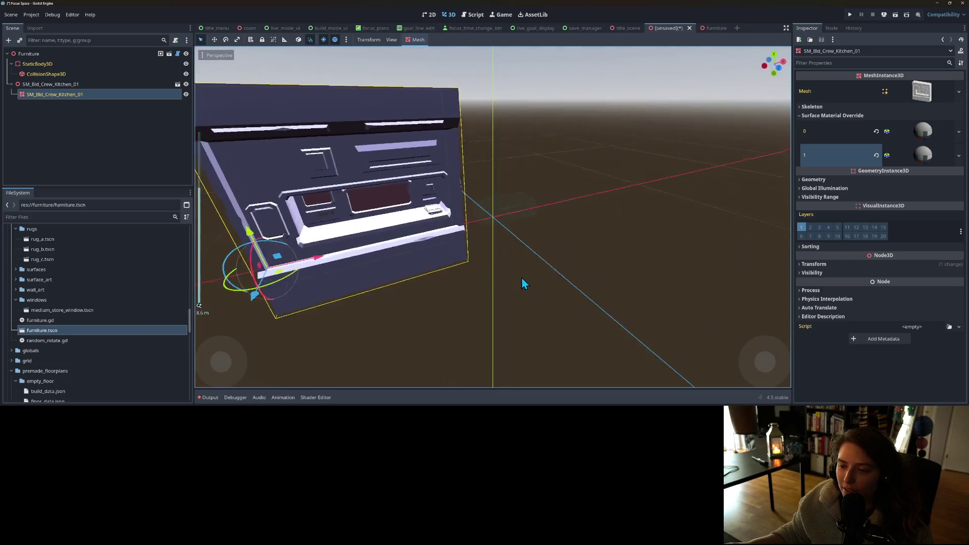
{"action": "key", "text": "KP_1"}
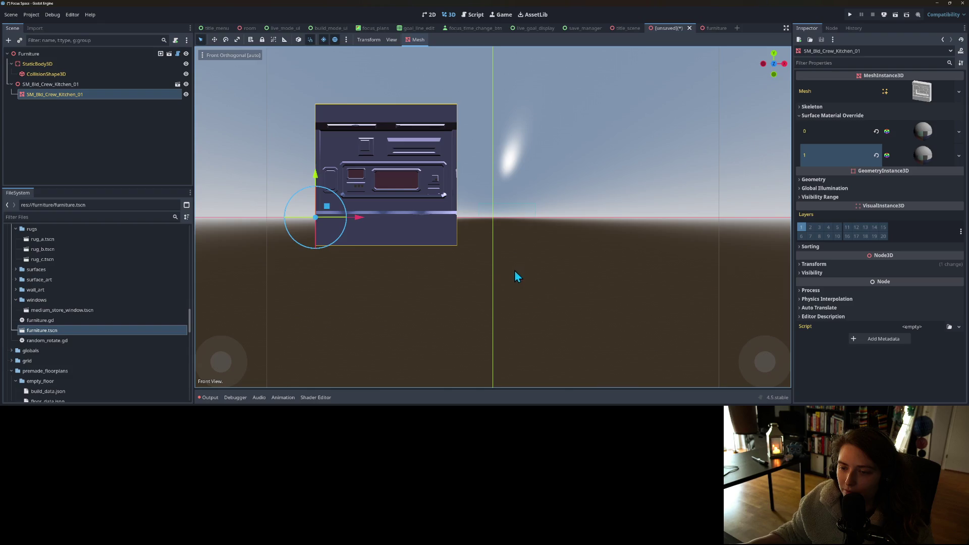
{"action": "left_click_drag", "start_coordinate": [477, 233], "coordinate": [471, 268]}
{"action": "left_click", "coordinate": [59, 85]}
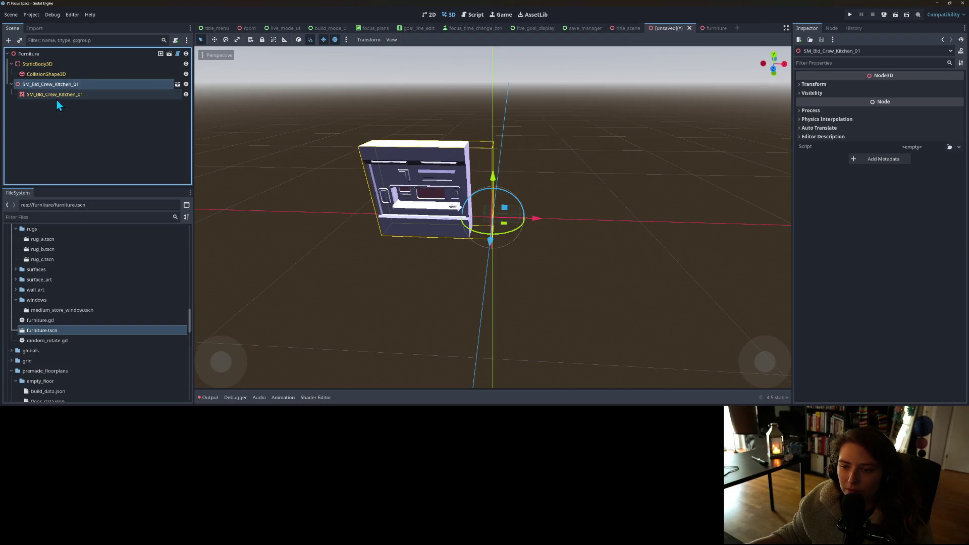
{"action": "left_click", "coordinate": [56, 95]}
{"action": "left_click_drag", "start_coordinate": [424, 221], "coordinate": [496, 225]}
{"action": "key", "text": "KP_1"}
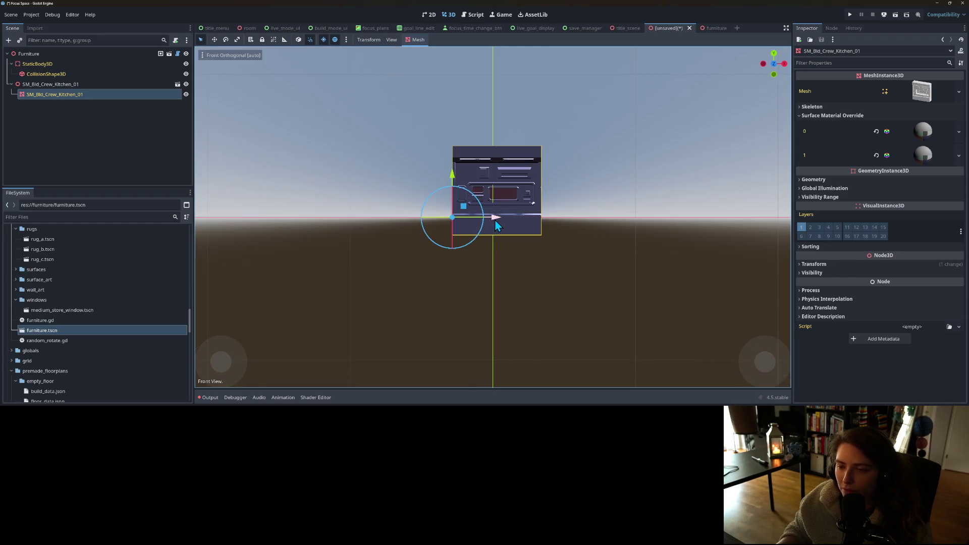
{"action": "scroll", "coordinate": [495, 220], "scroll_direction": "up", "scroll_amount": 5}
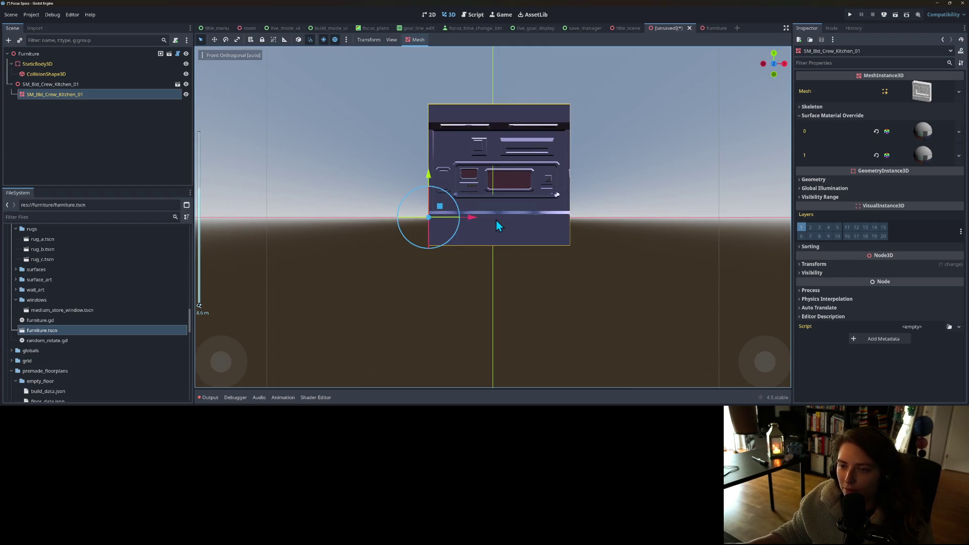
- Set translate snap to 0.5 and snap the kitchen mesh back to X -2.78
{"action": "left_click", "coordinate": [50, 84]}
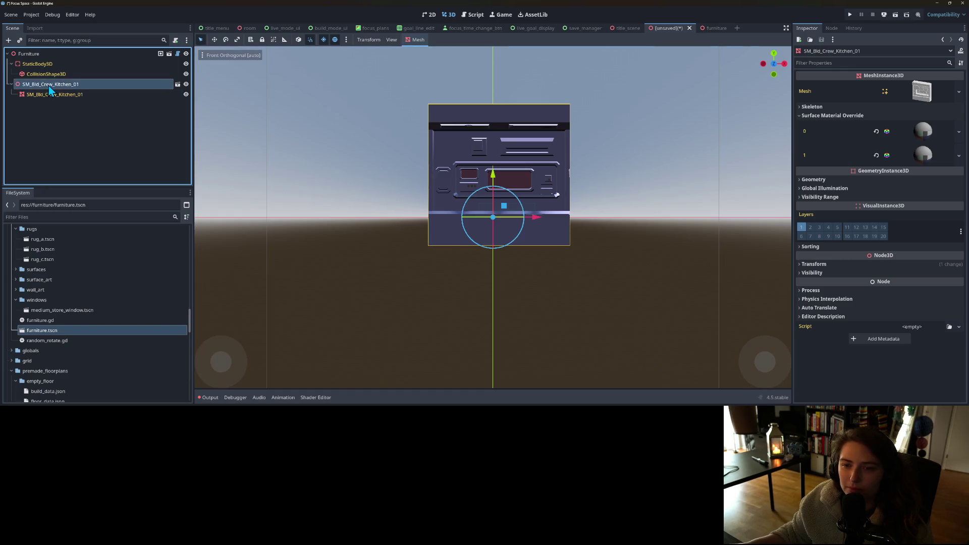
{"action": "left_click", "coordinate": [53, 94]}
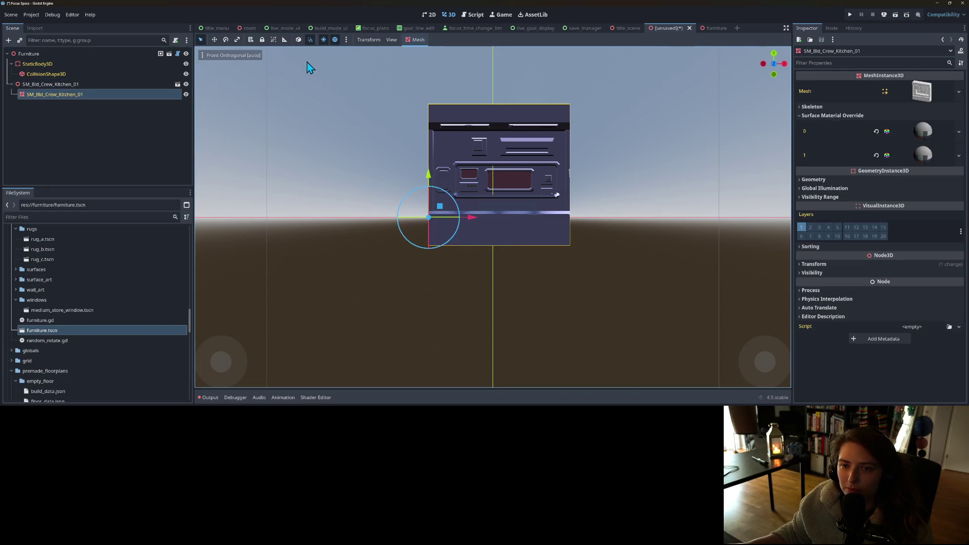
{"action": "left_click", "coordinate": [370, 42]}
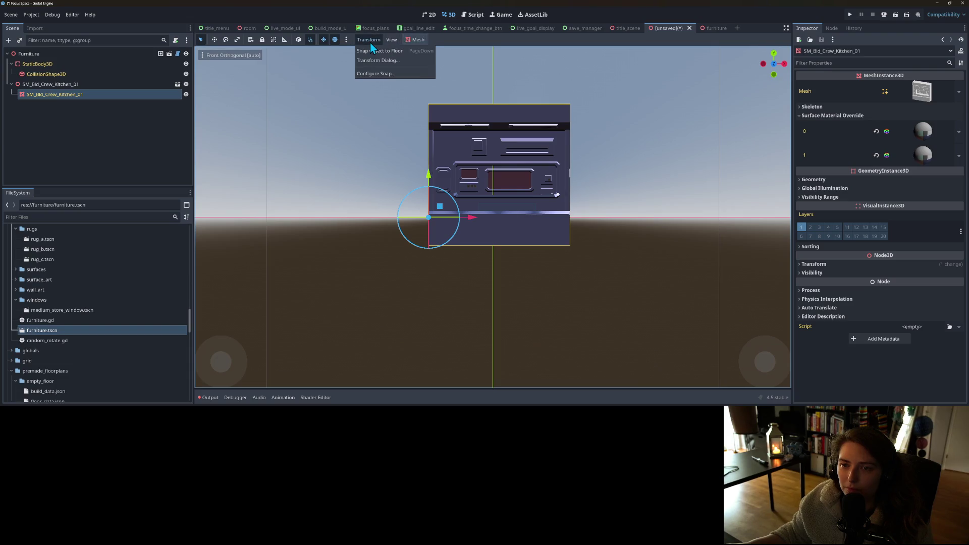
{"action": "left_click", "coordinate": [375, 73]}
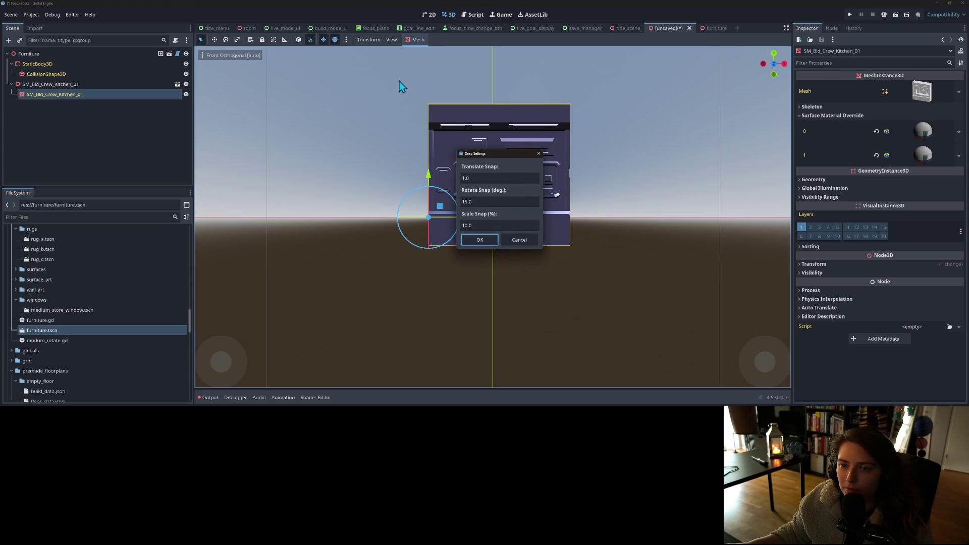
{"action": "triple_click", "coordinate": [495, 177]}
{"action": "type", "text": ".5"}
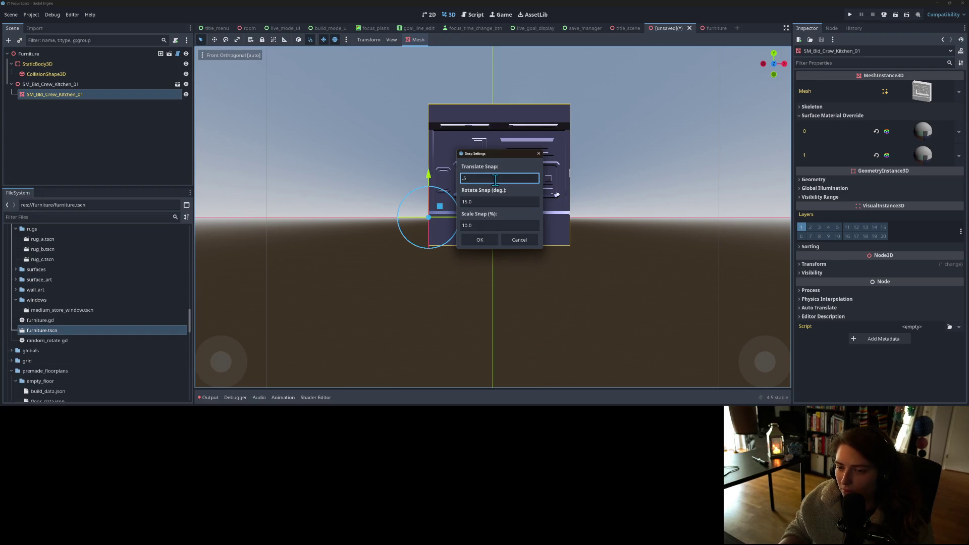
{"action": "left_click", "coordinate": [482, 240]}
{"action": "left_click_drag", "start_coordinate": [475, 218], "coordinate": [465, 219]}
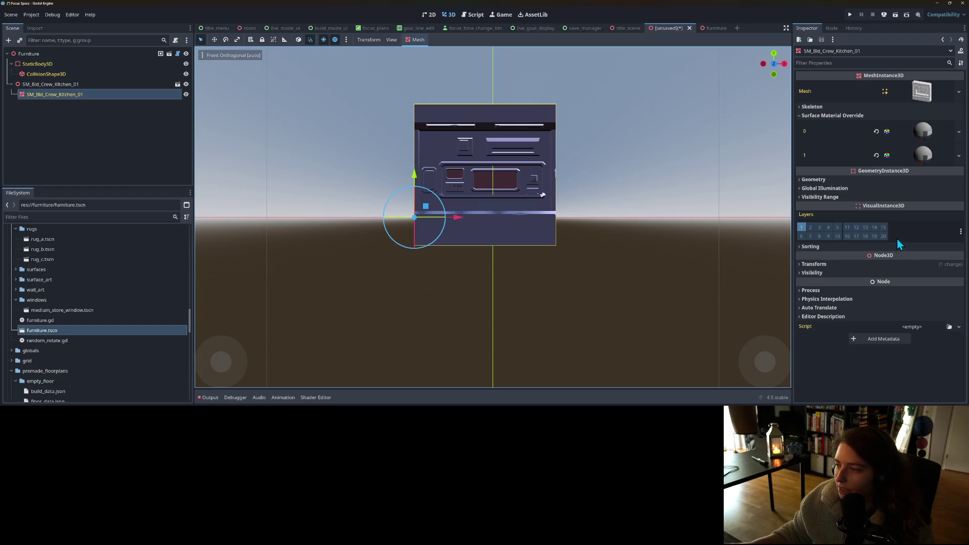
{"action": "left_click", "coordinate": [857, 264]}
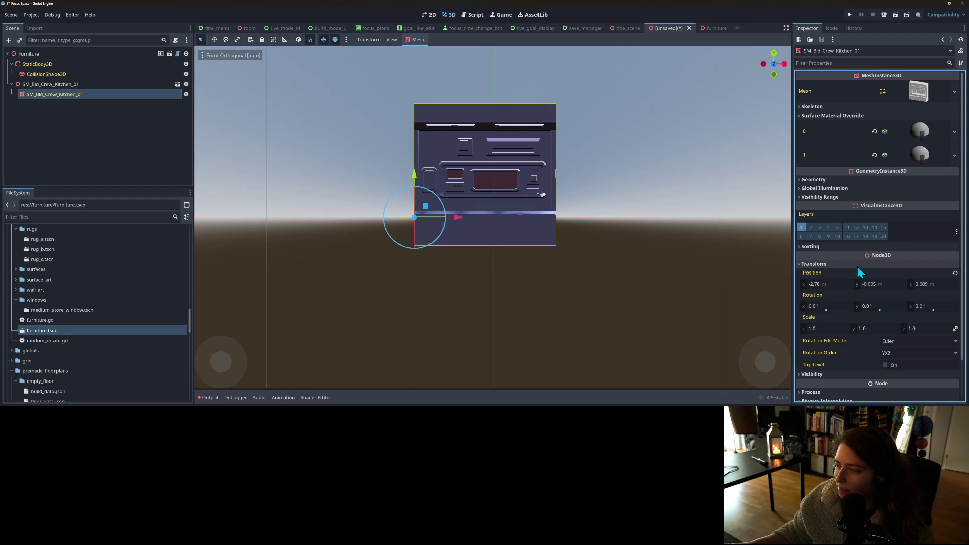
- Position the kitchen mesh at X -2.5 and Y 0, then start saving the scene
{"action": "left_click", "coordinate": [879, 280]}
{"action": "type", "text": "0"}
{"action": "key", "text": "Return"}
{"action": "left_click", "coordinate": [833, 284]}
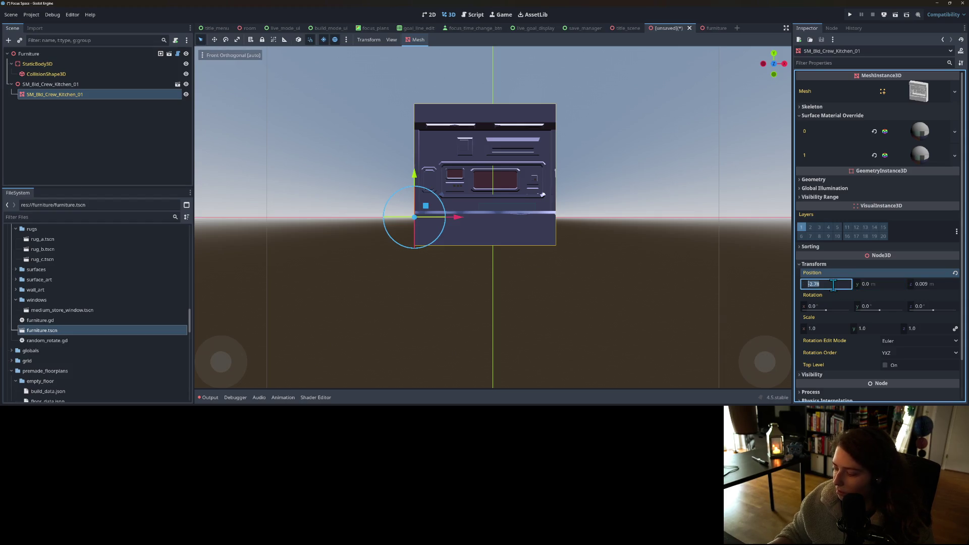
{"action": "type", "text": "5"}
{"action": "key", "text": "Return"}
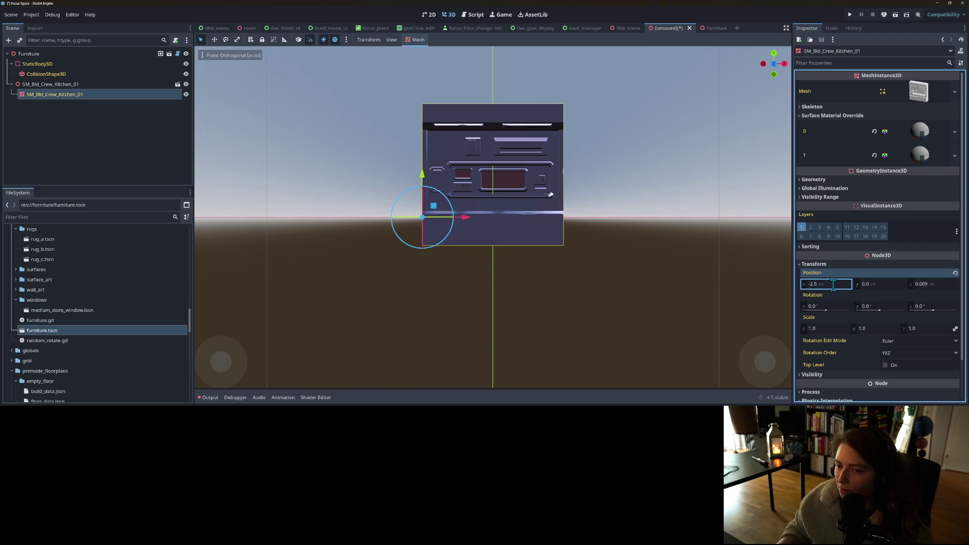
{"action": "left_click", "coordinate": [685, 301]}
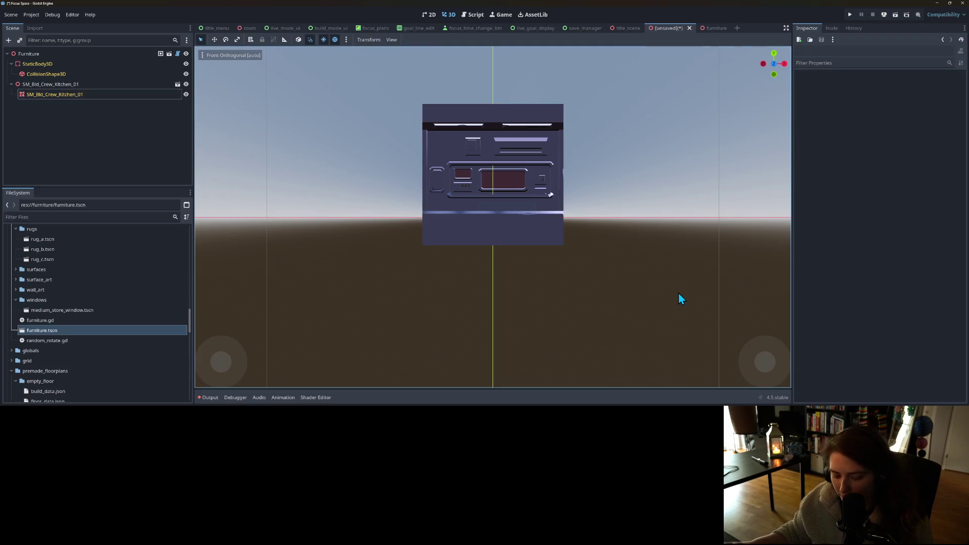
{"action": "key", "text": "ctrl+s"}
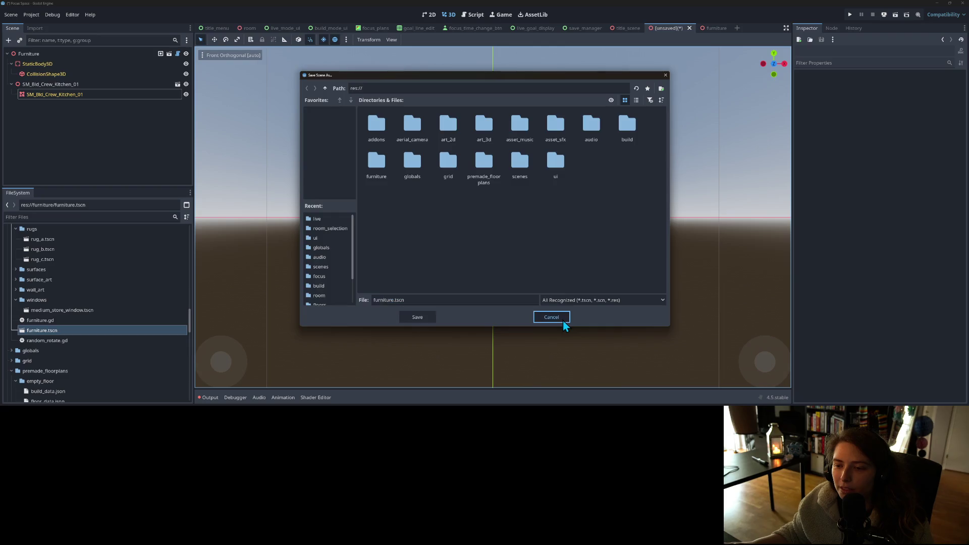
- Cancel the save and rename the root node from Furniture to 'Replicator'
{"action": "left_click", "coordinate": [563, 324]}
{"action": "left_click", "coordinate": [84, 58]}
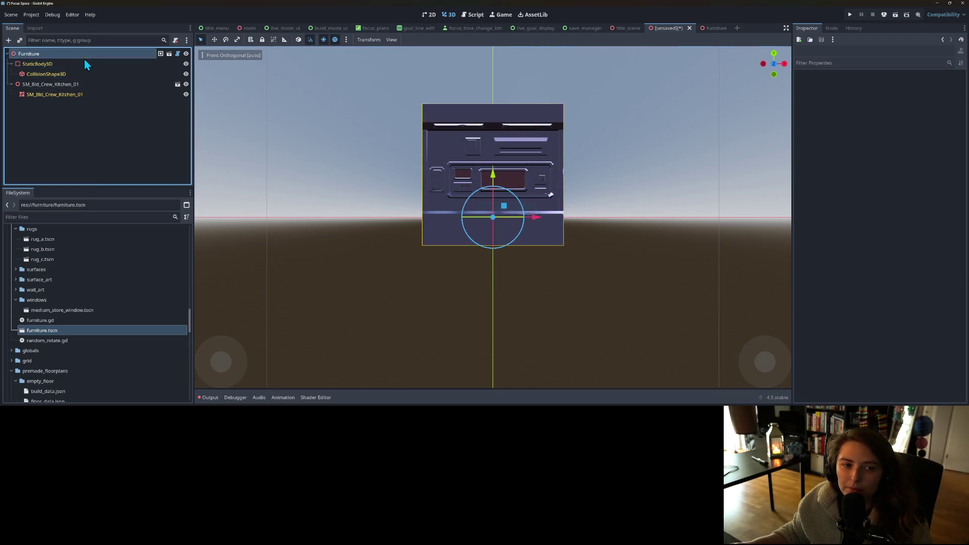
{"action": "right_click", "coordinate": [83, 57]}
{"action": "left_click", "coordinate": [118, 164]}
{"action": "type", "text": "Rep"}
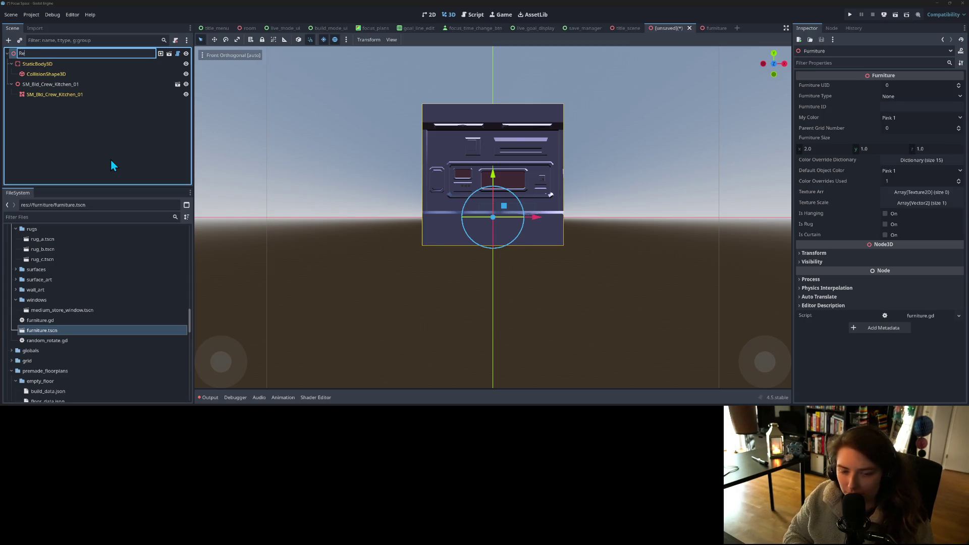
{"action": "type", "text": "licator"}
{"action": "key", "text": "Return"}
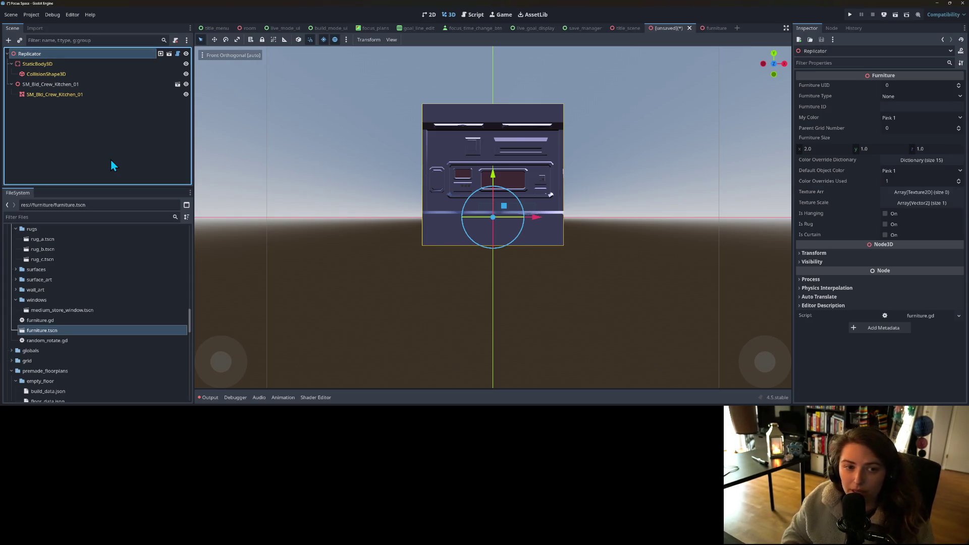
{"action": "left_click", "coordinate": [108, 75]}
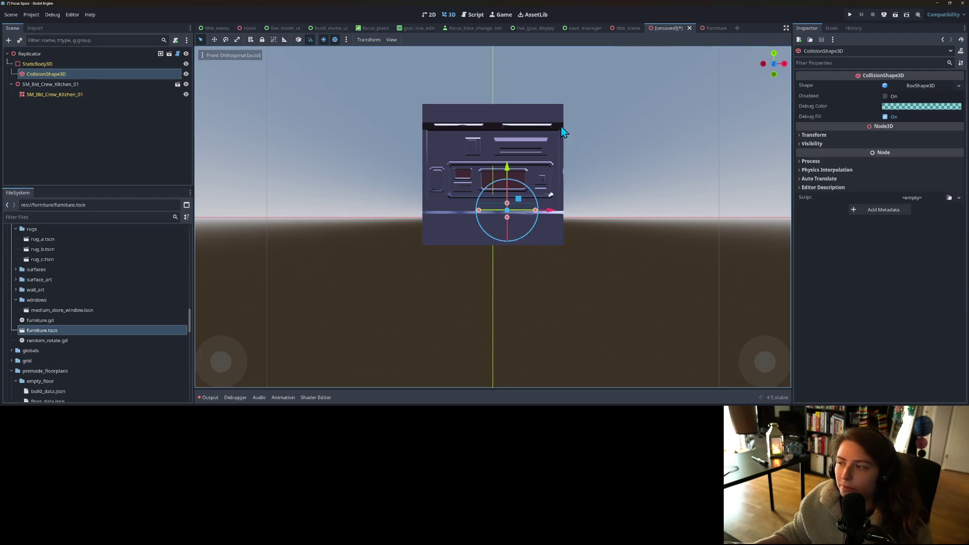
- Make the collision shape unique and resize the box to 5 wide and 4 tall
{"action": "left_click", "coordinate": [958, 85]}
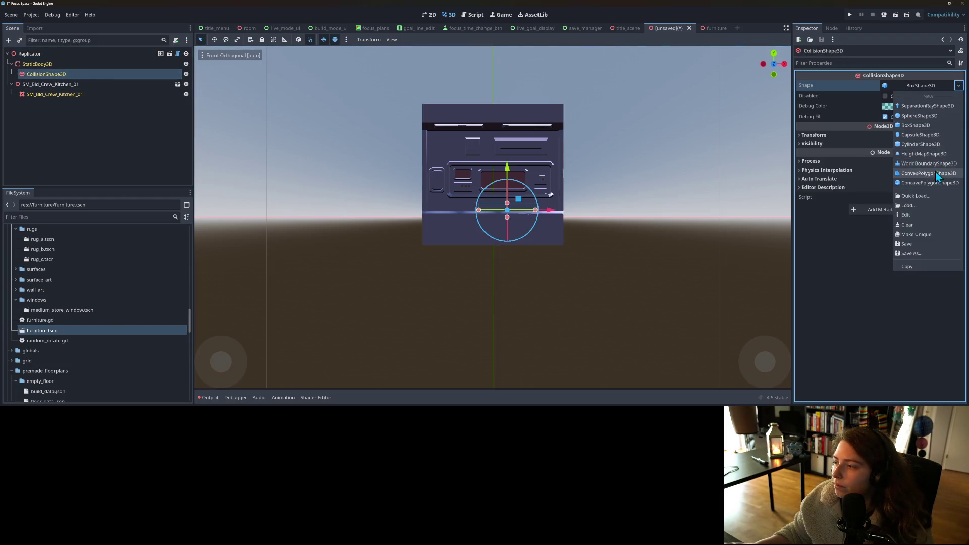
{"action": "left_click", "coordinate": [939, 234]}
{"action": "scroll", "coordinate": [592, 240], "scroll_direction": "down", "scroll_amount": 2}
{"action": "mouse_move", "coordinate": [591, 239]}
{"action": "left_mouse_down"}
{"action": "mouse_move", "coordinate": [535, 242]}
{"action": "mouse_move", "coordinate": [583, 247]}
{"action": "left_mouse_up"}
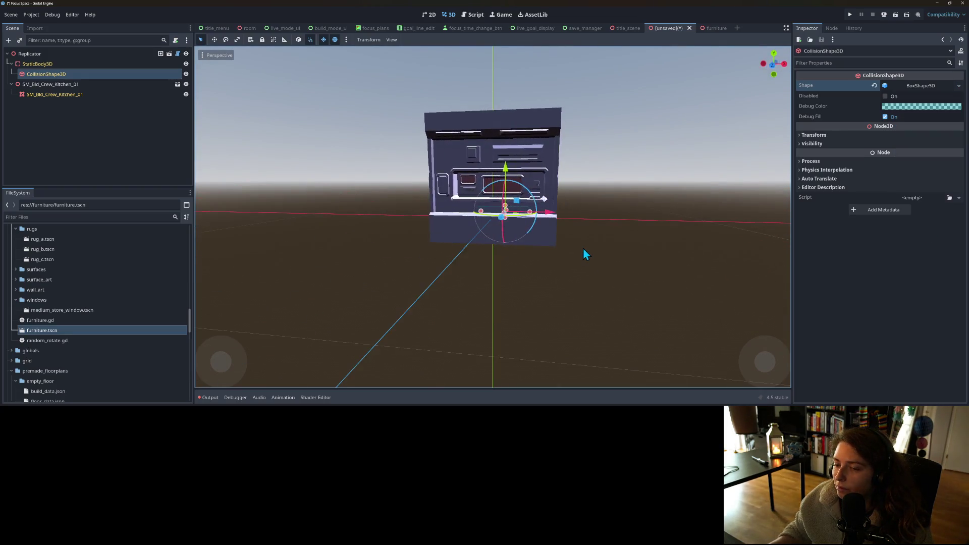
{"action": "key", "text": "KP_1"}
{"action": "left_click_drag", "start_coordinate": [529, 212], "coordinate": [551, 214]}
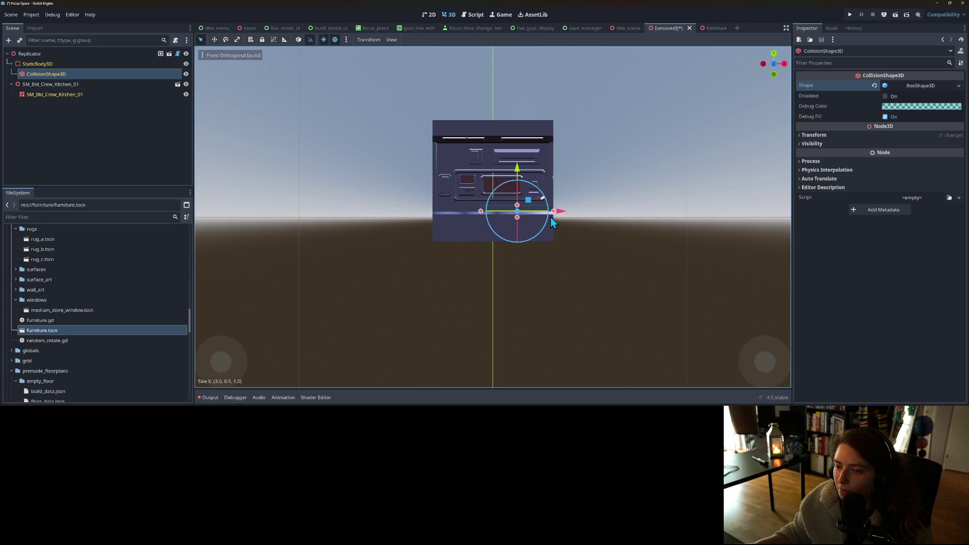
{"action": "left_click_drag", "start_coordinate": [482, 213], "coordinate": [436, 213]}
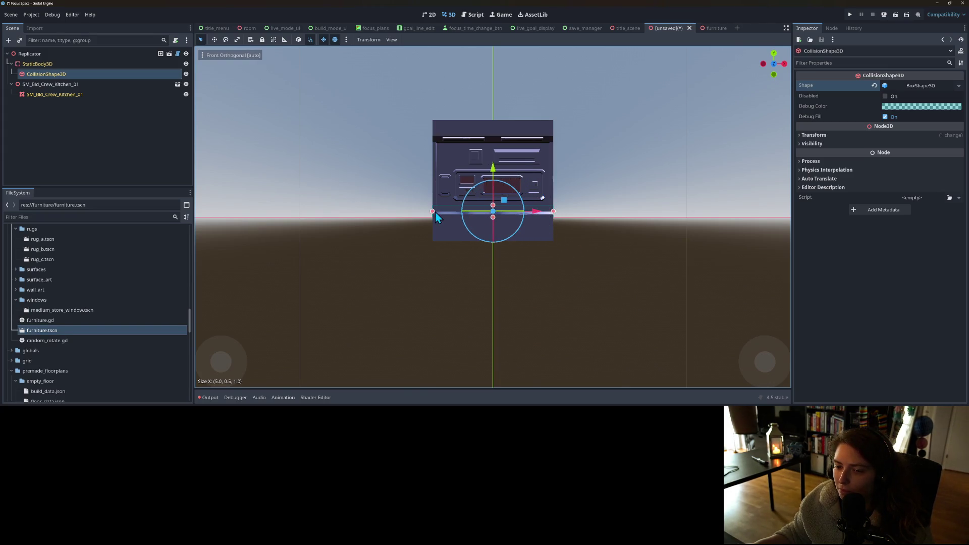
{"action": "left_click_drag", "start_coordinate": [492, 205], "coordinate": [507, 124]}
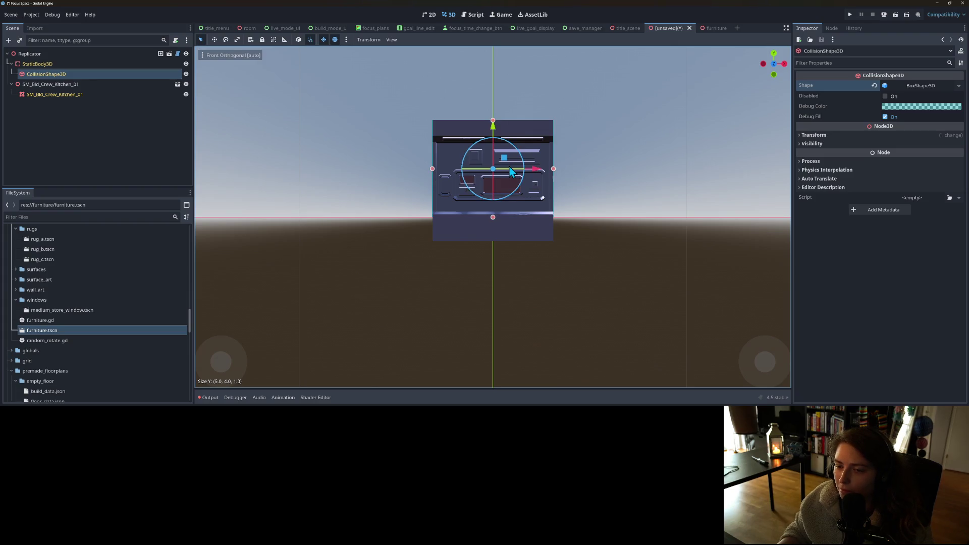
- Adjust the collision box depth to 1.96 from the right view, then begin Save Scene As
{"action": "key", "text": "KP_3"}
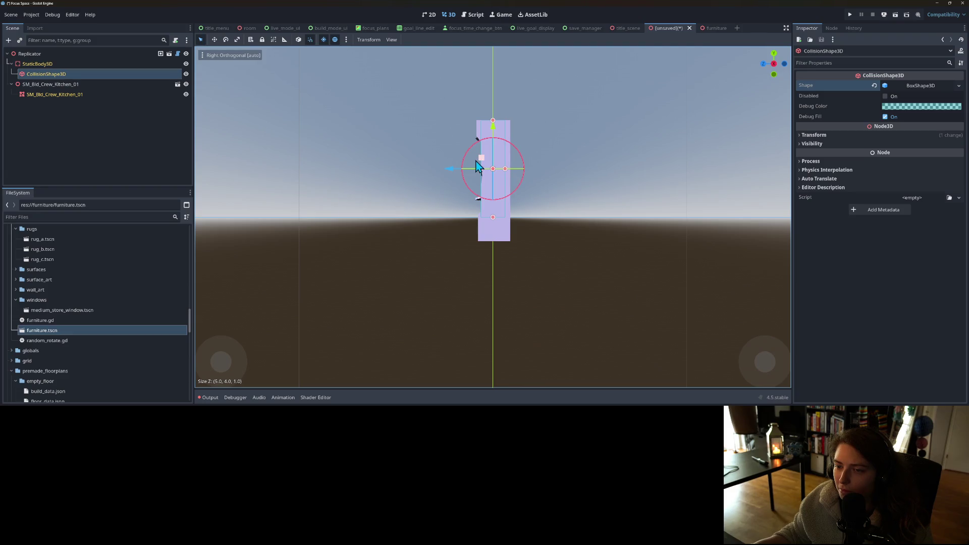
{"action": "left_click_drag", "start_coordinate": [477, 171], "coordinate": [473, 171]}
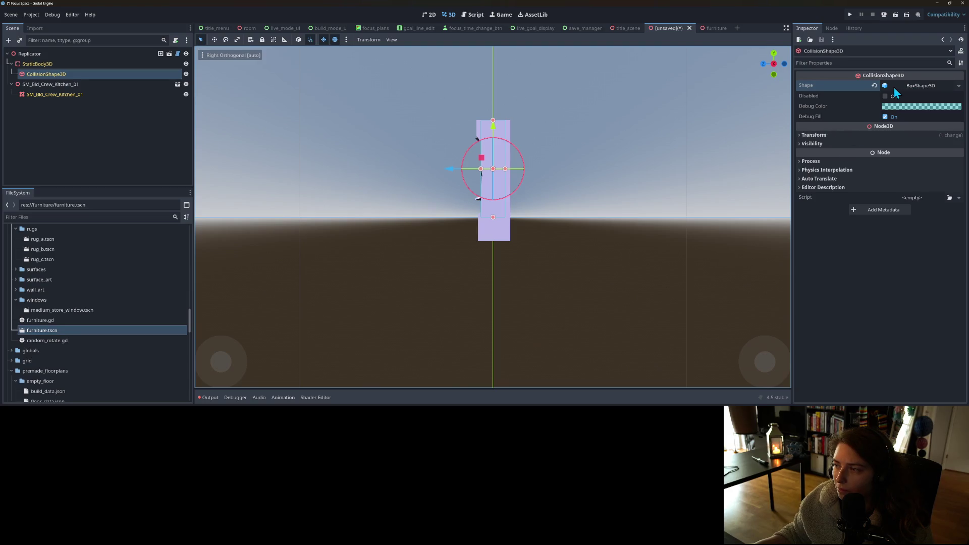
{"action": "left_click", "coordinate": [69, 54]}
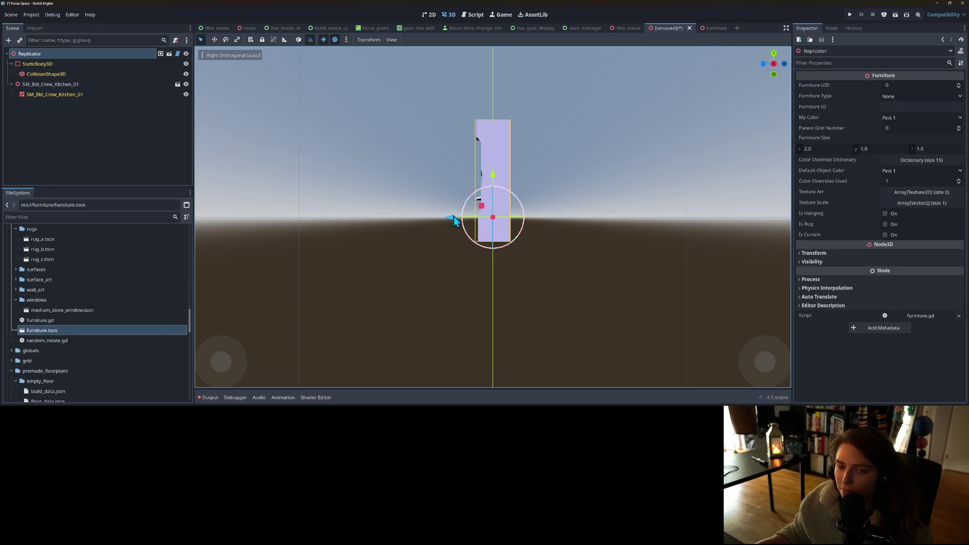
{"action": "left_click", "coordinate": [50, 75]}
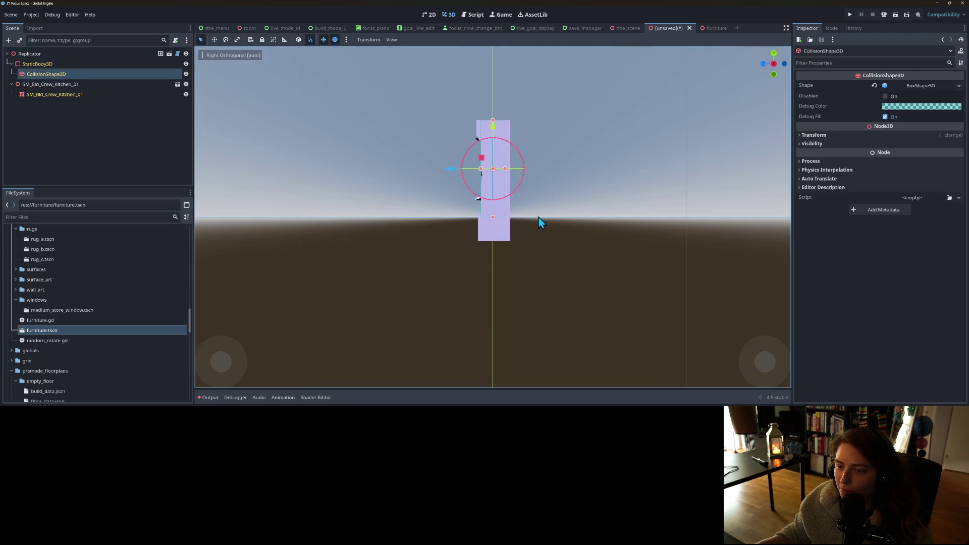
{"action": "left_click", "coordinate": [958, 85]}
{"action": "left_click", "coordinate": [958, 85]}
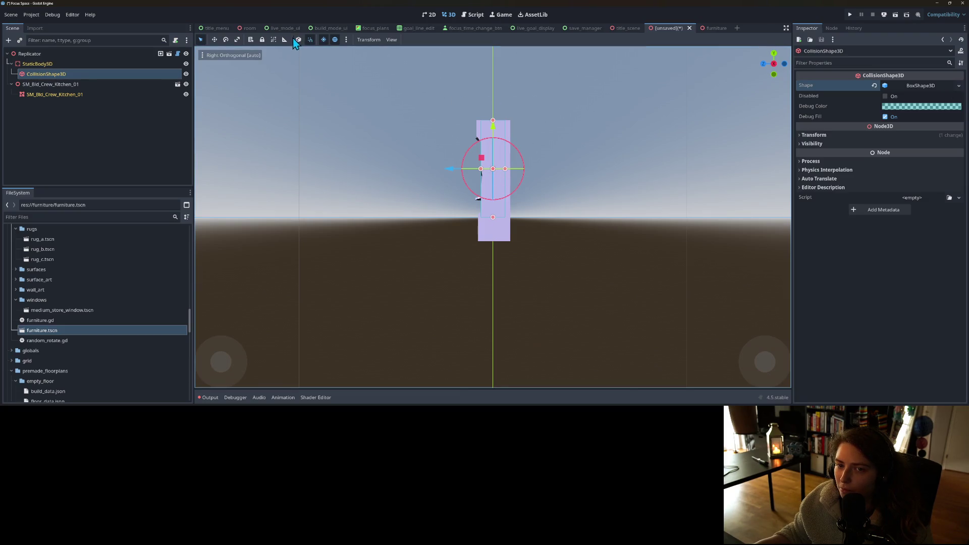
{"action": "left_click_drag", "start_coordinate": [482, 169], "coordinate": [514, 177]}
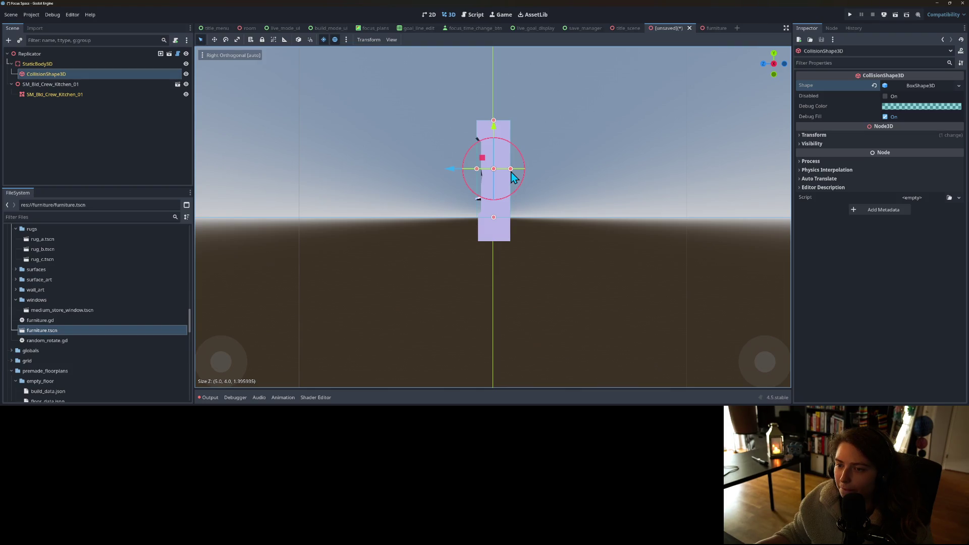
{"action": "key", "text": "ctrl+s"}
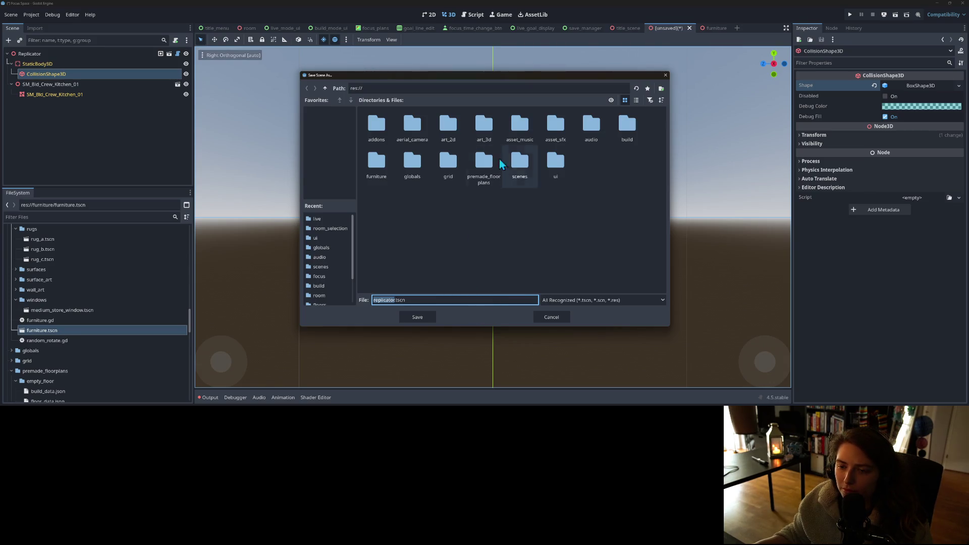
- Create an 'appliances' folder under furniture and save the scene there as food_replicator.tscn
{"action": "double_click", "coordinate": [389, 172]}
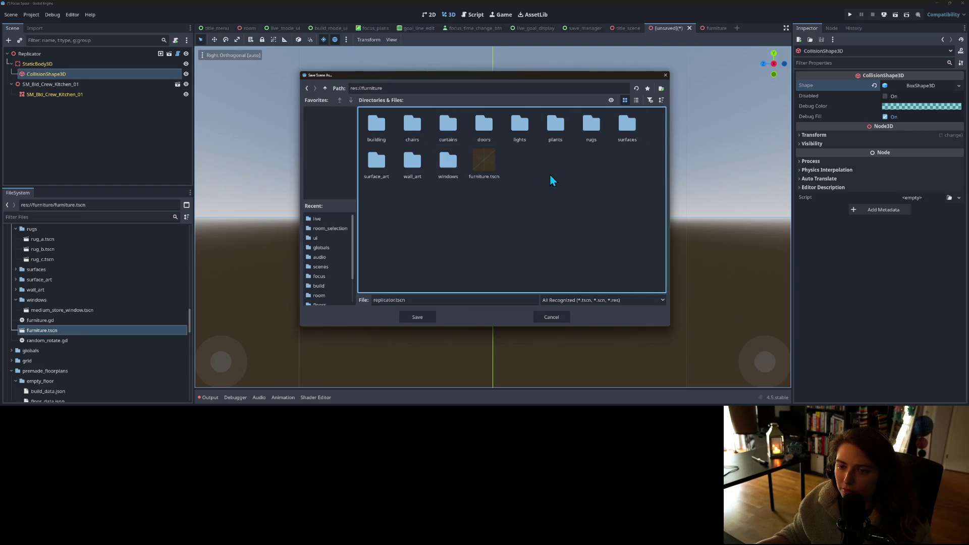
{"action": "right_click", "coordinate": [565, 182]}
{"action": "left_click", "coordinate": [580, 186]}
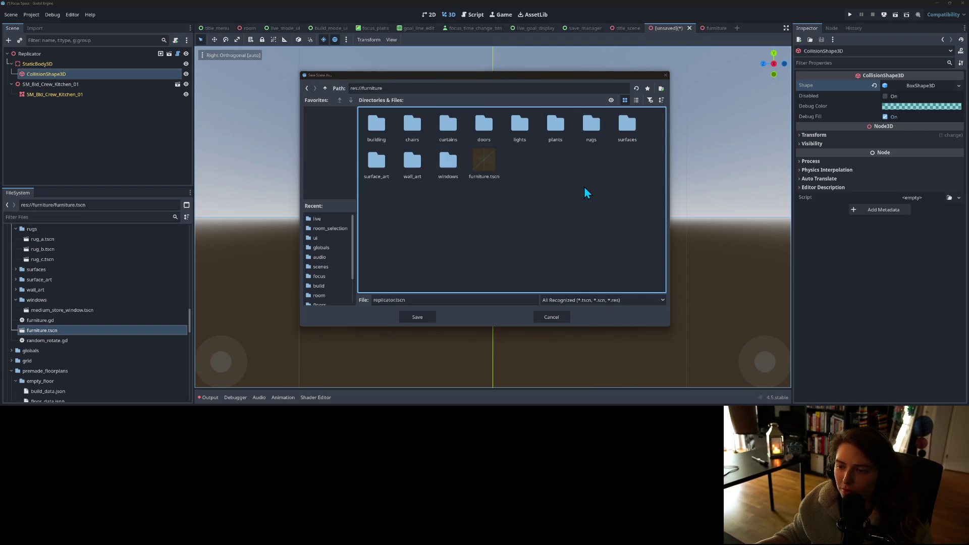
{"action": "type", "text": "applian"}
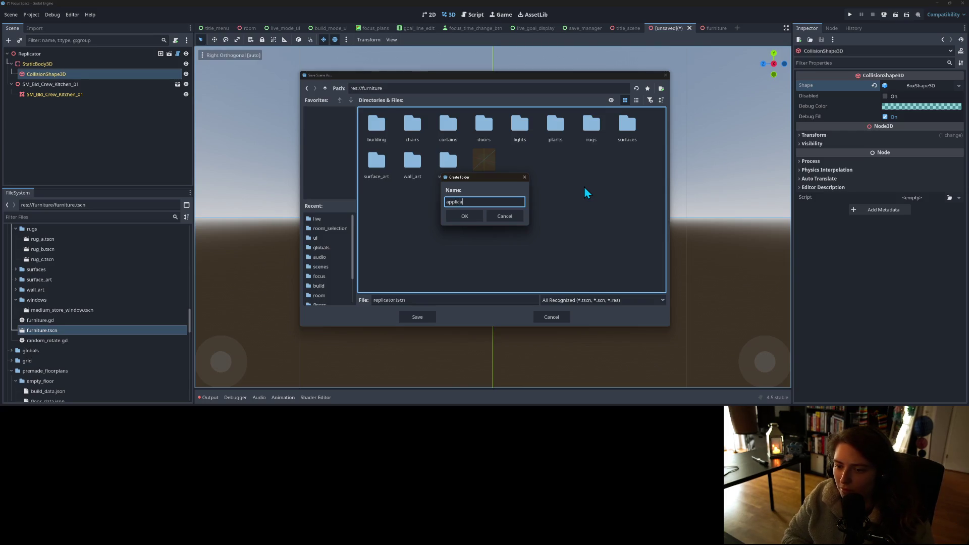
{"action": "type", "text": "ces"}
{"action": "key", "text": "Return"}
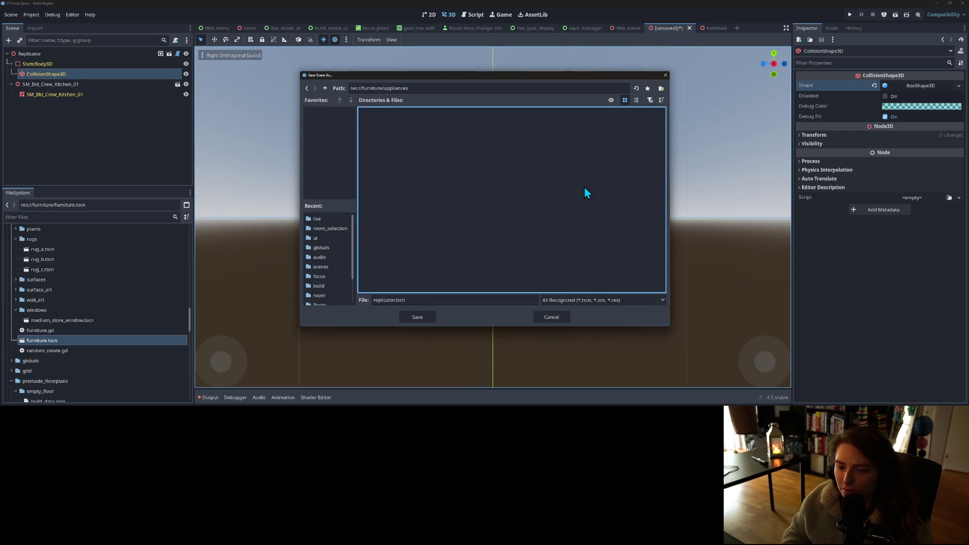
{"action": "left_click", "coordinate": [381, 301]}
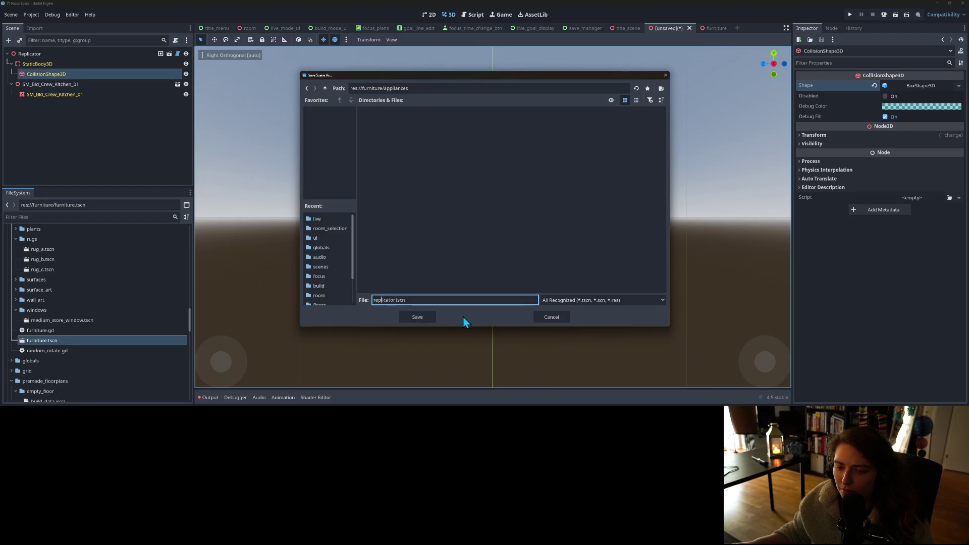
{"action": "type", "text": "food_"}
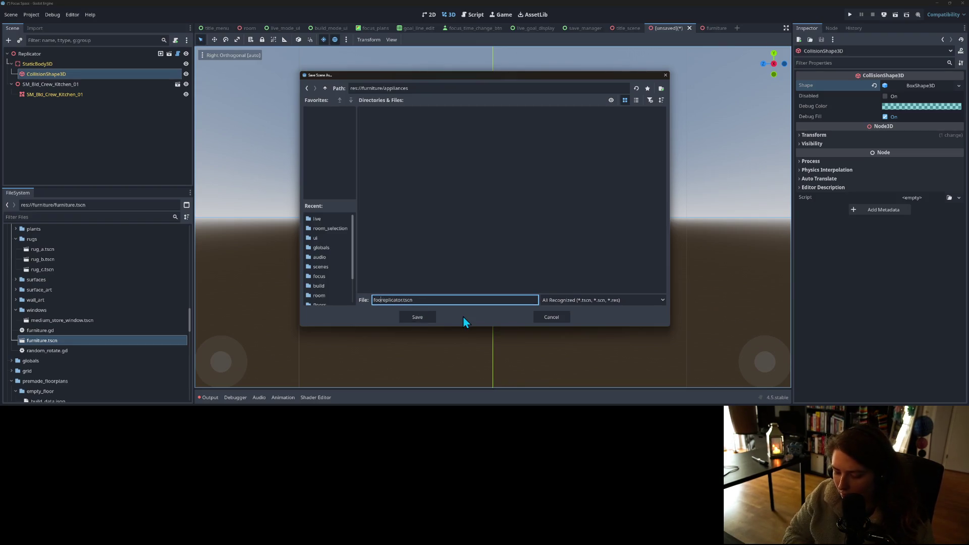
{"action": "left_click", "coordinate": [417, 318]}
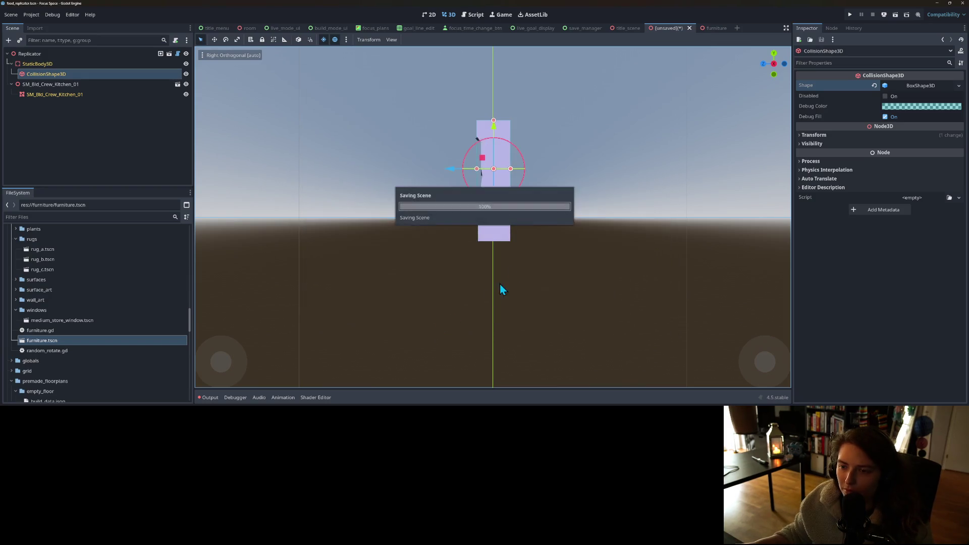
{"action": "mouse_move", "coordinate": [446, 302]}
{"action": "left_mouse_down"}
{"action": "mouse_move", "coordinate": [504, 305]}
{"action": "mouse_move", "coordinate": [574, 334]}
{"action": "mouse_move", "coordinate": [531, 304]}
{"action": "mouse_move", "coordinate": [526, 351]}
{"action": "mouse_move", "coordinate": [554, 310]}
{"action": "mouse_move", "coordinate": [617, 337]}
{"action": "mouse_move", "coordinate": [534, 341]}
{"action": "mouse_move", "coordinate": [498, 325]}
{"action": "mouse_move", "coordinate": [555, 351]}
{"action": "mouse_move", "coordinate": [634, 339]}
{"action": "mouse_move", "coordinate": [539, 339]}
{"action": "mouse_move", "coordinate": [516, 349]}
{"action": "left_mouse_up"}
{"action": "left_click", "coordinate": [80, 144]}
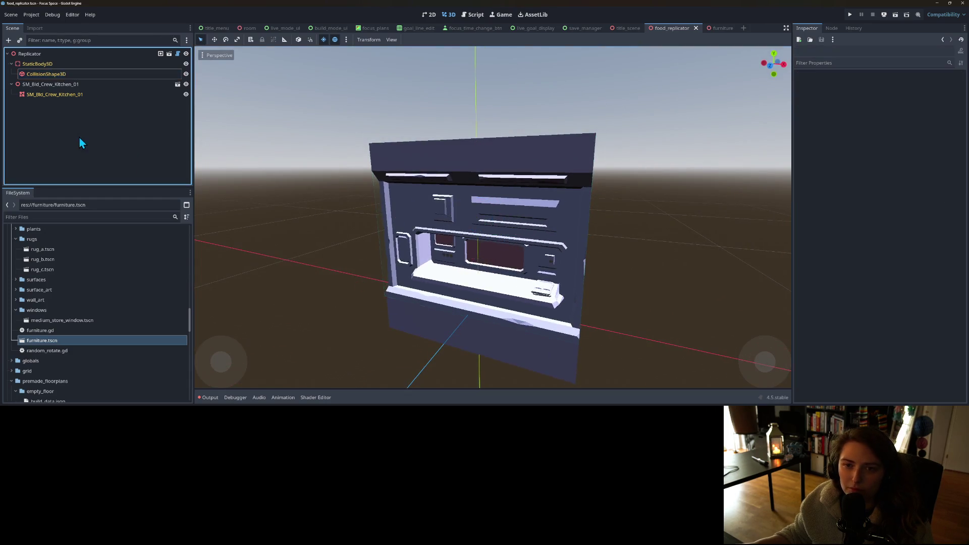
{"action": "scroll", "coordinate": [58, 303], "scroll_direction": "up", "scroll_amount": 5}
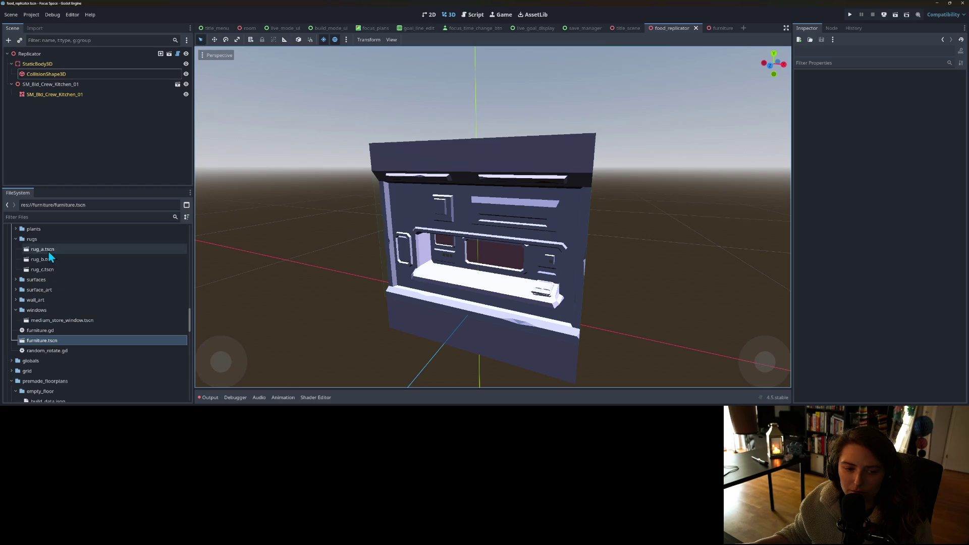
{"action": "scroll", "coordinate": [56, 278], "scroll_direction": "up", "scroll_amount": 5}
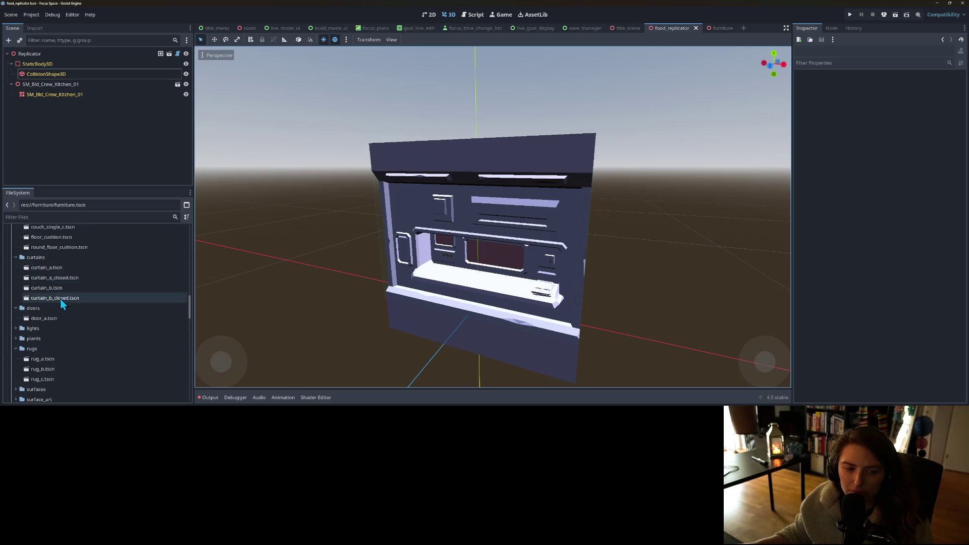
- Open couch_double_d.tscn to review its RequiredAreas node, then switch to the furniture.tscn tab
{"action": "double_click", "coordinate": [59, 262]}
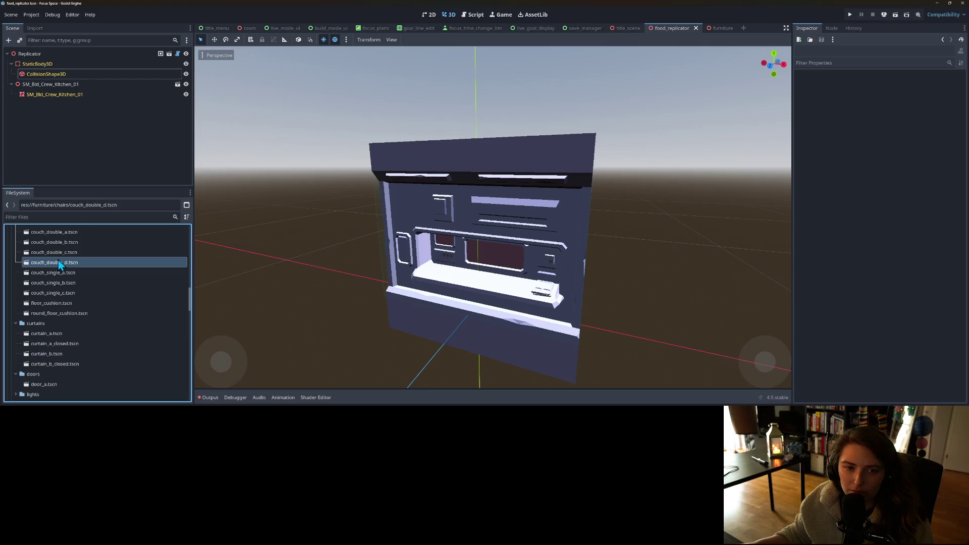
{"action": "left_click", "coordinate": [69, 116]}
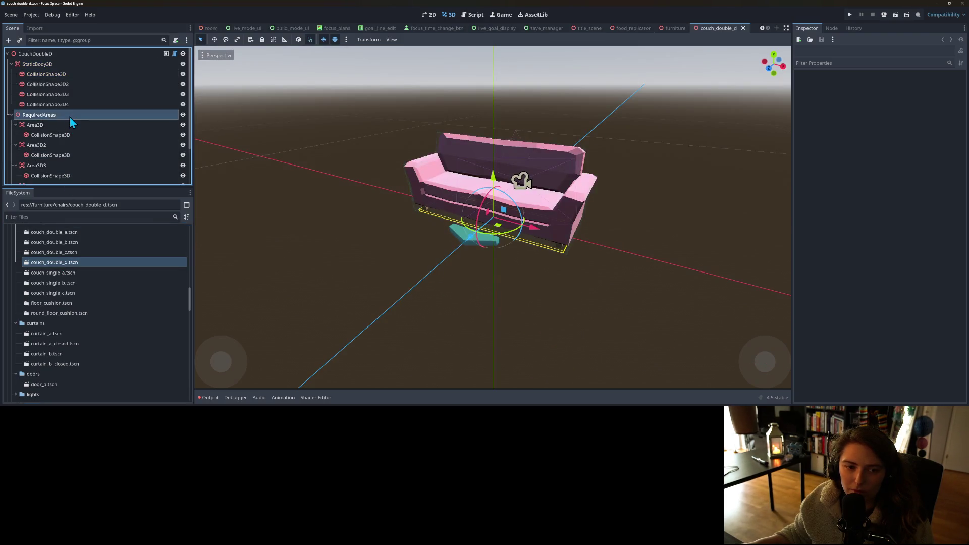
{"action": "scroll", "coordinate": [71, 126], "scroll_direction": "down", "scroll_amount": 3}
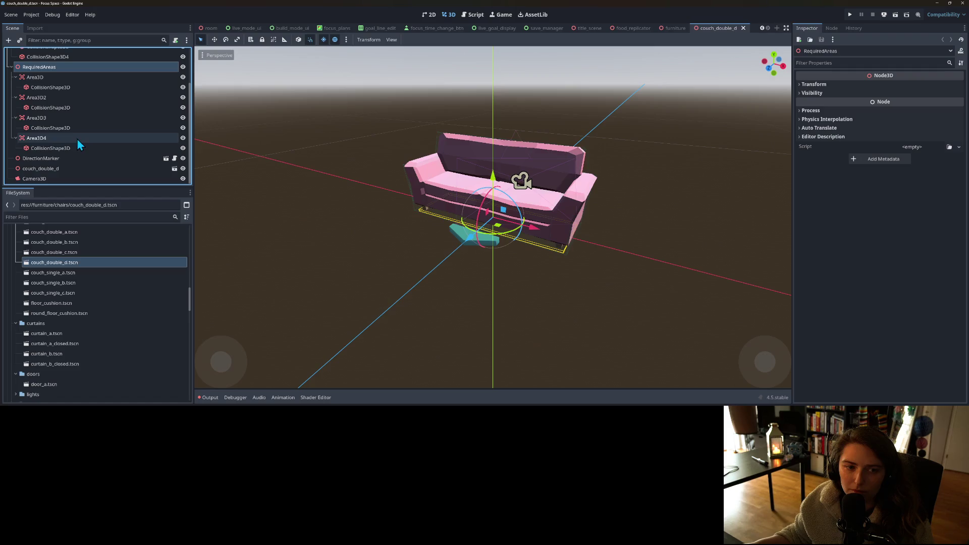
{"action": "left_click", "coordinate": [11, 67]}
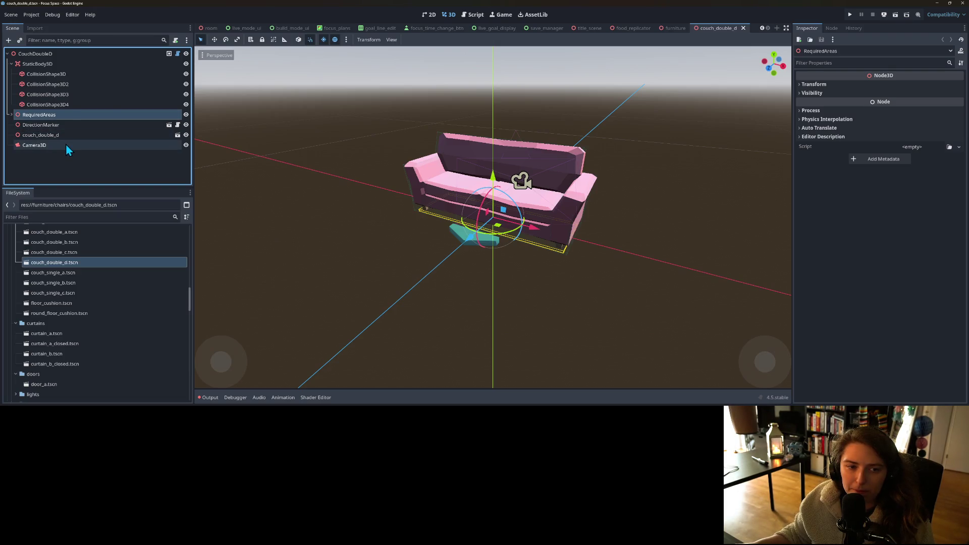
{"action": "left_click", "coordinate": [672, 31]}
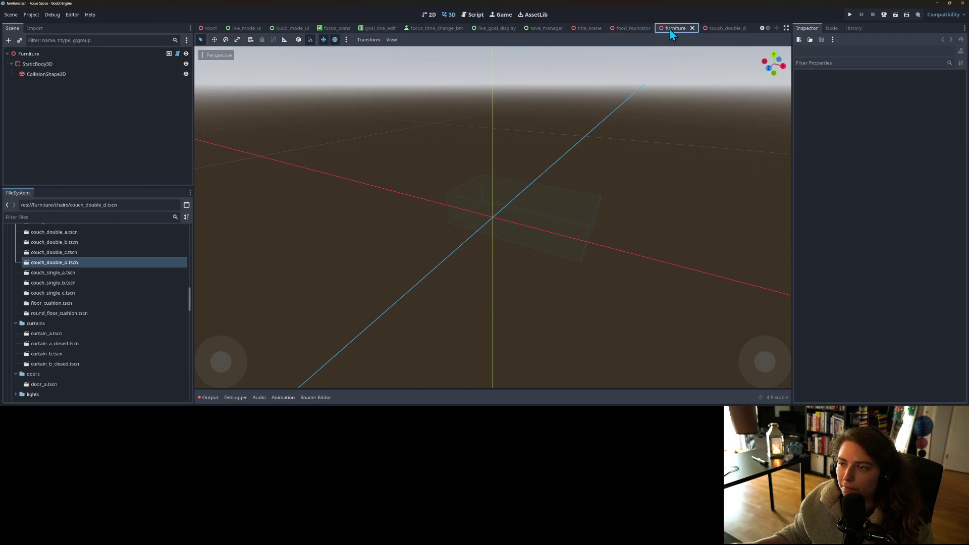
- Add a Camera3D child node under the Furniture root node
{"action": "right_click", "coordinate": [41, 53]}
{"action": "left_click", "coordinate": [59, 74]}
{"action": "type", "text": "ca"}
{"action": "key", "text": "Return"}
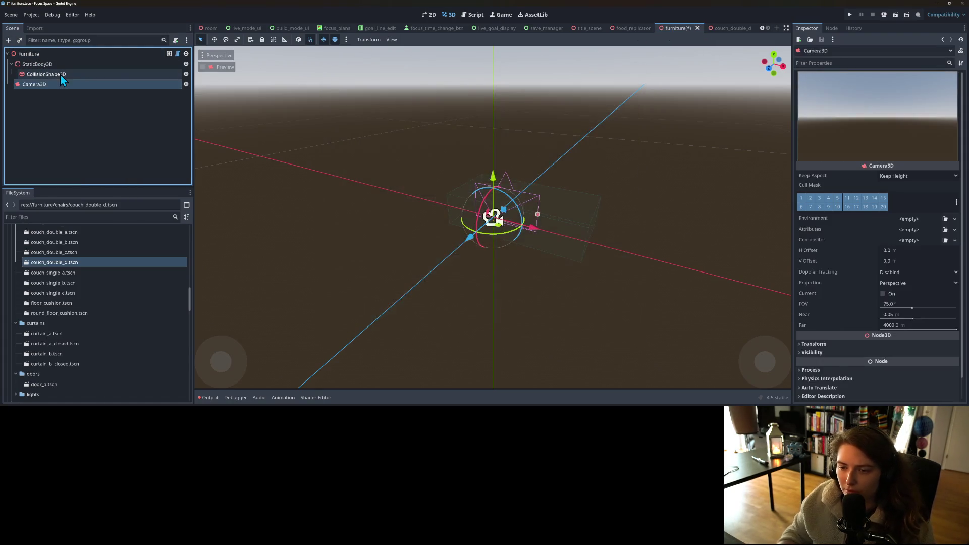
- Move the camera back, up and left, angle it, then save and close the furniture scene
{"action": "mouse_move", "coordinate": [468, 245]}
{"action": "left_mouse_down"}
{"action": "mouse_move", "coordinate": [417, 250]}
{"action": "mouse_move", "coordinate": [356, 285]}
{"action": "mouse_move", "coordinate": [390, 292]}
{"action": "left_mouse_up"}
{"action": "mouse_move", "coordinate": [388, 265]}
{"action": "left_mouse_down"}
{"action": "mouse_move", "coordinate": [364, 177]}
{"action": "mouse_move", "coordinate": [355, 195]}
{"action": "left_mouse_up"}
{"action": "left_click", "coordinate": [351, 200]}
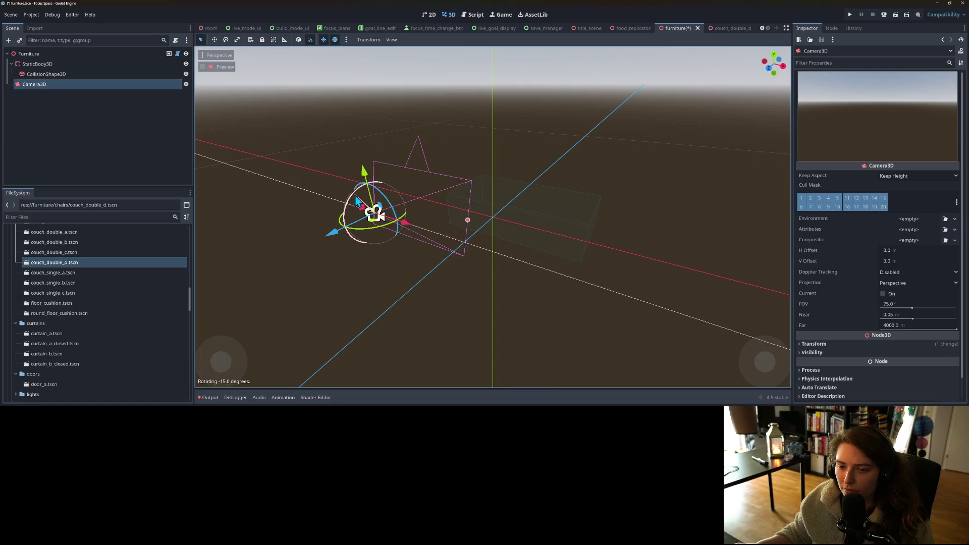
{"action": "key", "text": "ctrl+s"}
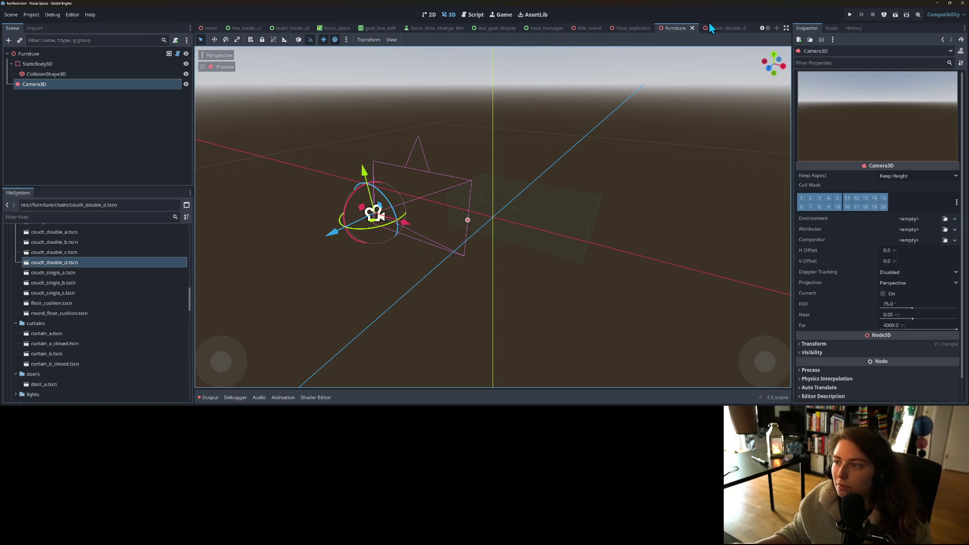
{"action": "left_click", "coordinate": [692, 28]}
- Move the Replicator scene's Camera3D closer to the replicator and save the scene
{"action": "scroll", "coordinate": [601, 190], "scroll_direction": "down", "scroll_amount": 5}
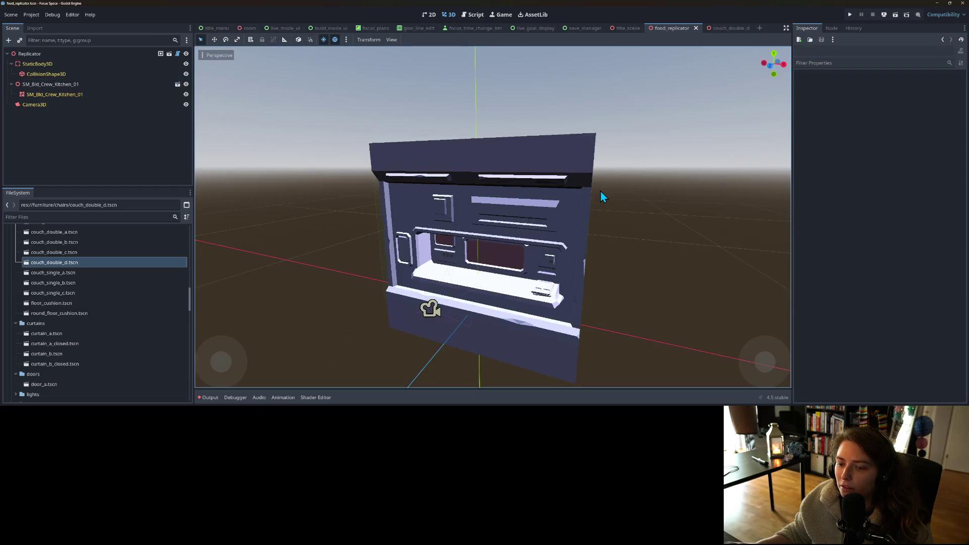
{"action": "left_click", "coordinate": [57, 103]}
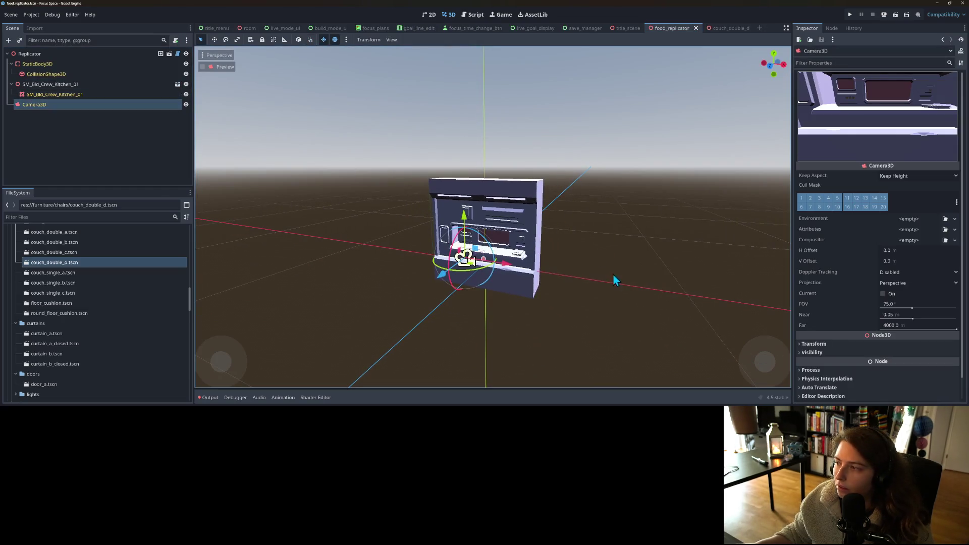
{"action": "mouse_move", "coordinate": [440, 273]}
{"action": "left_mouse_down"}
{"action": "mouse_move", "coordinate": [415, 290]}
{"action": "mouse_move", "coordinate": [429, 187]}
{"action": "mouse_move", "coordinate": [424, 220]}
{"action": "left_mouse_up"}
{"action": "key", "text": "ctrl+s"}
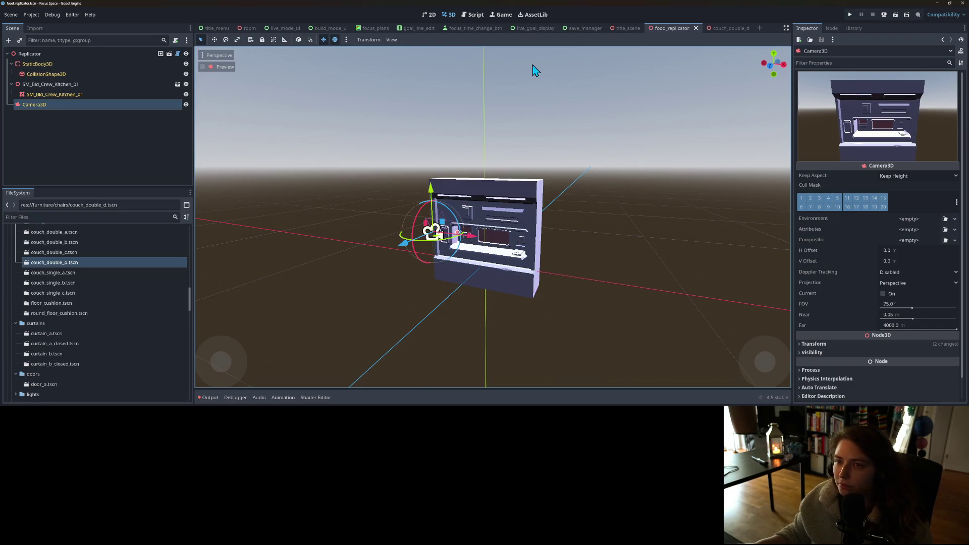
- Open furniture_data.gd in the Script workspace
{"action": "left_click", "coordinate": [473, 14]}
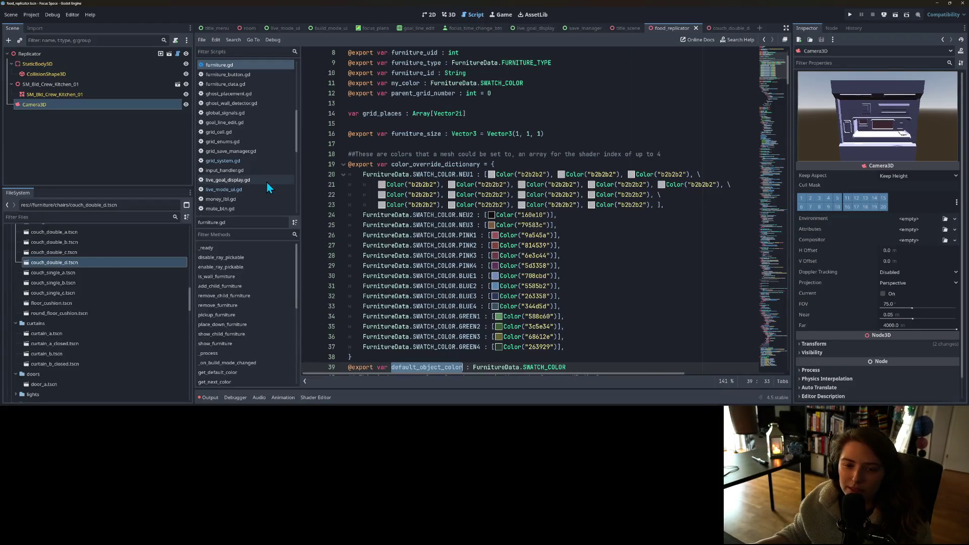
{"action": "scroll", "coordinate": [244, 123], "scroll_direction": "down", "scroll_amount": 4}
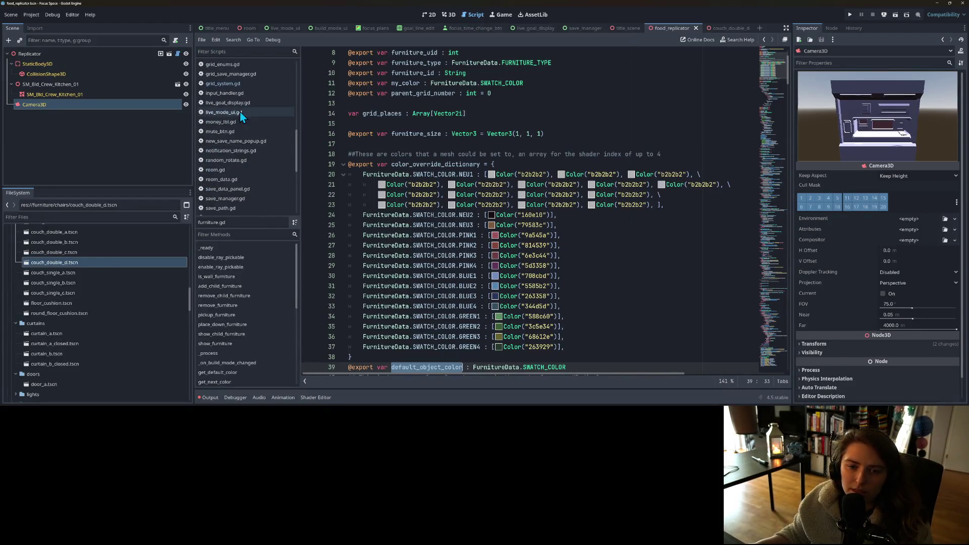
{"action": "scroll", "coordinate": [240, 126], "scroll_direction": "up", "scroll_amount": 5}
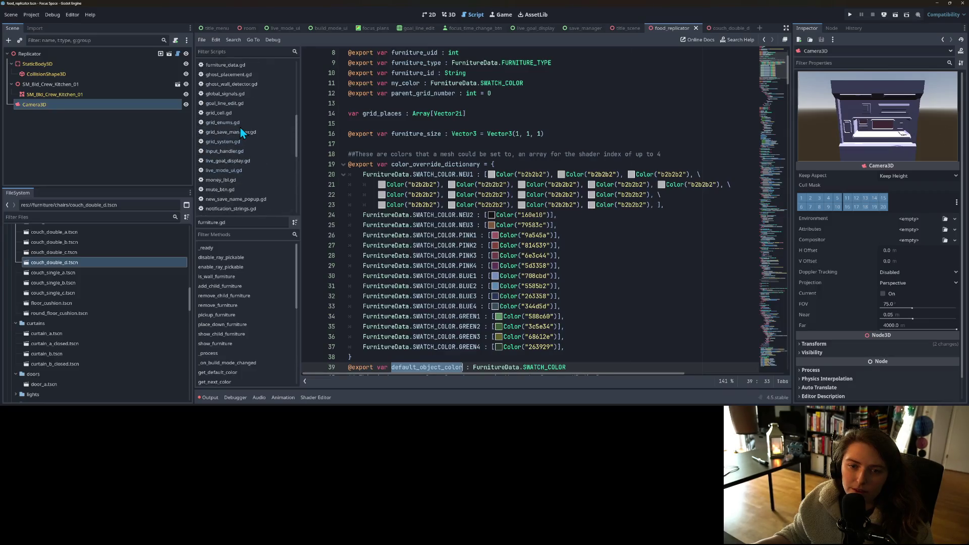
{"action": "left_click", "coordinate": [227, 103]}
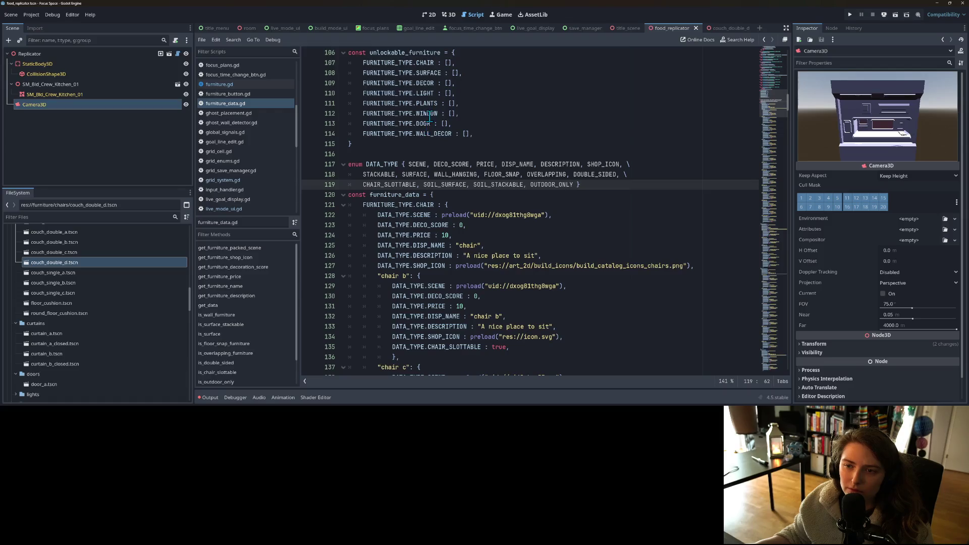
- Add 'APPLIANCES,' after PLANTS in the FURNITURE_TYPE enum and save the script
{"action": "left_click", "coordinate": [447, 114]}
{"action": "scroll", "coordinate": [457, 152], "scroll_direction": "up", "scroll_amount": 10}
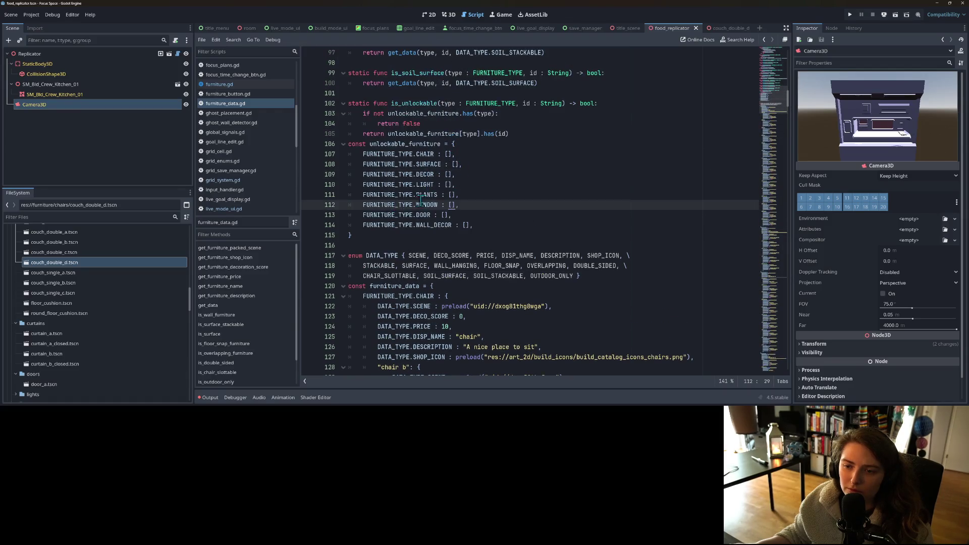
{"action": "scroll", "coordinate": [463, 210], "scroll_direction": "up", "scroll_amount": 15}
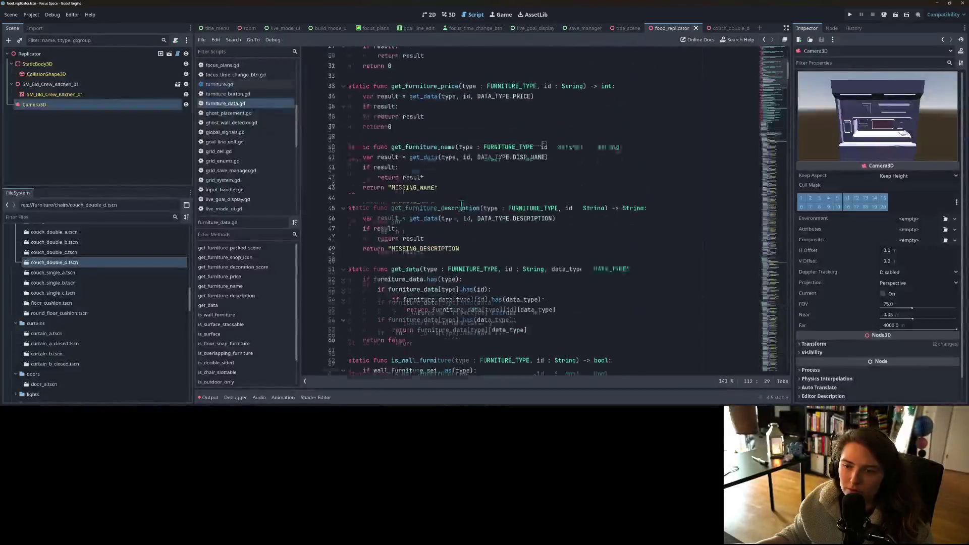
{"action": "left_click", "coordinate": [423, 93]}
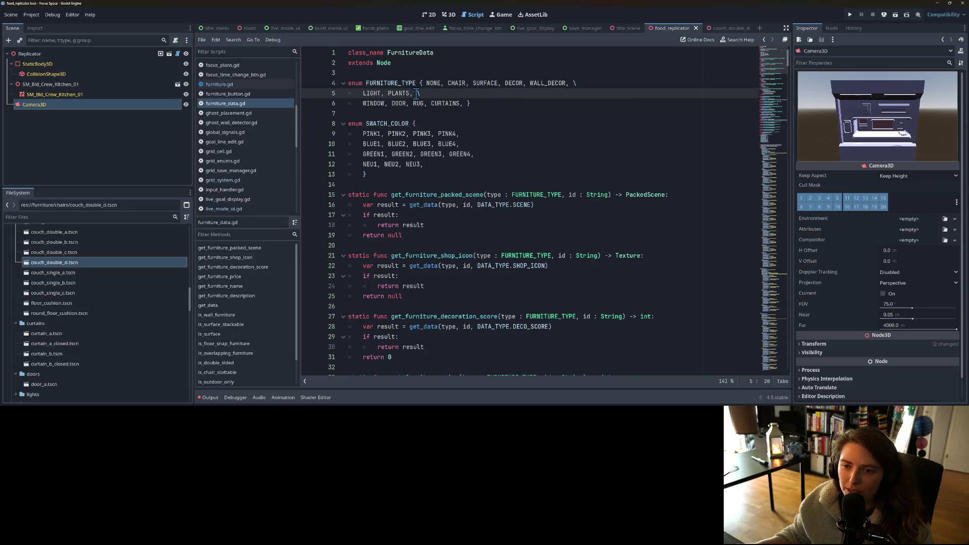
{"action": "type", "text": "APP"}
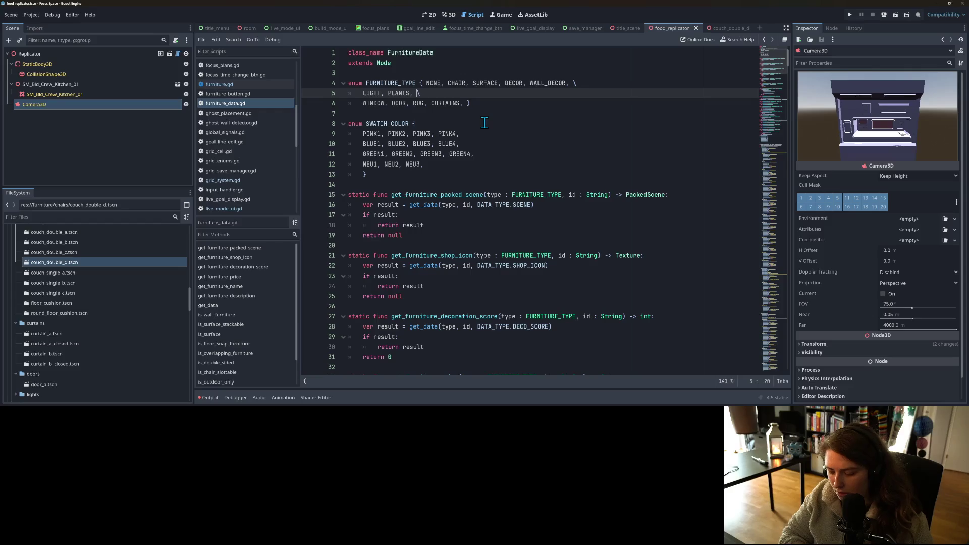
{"action": "type", "text": "LIANCES"}
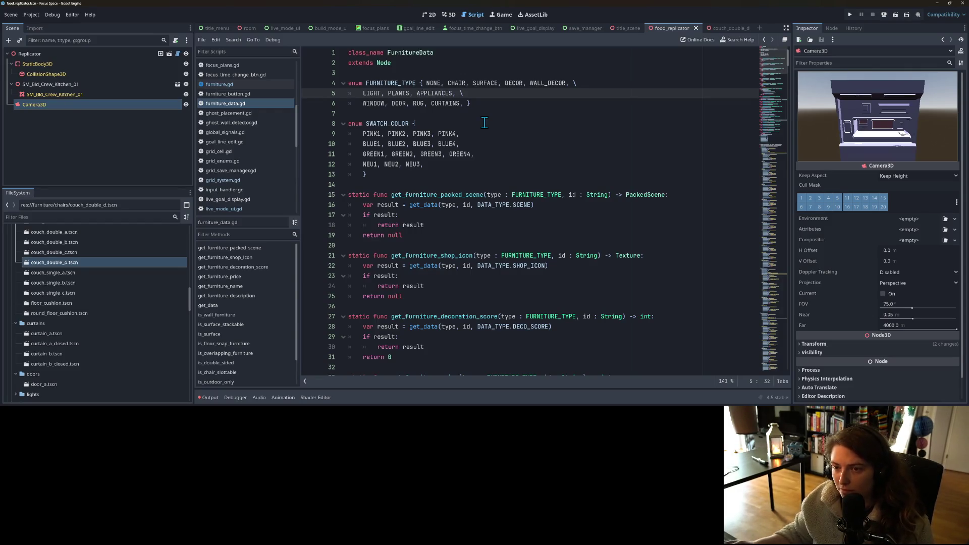
{"action": "type", "text": ","}
{"action": "left_click", "coordinate": [423, 85]}
{"action": "double_click", "coordinate": [426, 93]}
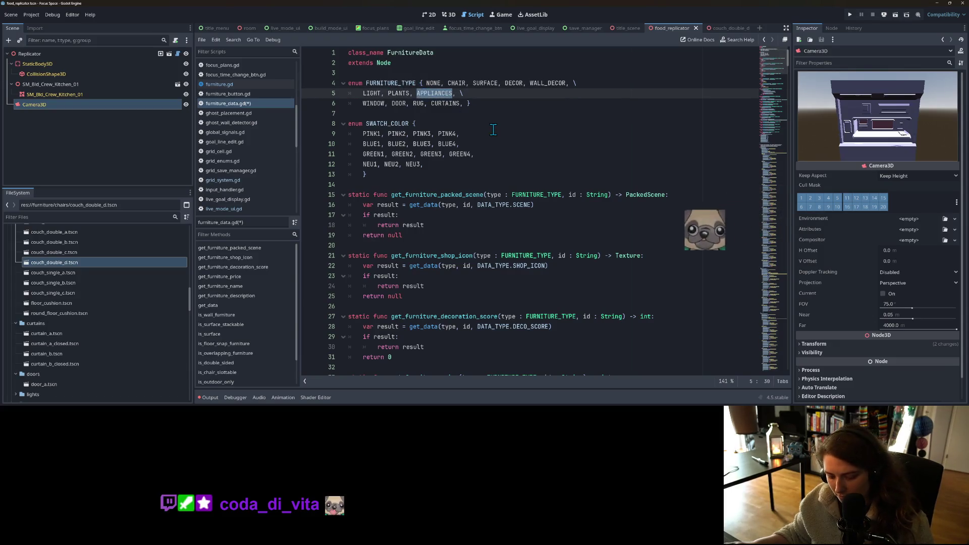
{"action": "key", "text": "ctrl+s"}
- Scroll down furniture_data.gd to the unlockable_furniture list
{"action": "scroll", "coordinate": [535, 222], "scroll_direction": "down", "scroll_amount": 7}
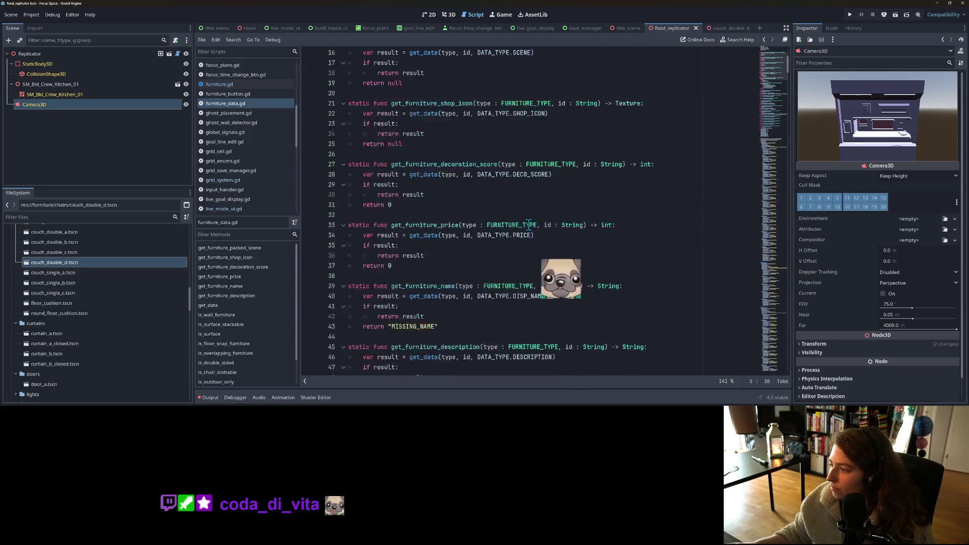
{"action": "scroll", "coordinate": [528, 224], "scroll_direction": "down", "scroll_amount": 2}
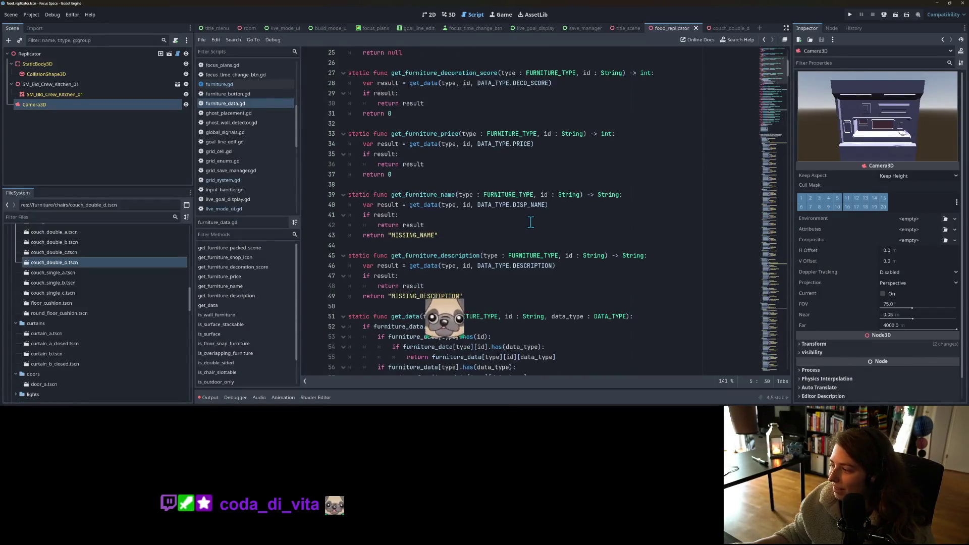
{"action": "scroll", "coordinate": [530, 223], "scroll_direction": "down", "scroll_amount": 1}
{"action": "scroll", "coordinate": [532, 222], "scroll_direction": "down", "scroll_amount": 15}
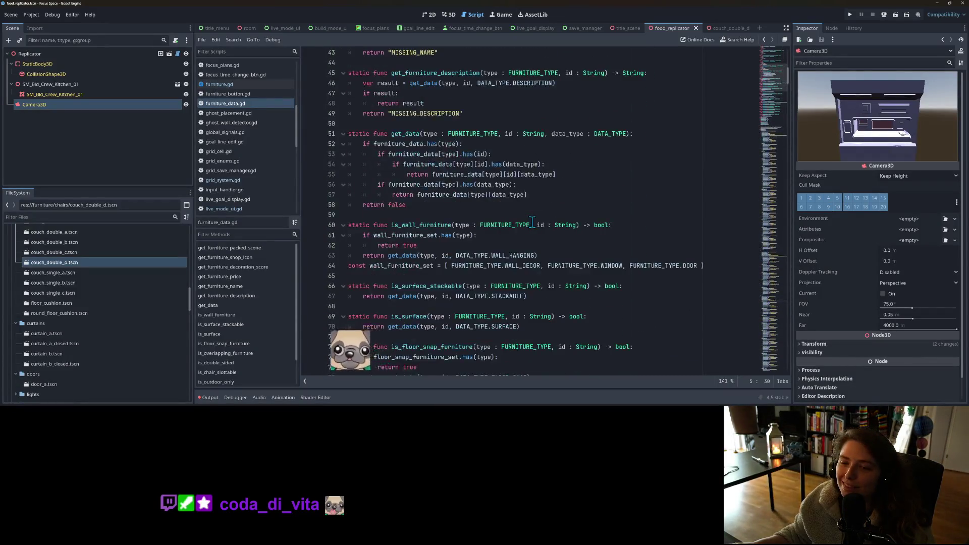
{"action": "scroll", "coordinate": [534, 222], "scroll_direction": "down", "scroll_amount": 5}
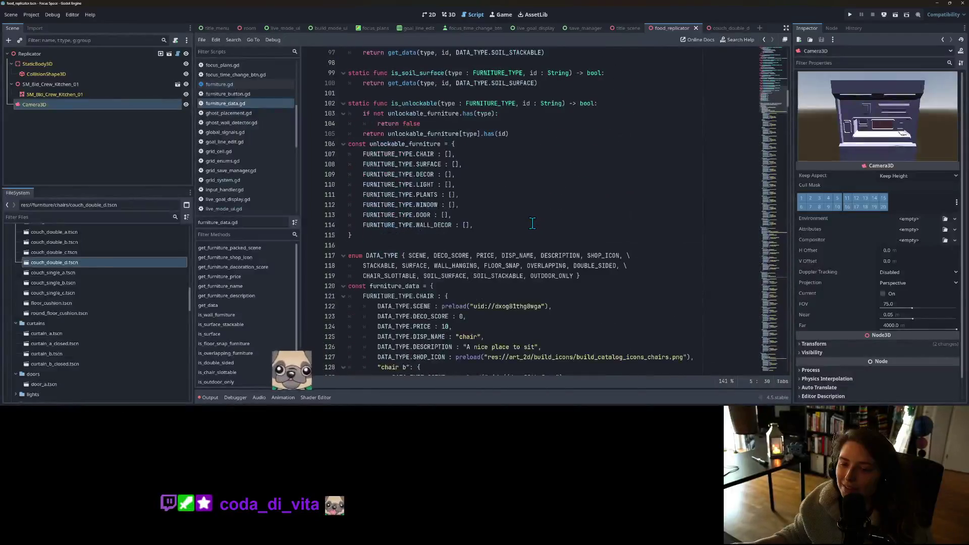
- Add a 'FURNITURE_TYPE.APPLIANCES : []' line after WALL_DECOR in unlockable_furniture
{"action": "left_click", "coordinate": [490, 225]}
{"action": "key", "text": "Return"}
{"action": "type", "text": "FURNITURE_TYPE"}
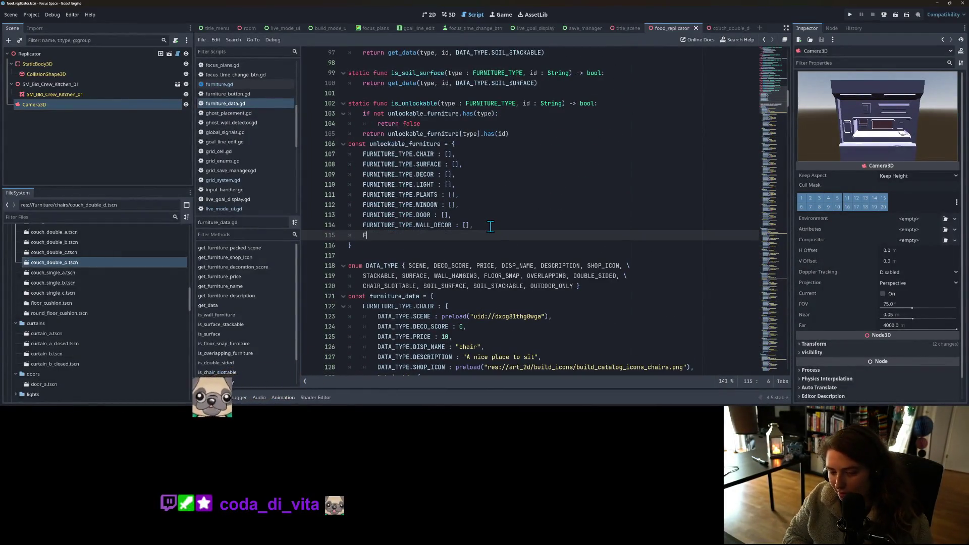
{"action": "type", "text": ".APPLIANCES"}
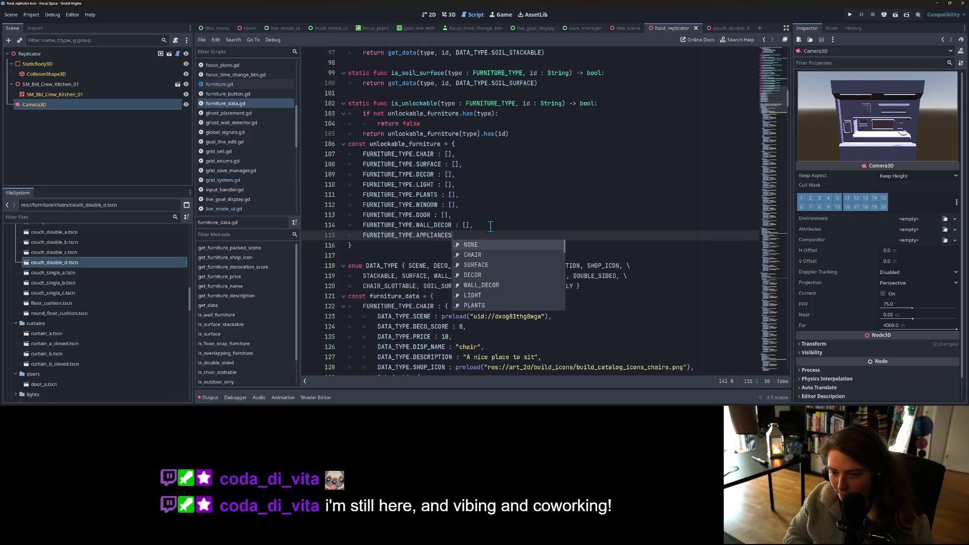
{"action": "type", "text": " : [],"}
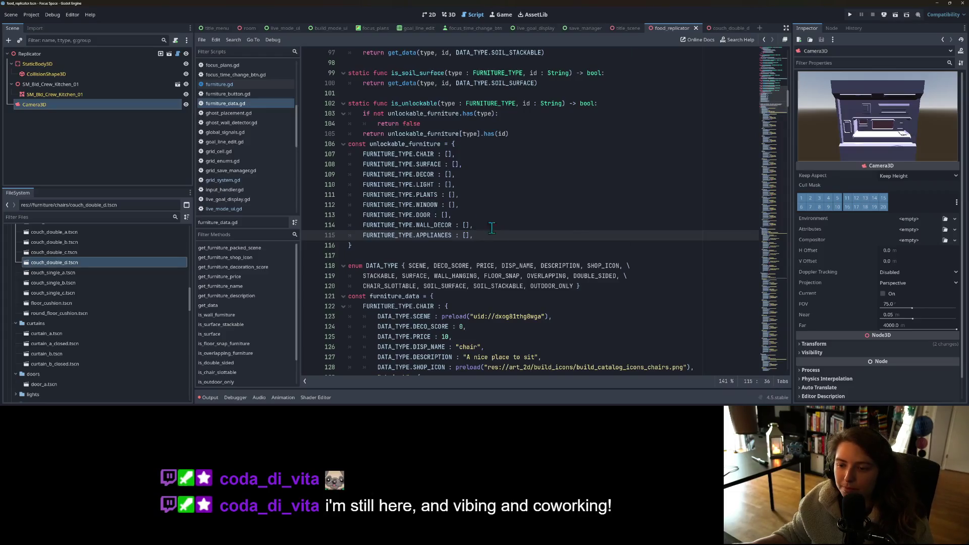
{"action": "scroll", "coordinate": [634, 230], "scroll_direction": "down", "scroll_amount": 7}
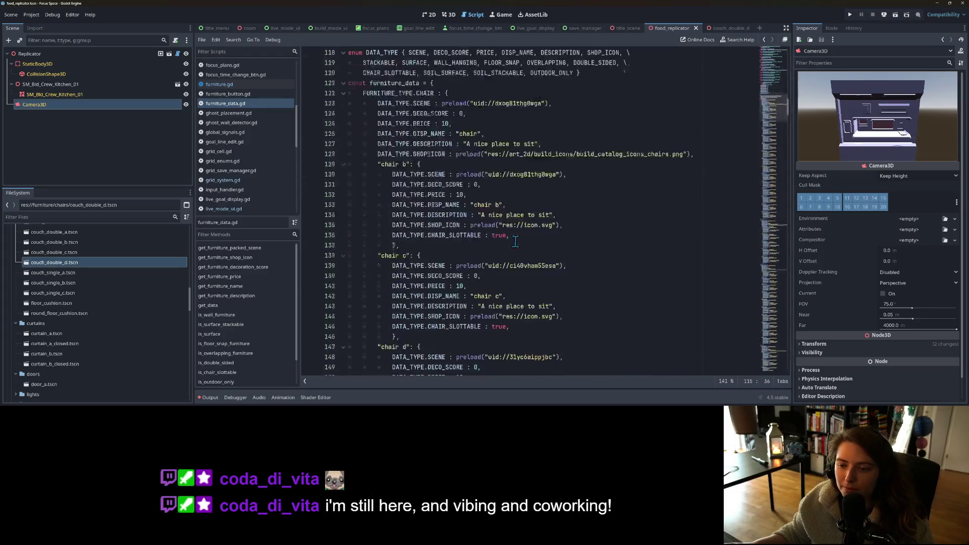
- Bring up the end of the furniture_data dictionary, at the RUG block closing at line 751
{"action": "left_click_drag", "start_coordinate": [769, 110], "coordinate": [764, 394]}
{"action": "scroll", "coordinate": [603, 227], "scroll_direction": "up", "scroll_amount": 3}
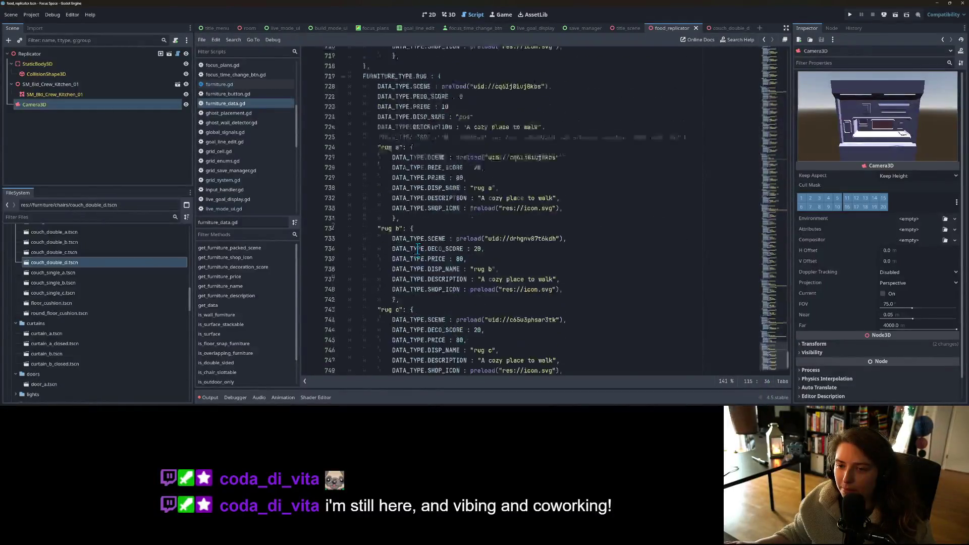
{"action": "left_click", "coordinate": [604, 193]}
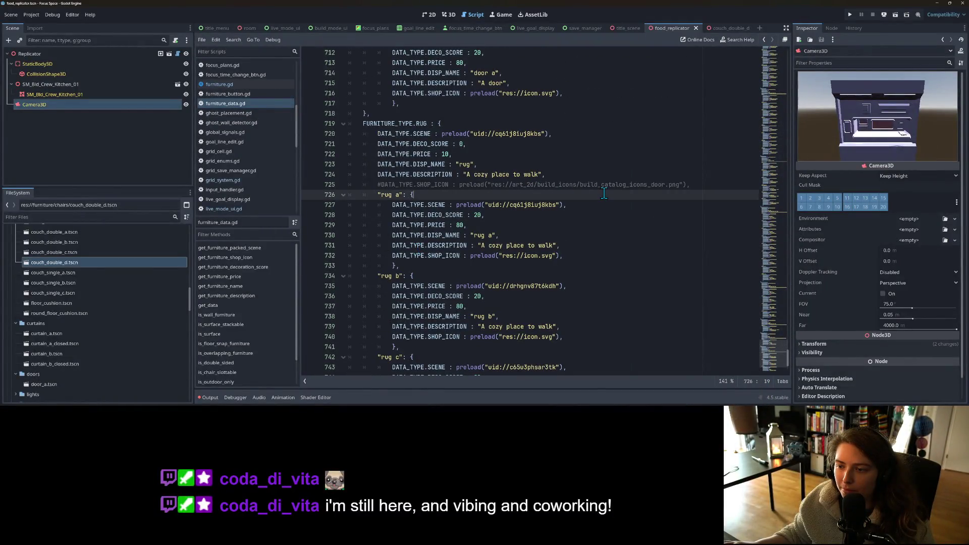
{"action": "left_click", "coordinate": [632, 184]}
{"action": "left_click", "coordinate": [362, 123]}
{"action": "scroll", "coordinate": [419, 234], "scroll_direction": "down", "scroll_amount": 1}
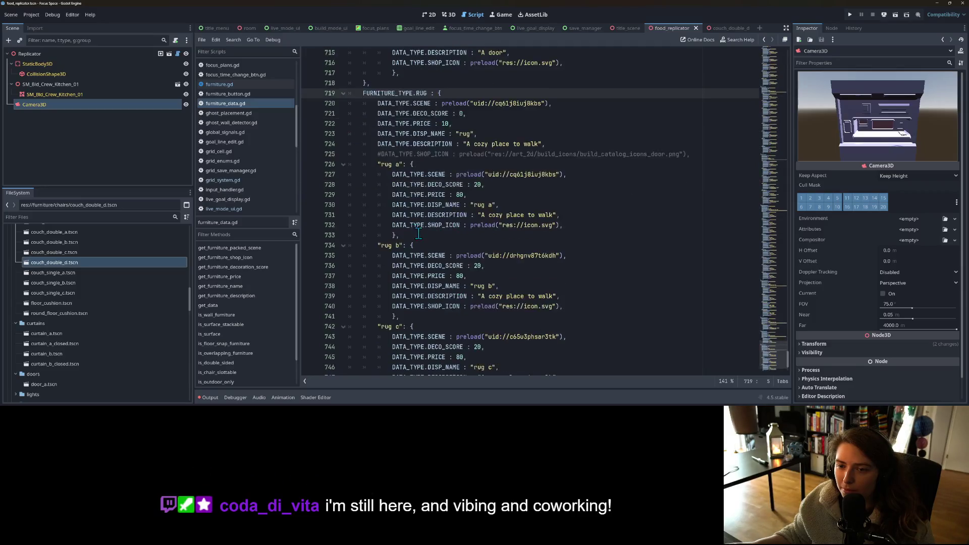
{"action": "scroll", "coordinate": [419, 234], "scroll_direction": "down", "scroll_amount": 2}
{"action": "left_click", "coordinate": [415, 337]}
{"action": "scroll", "coordinate": [415, 339], "scroll_direction": "up", "scroll_amount": 3}
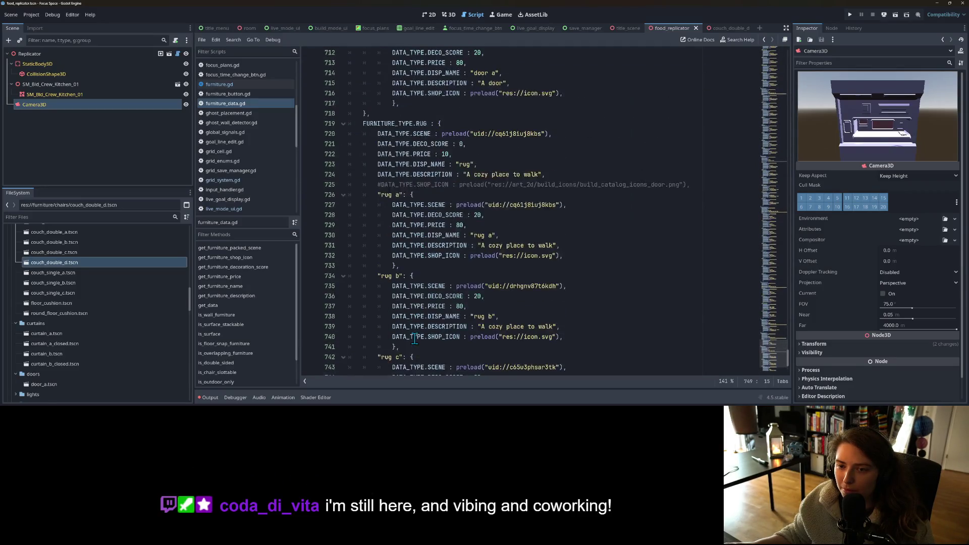
{"action": "left_click", "coordinate": [376, 123]}
{"action": "left_click", "coordinate": [376, 113]}
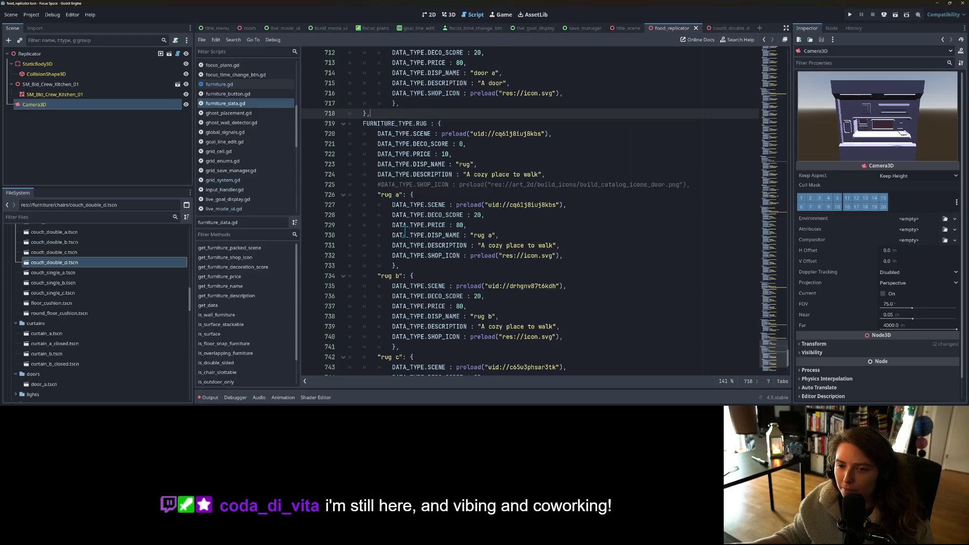
{"action": "scroll", "coordinate": [391, 309], "scroll_direction": "down", "scroll_amount": 3}
{"action": "left_click", "coordinate": [382, 348]}
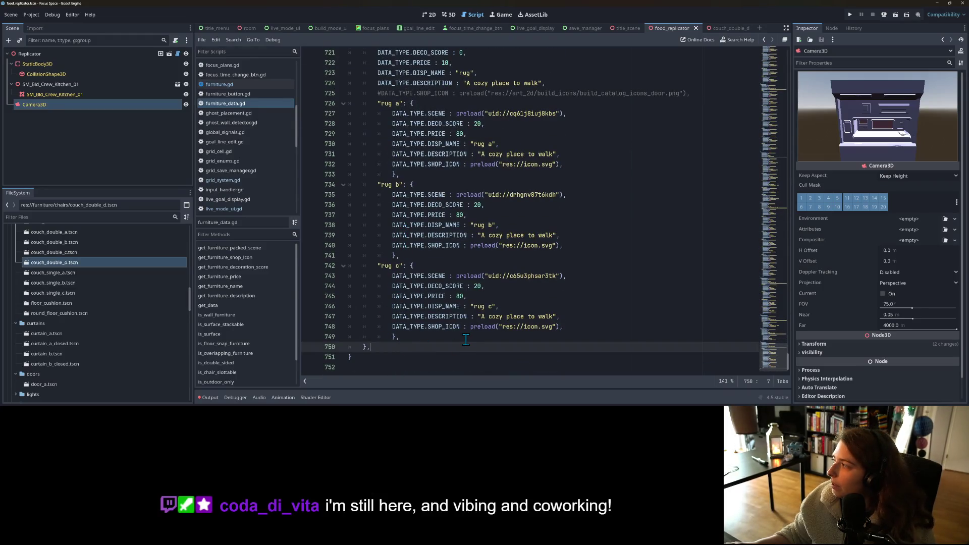
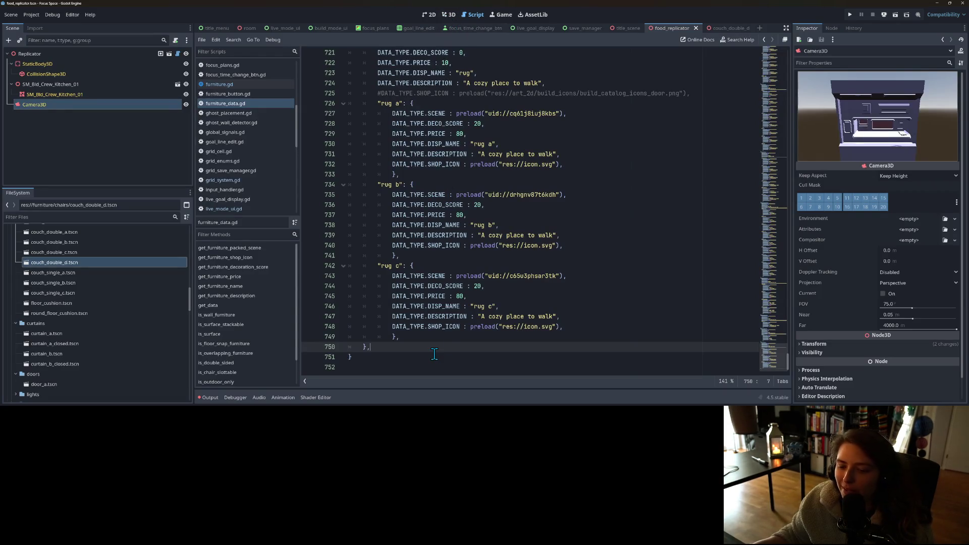
- Add a new 'FURNITURE_TYPE.APPLIANCES : {' entry below the rug category
{"action": "key", "text": "Return"}
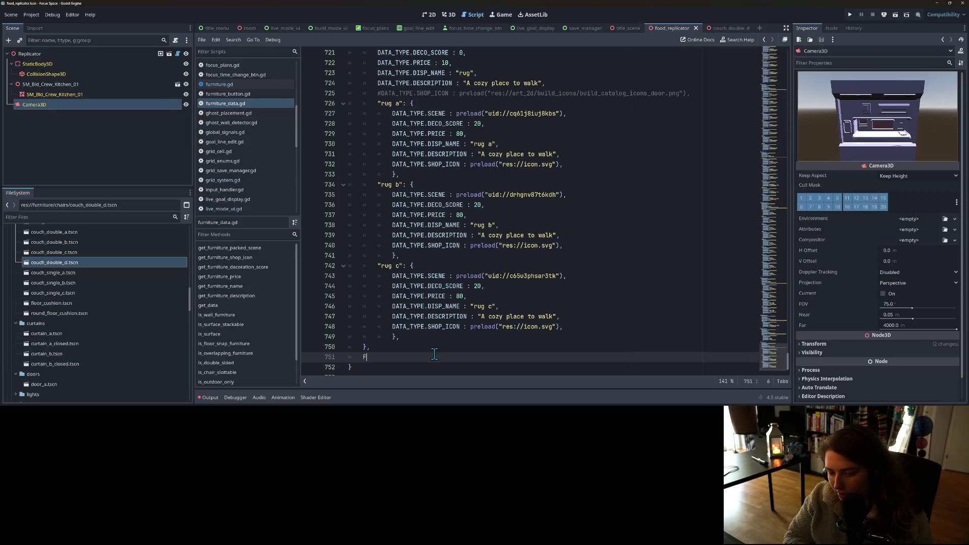
{"action": "key", "text": "Return"}
{"action": "type", "text": ".APPLIANCES"}
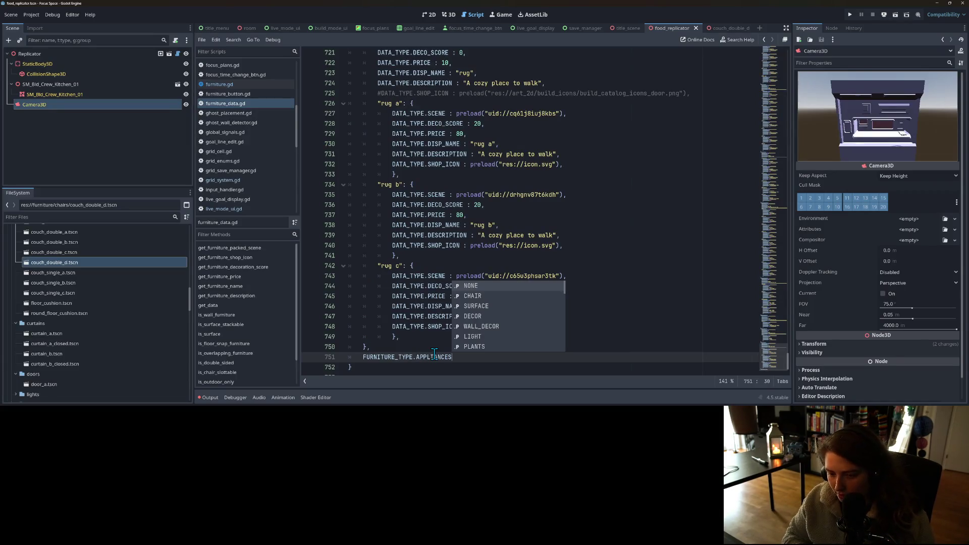
{"action": "type", "text": " : "}
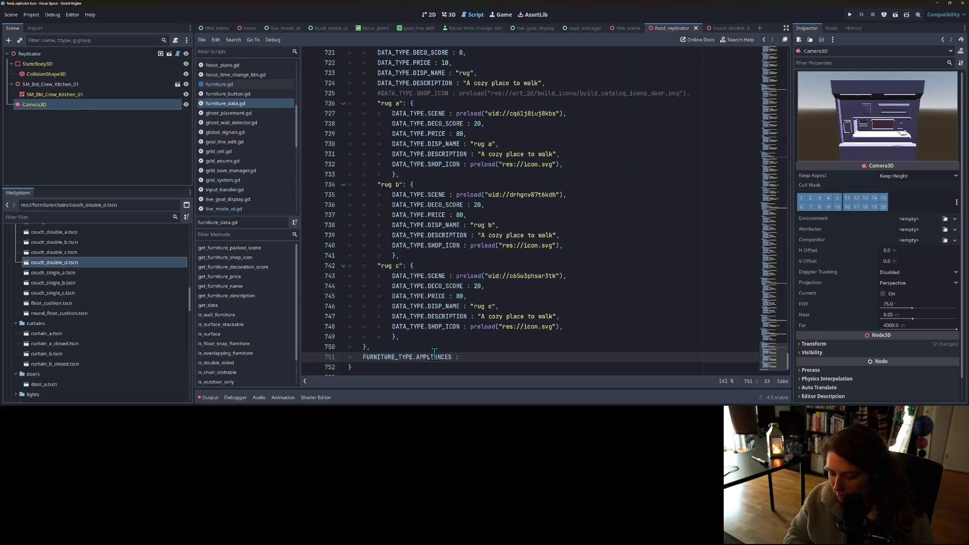
{"action": "type", "text": "{"}
{"action": "key", "text": "Return"}
- Paste the rug's five base fields into APPLIANCES, then select the 'rug a' item block
{"action": "scroll", "coordinate": [408, 298], "scroll_direction": "up", "scroll_amount": 3}
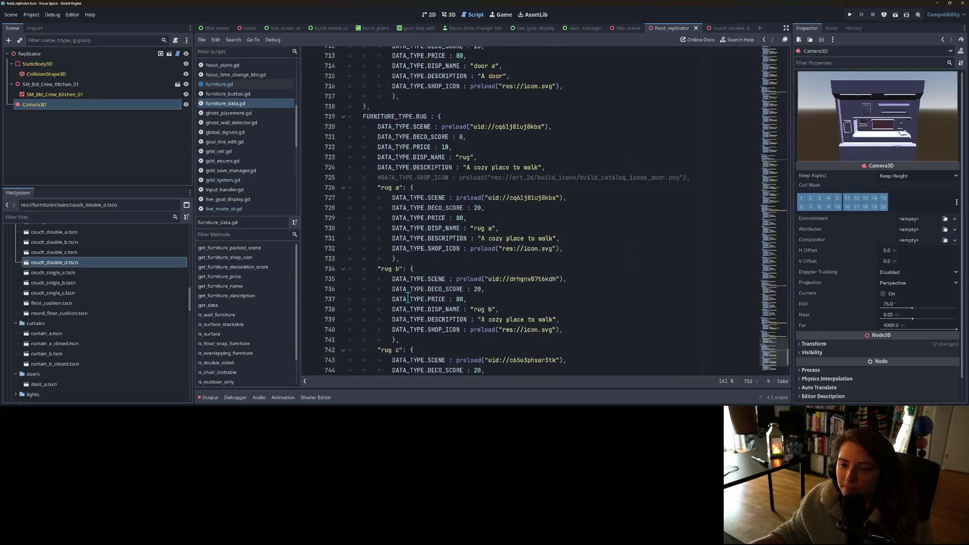
{"action": "left_click_drag", "start_coordinate": [379, 124], "coordinate": [556, 162]}
{"action": "scroll", "coordinate": [554, 183], "scroll_direction": "down", "scroll_amount": 4}
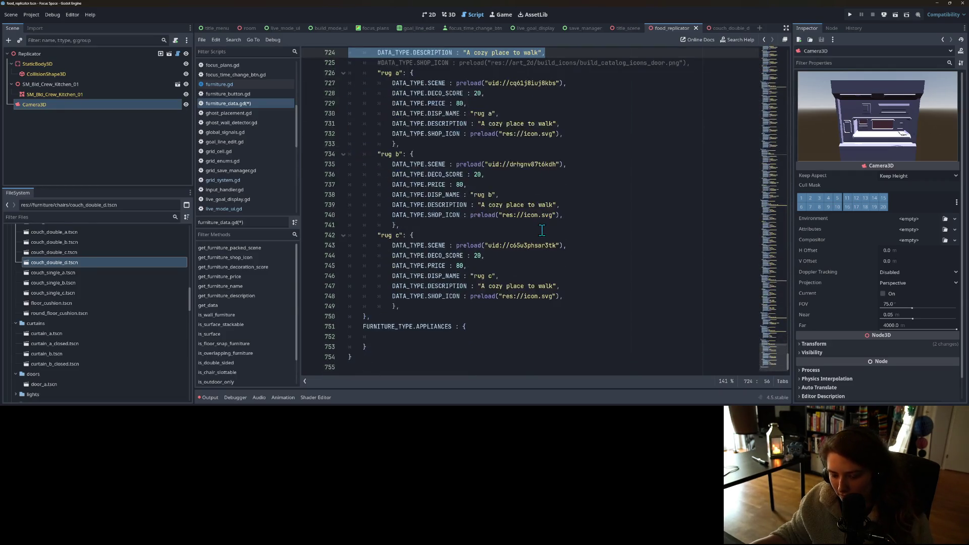
{"action": "left_click", "coordinate": [405, 337]}
{"action": "type", "text": "DATA_TYPE.SCENE : preload(\"uid://cq6lj8iuj8kbs\"), \t\tDATA_TYPE.DECO_SCORE : 0, \t\tDATA_TYPE.PRICE : 10, \t\tDATA_TYPE.DISP_NAME : \"rug\", \t\tDATA_TYPE.DESCRIPTION : \"A cozy place to walk\","}
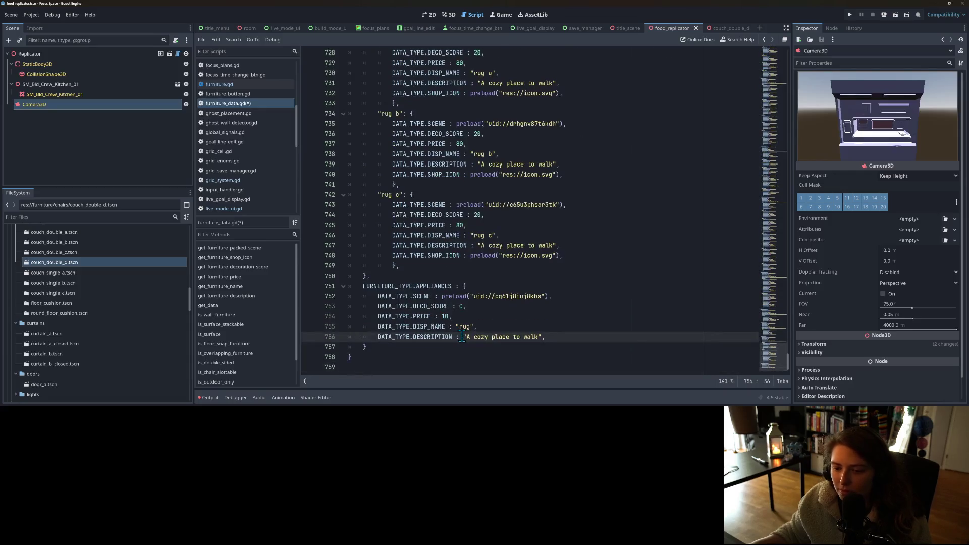
{"action": "key", "text": "Return"}
{"action": "scroll", "coordinate": [416, 161], "scroll_direction": "up", "scroll_amount": 3}
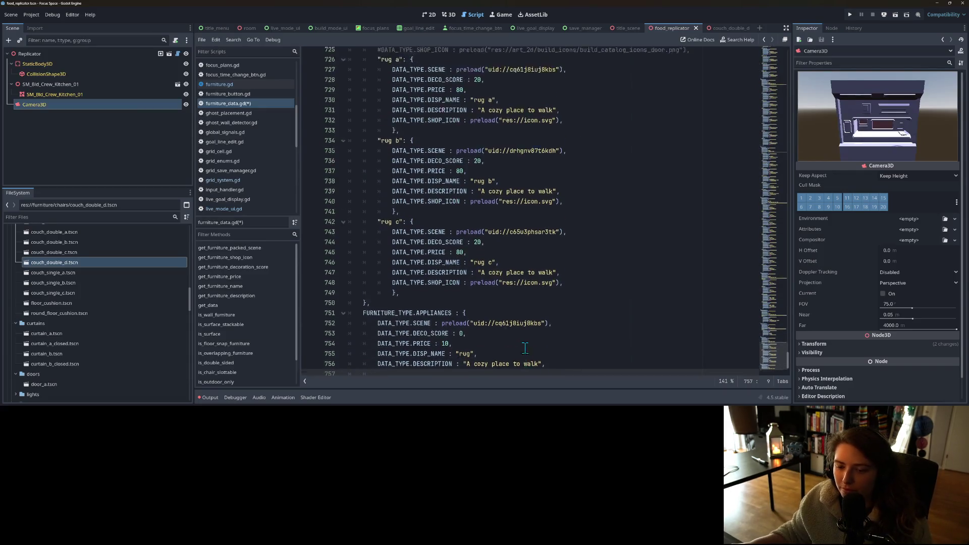
{"action": "mouse_move", "coordinate": [379, 123]}
{"action": "left_mouse_down"}
{"action": "mouse_move", "coordinate": [560, 175]}
{"action": "mouse_move", "coordinate": [404, 194]}
{"action": "left_mouse_up"}
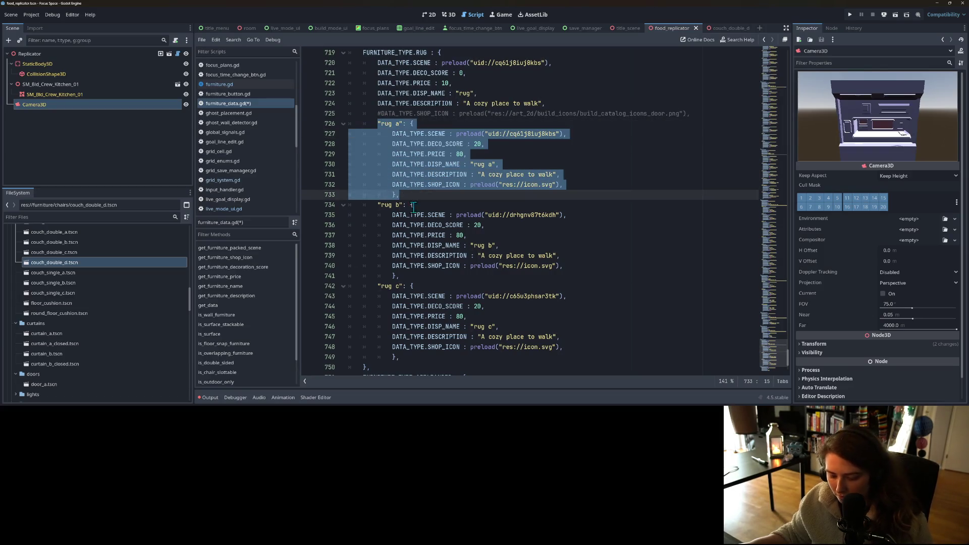
- Paste the 'rug a' block under APPLIANCES and retype the category's display name and description
{"action": "scroll", "coordinate": [425, 281], "scroll_direction": "down", "scroll_amount": 3}
{"action": "left_click", "coordinate": [415, 338]}
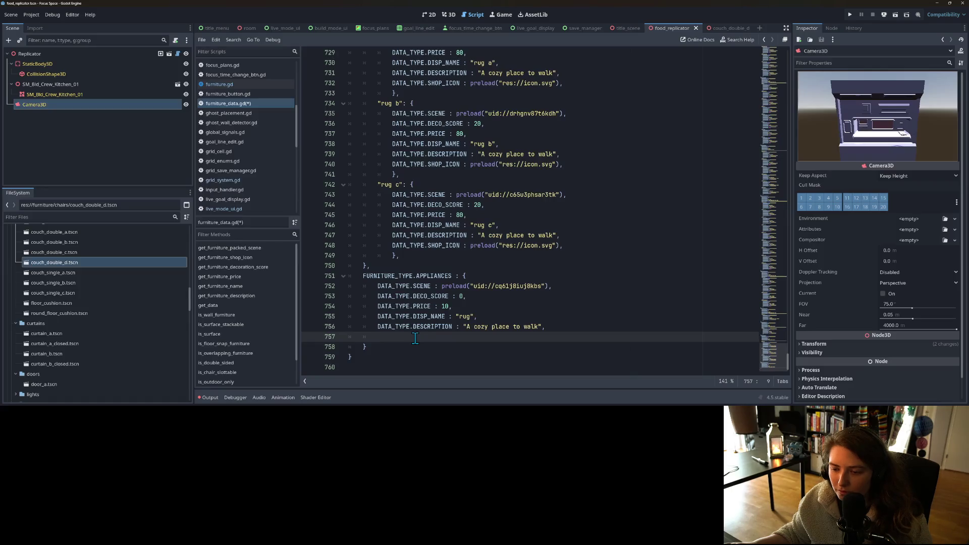
{"action": "type", "text": "\"rug a\": { \t\t\tDATA_TYPE.SCENE : preload(\"uid://cq6lj8iuj8kbs\"), \t\t\tDATA_TYPE.DECO_SCORE : 20, \t\t\tDATA_TYPE.PRICE : 80, \t\t\tDATA_TYPE.DISP_NAME : \"rug a\", \t\t\tDATA_TYPE.DESCRIPTION : \"A cozy place to walk\", \t\t\tDATA_TYPE.SHOP_ICON : preload(\"res://icon.svg\"), \t\t\t},"}
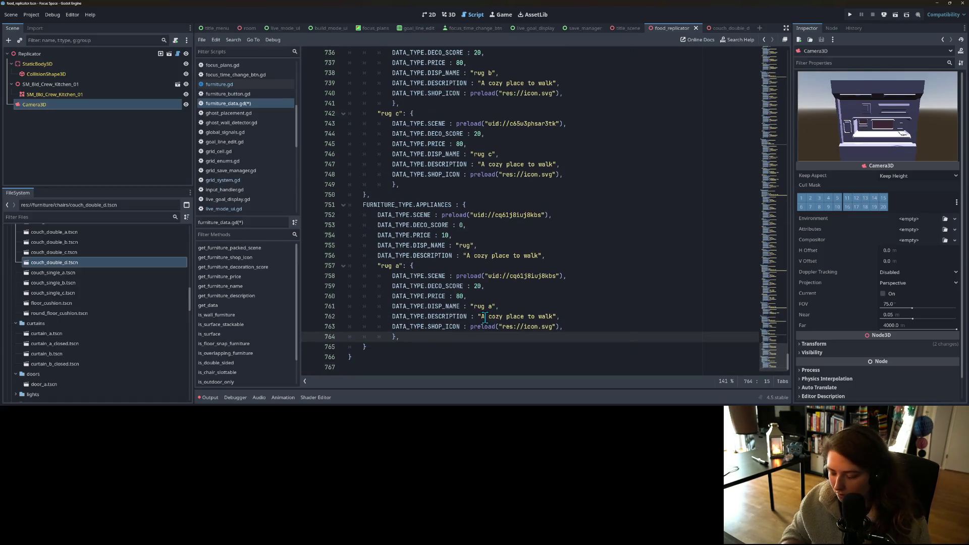
{"action": "double_click", "coordinate": [469, 245]}
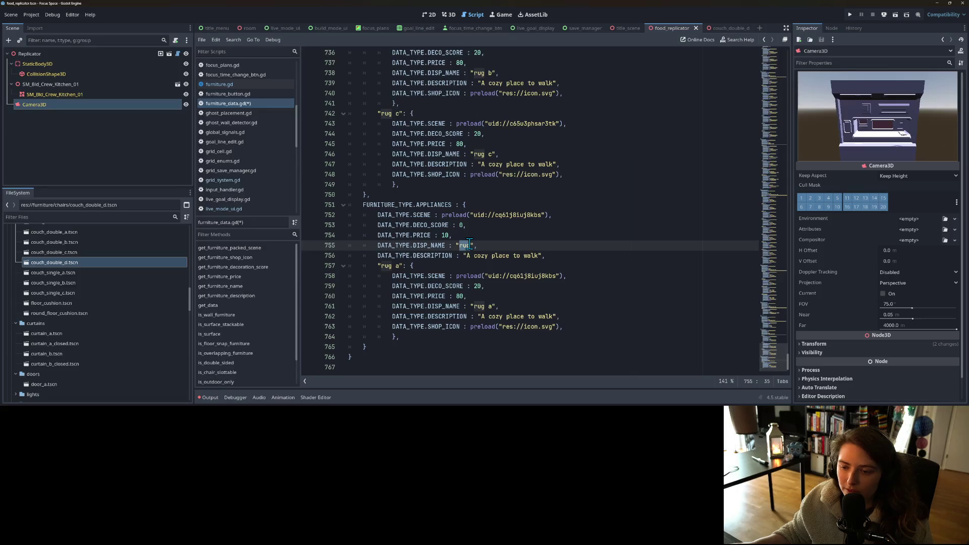
{"action": "type", "text": "A"}
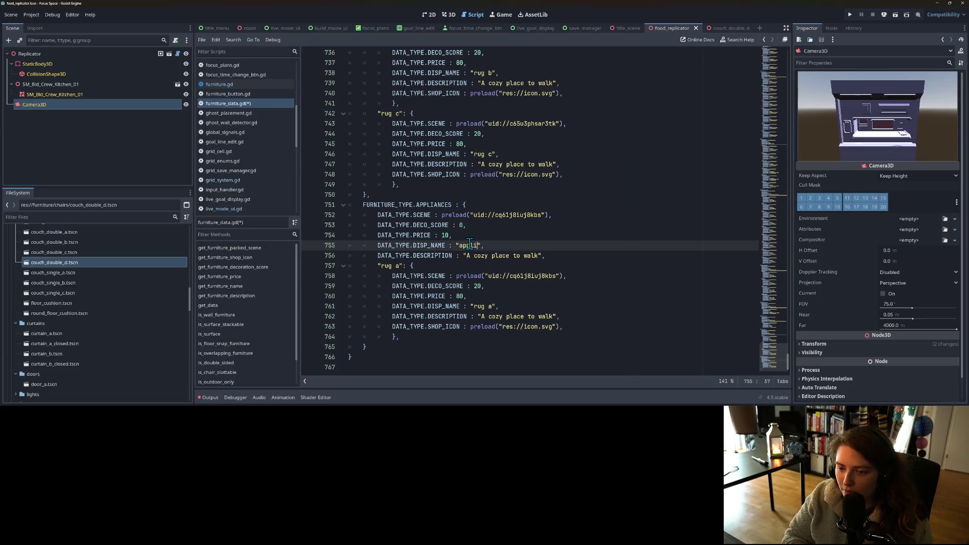
{"action": "left_click_drag", "start_coordinate": [466, 255], "coordinate": [541, 256]}
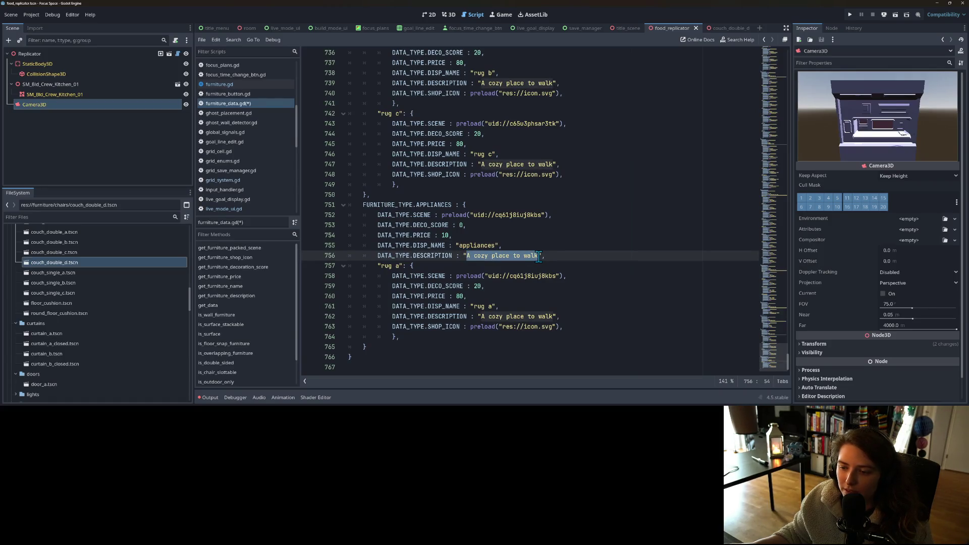
{"action": "type", "text": "they"}
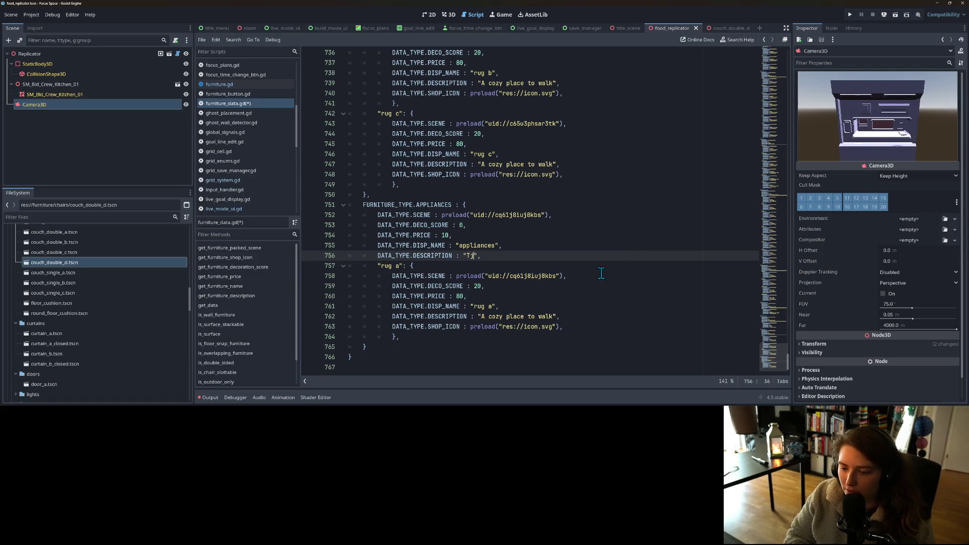
{"action": "type", "text": "e"}
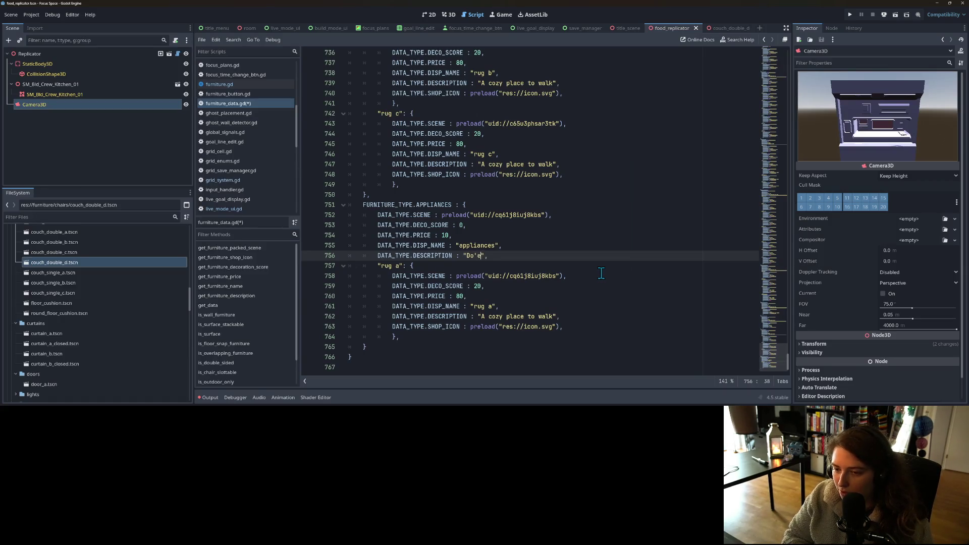
- Correct the category description to 'Doers' and set its price to 3
{"action": "left_click", "coordinate": [526, 276]}
{"action": "left_click", "coordinate": [477, 255]}
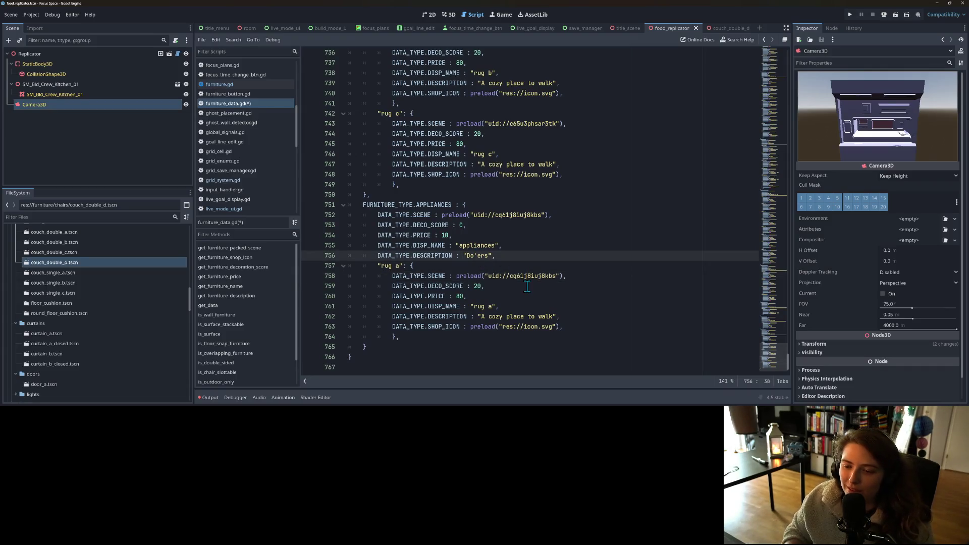
{"action": "left_click", "coordinate": [509, 276]}
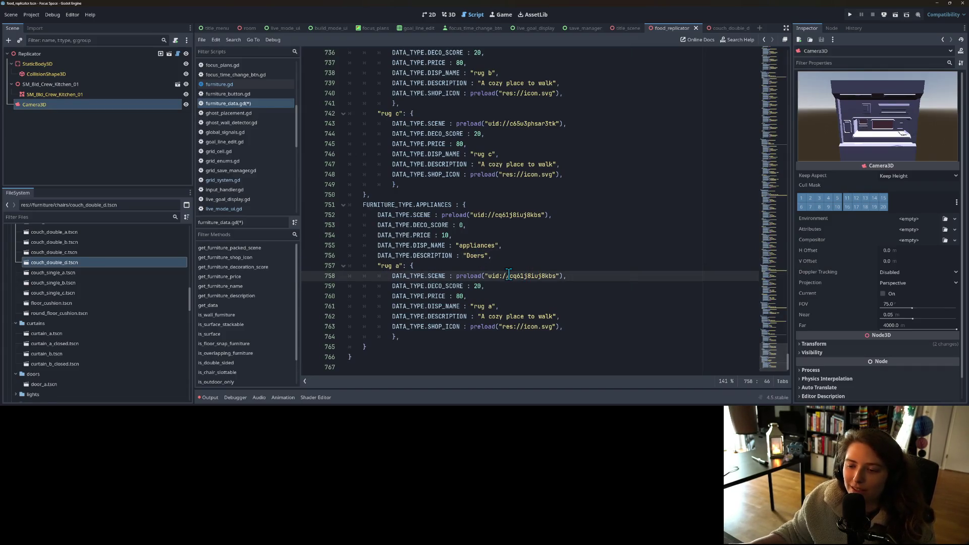
{"action": "left_click", "coordinate": [455, 235]}
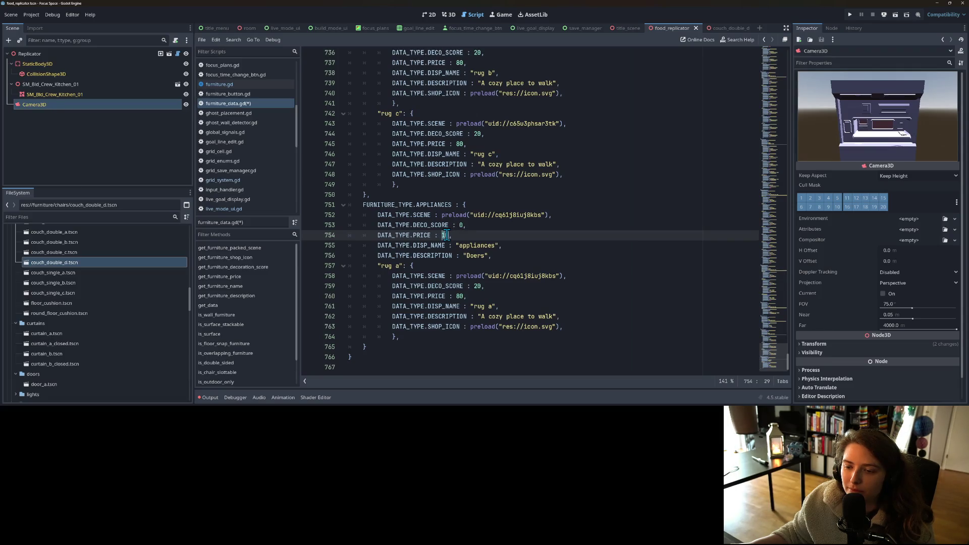
{"action": "type", "text": ","}
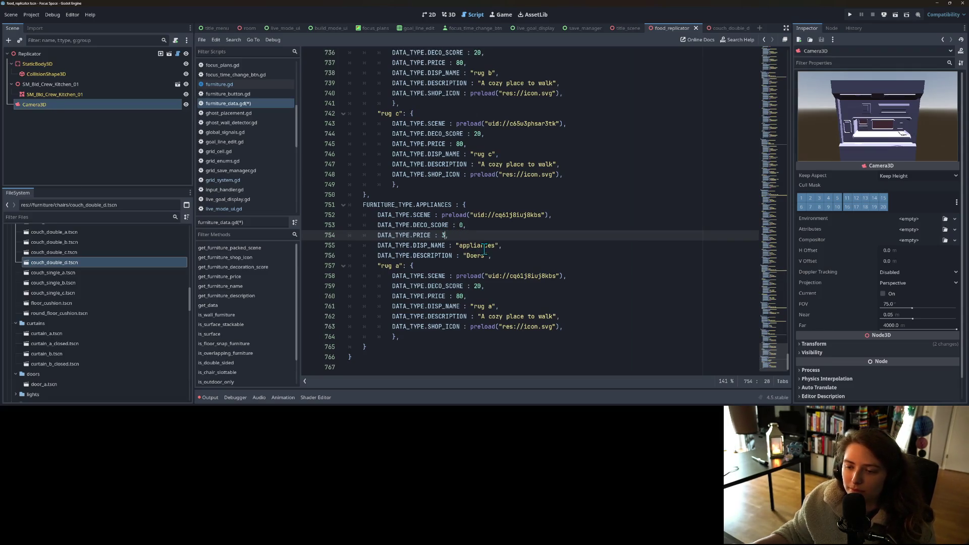
{"action": "key", "text": "Escape"}
{"action": "double_click", "coordinate": [512, 276]}
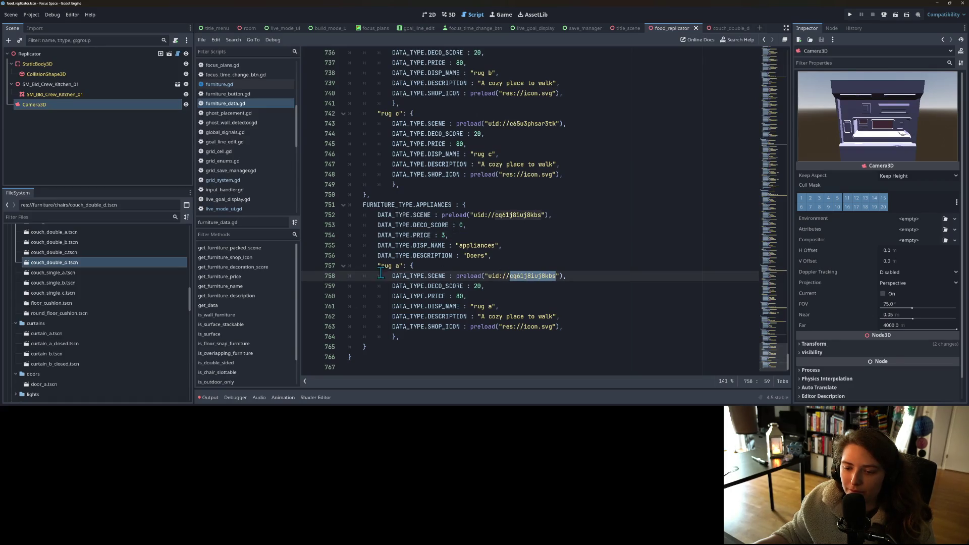
- Rename the copied item to 'replicator' with description 'makes food just how you like!'
{"action": "left_click_drag", "start_coordinate": [381, 266], "coordinate": [398, 266]}
{"action": "type", "text": "replicator"}
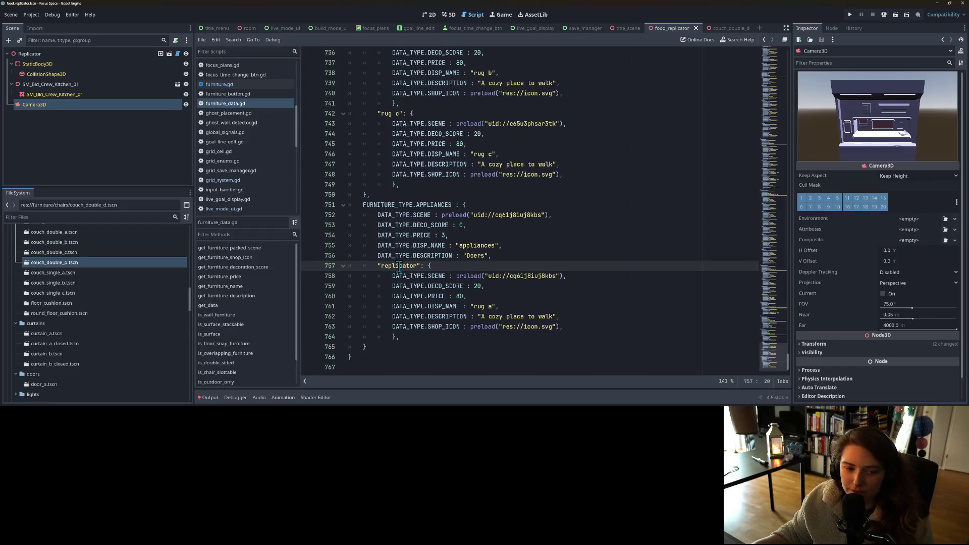
{"action": "double_click", "coordinate": [480, 306]}
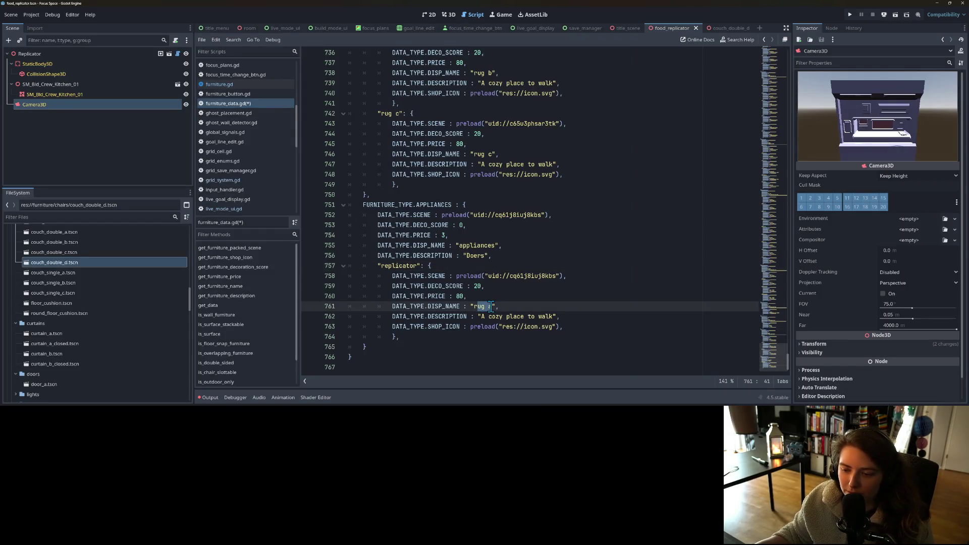
{"action": "type", "text": "replicator"}
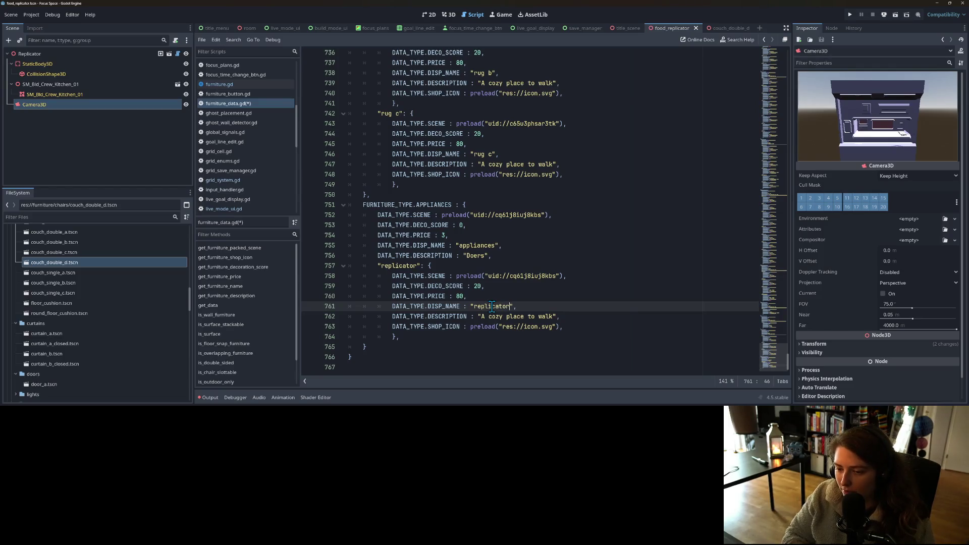
{"action": "left_click_drag", "start_coordinate": [481, 317], "coordinate": [554, 317]}
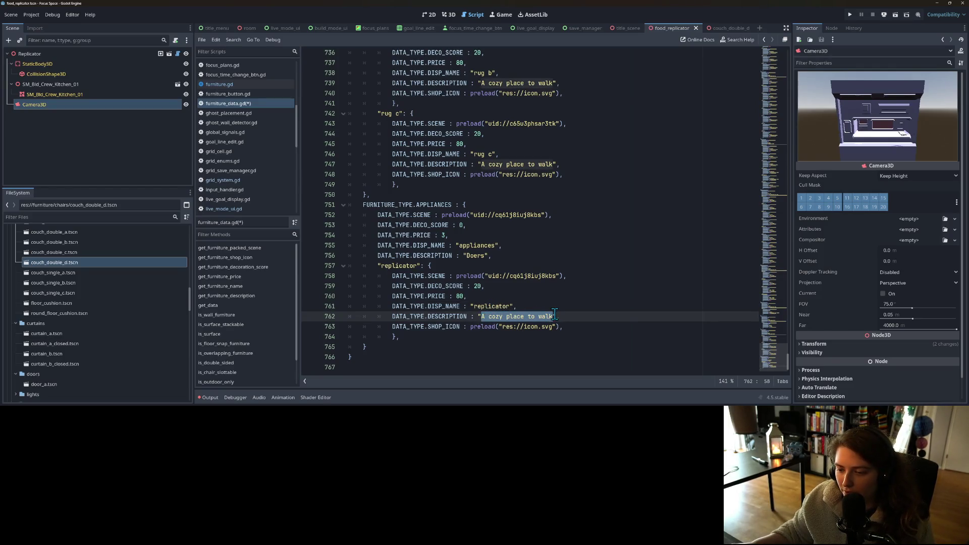
{"action": "type", "text": "makes food jus"}
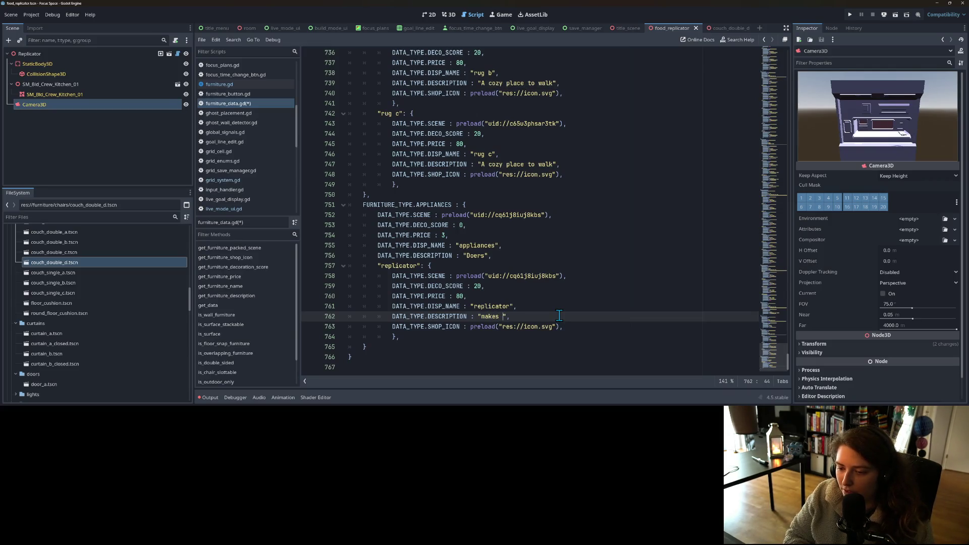
{"action": "type", "text": "t how you like!"}
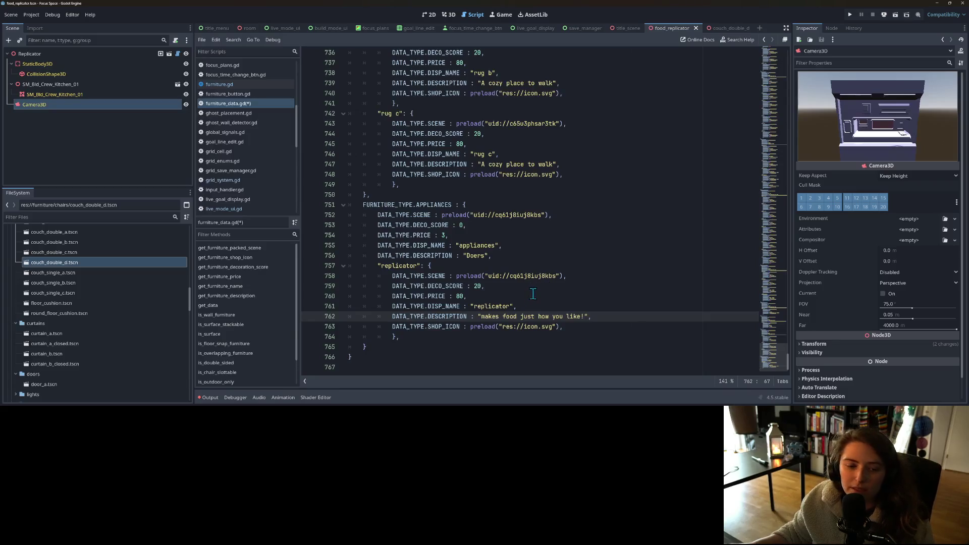
{"action": "scroll", "coordinate": [122, 327], "scroll_direction": "down", "scroll_amount": 10}
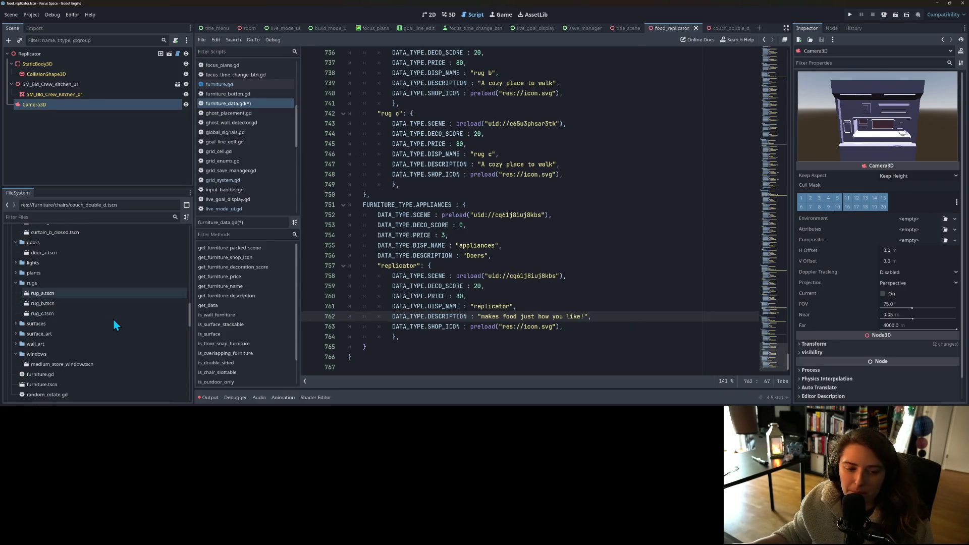
- Delete the replicator's old preload call on line 758
{"action": "scroll", "coordinate": [114, 321], "scroll_direction": "up", "scroll_amount": 10}
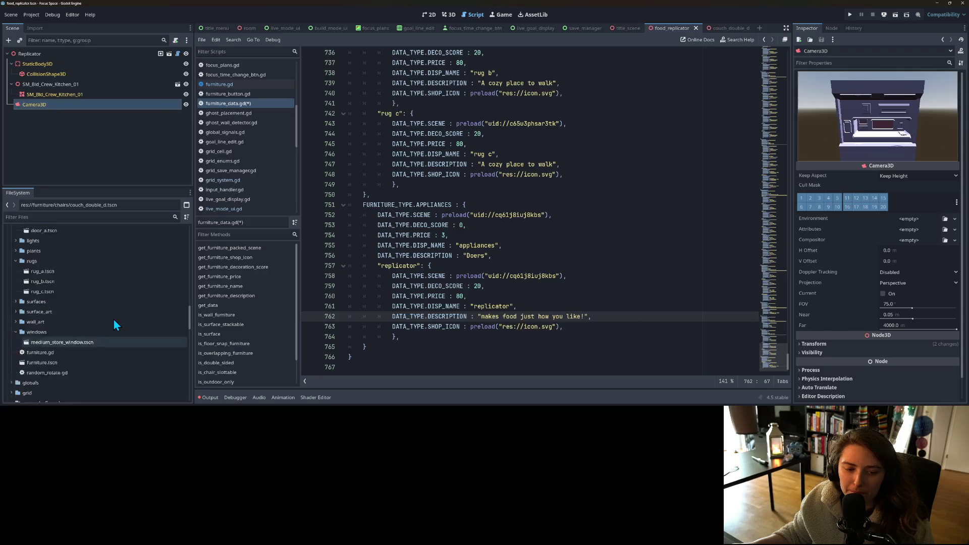
{"action": "scroll", "coordinate": [113, 323], "scroll_direction": "up", "scroll_amount": 5}
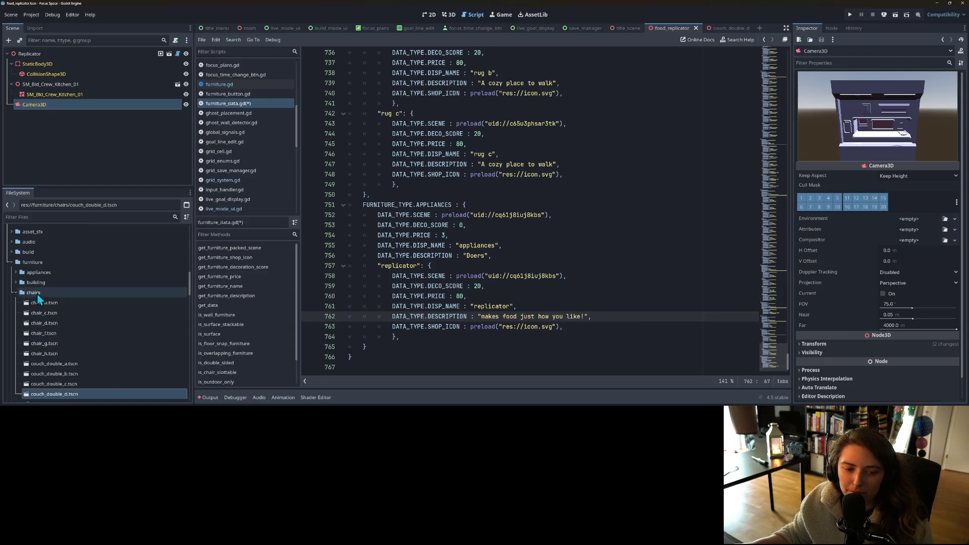
{"action": "left_click", "coordinate": [17, 273]}
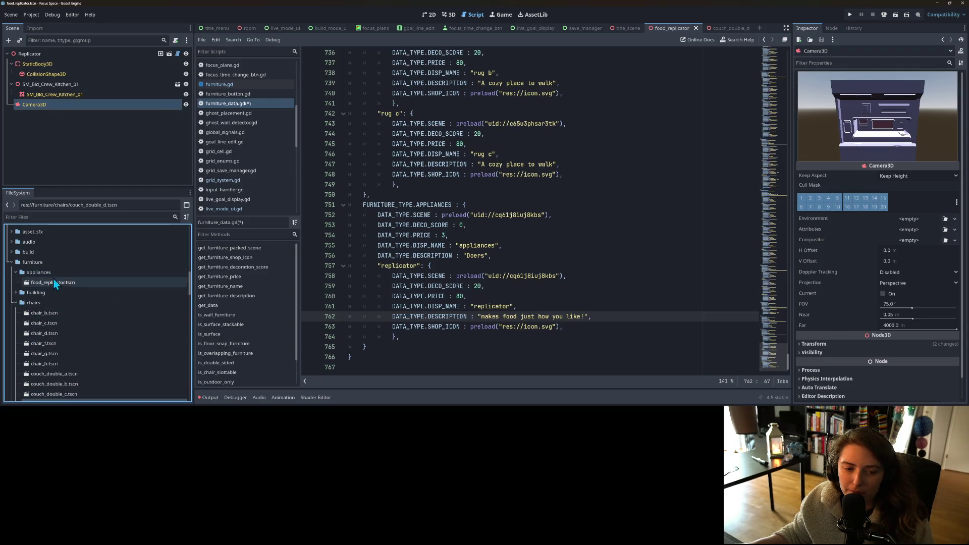
{"action": "double_click", "coordinate": [511, 276]}
{"action": "left_click", "coordinate": [510, 276]}
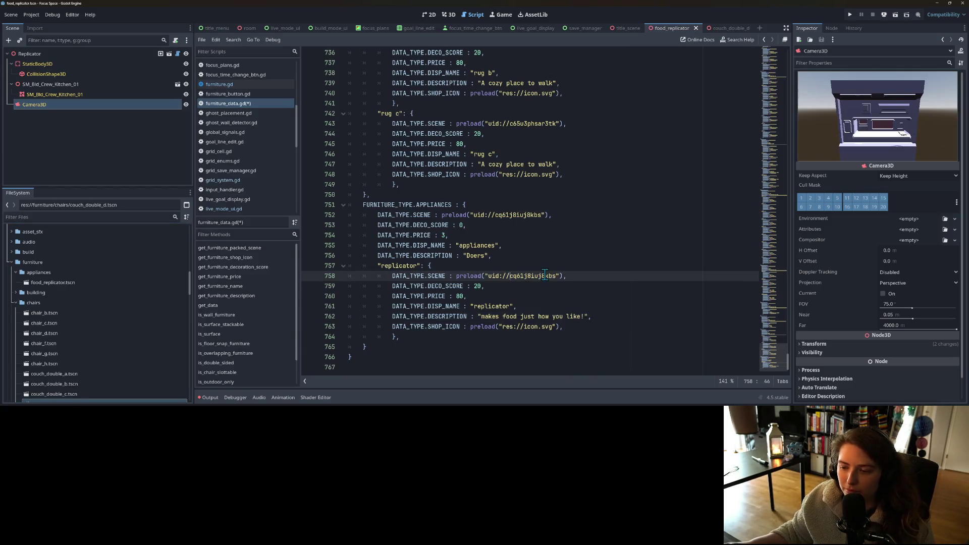
{"action": "left_click_drag", "start_coordinate": [564, 276], "coordinate": [456, 276]}
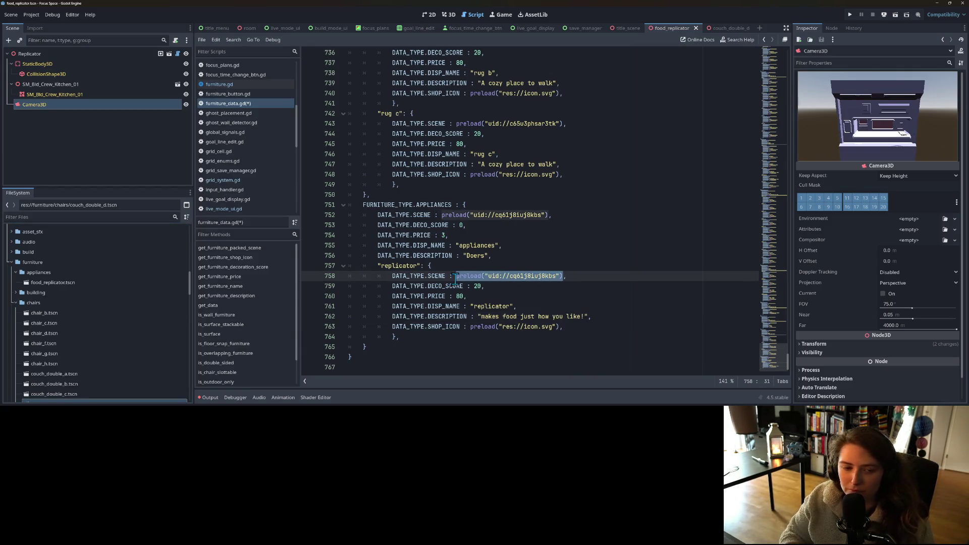
{"action": "key", "text": "BackSpace"}
- Insert a preload of food_replicator.tscn on line 758 from the FileSystem dock
{"action": "mouse_move", "coordinate": [71, 283]}
{"action": "left_mouse_down"}
{"action": "mouse_move", "coordinate": [456, 287]}
{"action": "mouse_move", "coordinate": [457, 277]}
{"action": "left_mouse_up"}
{"action": "key", "text": "ctrl+z"}
{"action": "key", "text": "ctrl+z"}
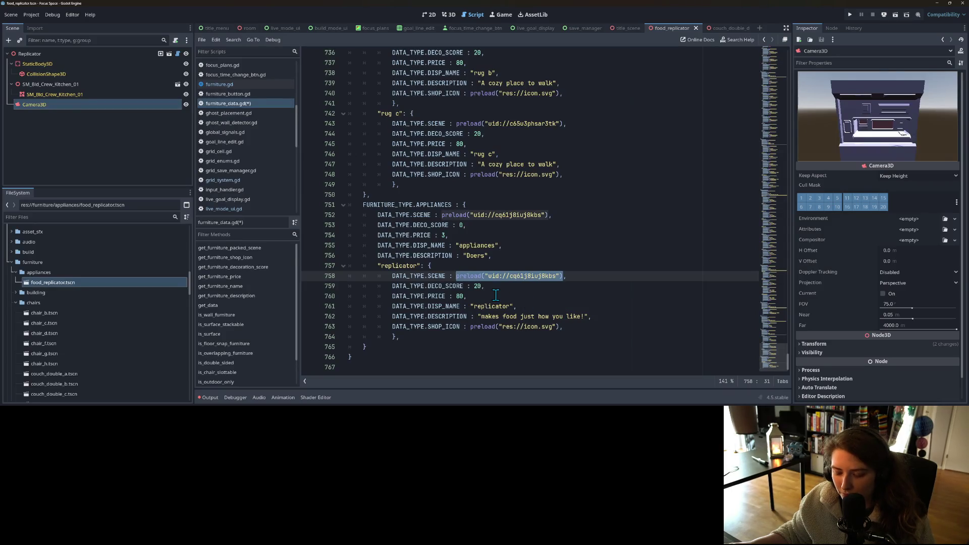
{"action": "key", "text": "ctrl+z"}
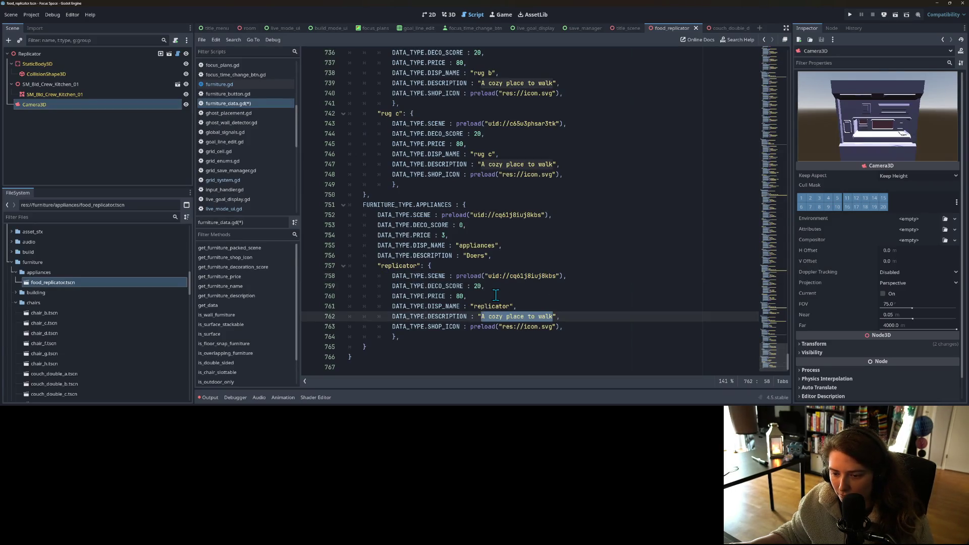
{"action": "key", "text": "ctrl+y"}
{"action": "key", "text": "ctrl+y"}
{"action": "key", "text": "ctrl+y"}
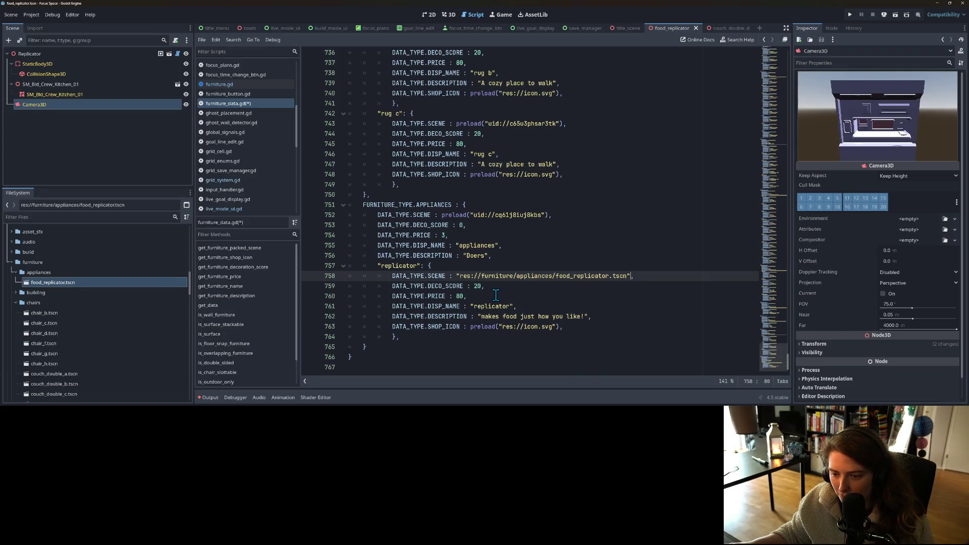
{"action": "key", "text": "ctrl+z"}
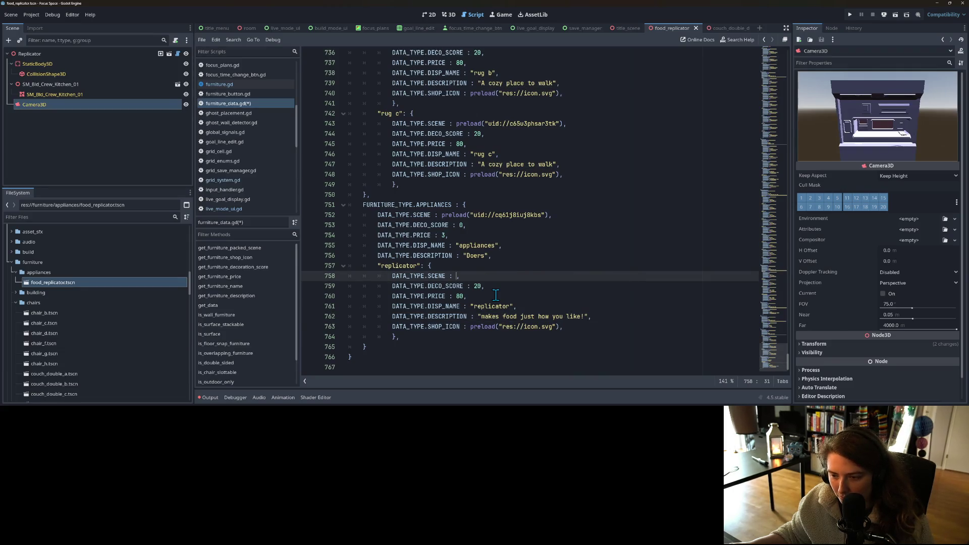
{"action": "left_click_drag", "start_coordinate": [52, 282], "coordinate": [455, 278]}
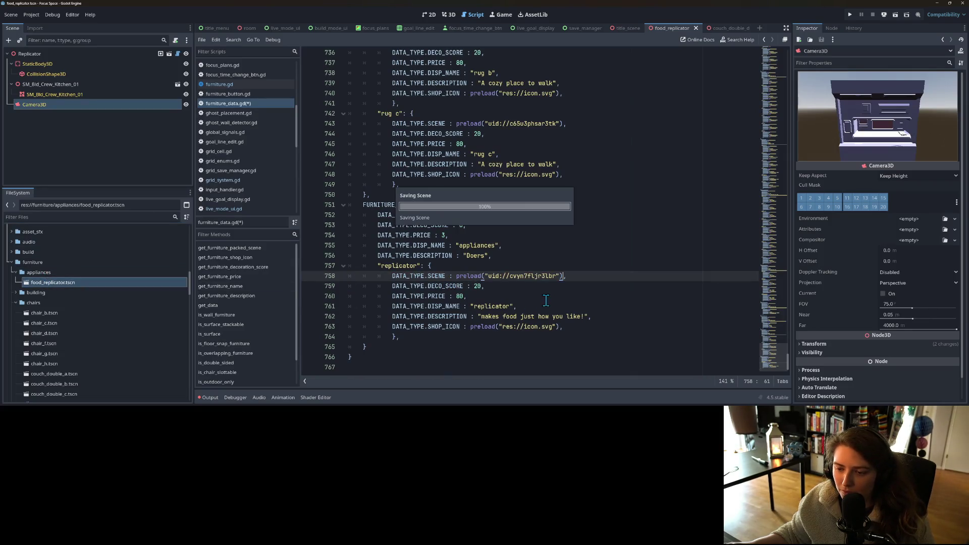
{"action": "left_click", "coordinate": [465, 286]}
{"action": "scroll", "coordinate": [476, 279], "scroll_direction": "up", "scroll_amount": 3}
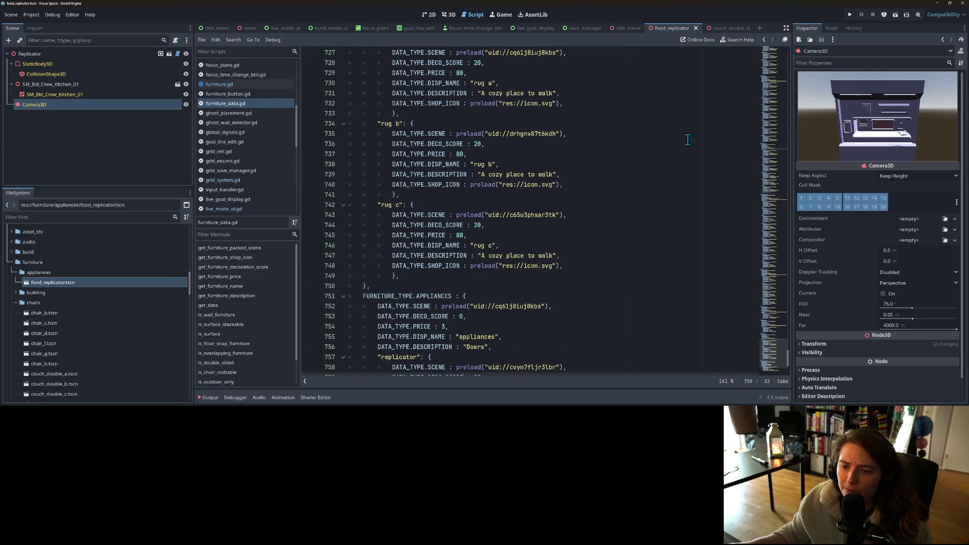
- Run the game, load my_living_room and pick the replicator from the appliances category
{"action": "left_click", "coordinate": [850, 13]}
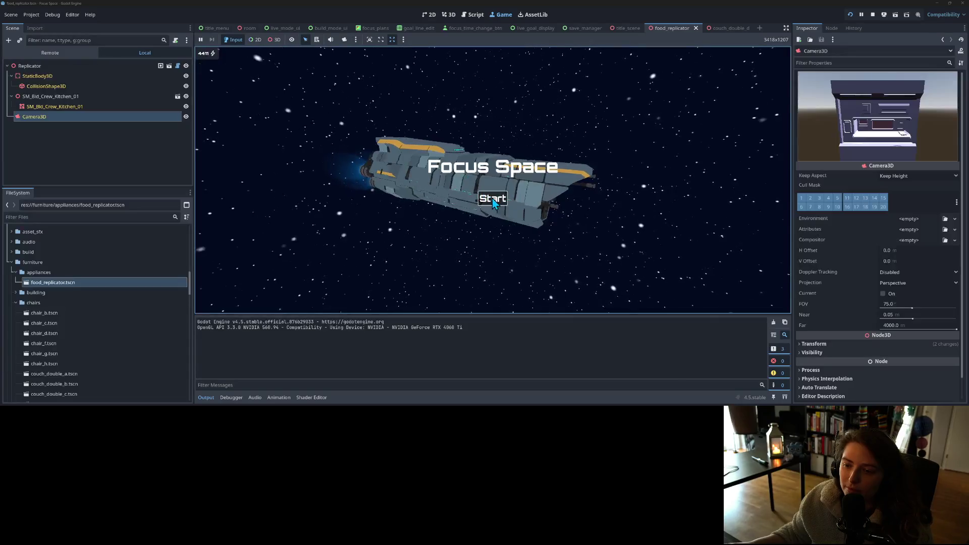
{"action": "left_click", "coordinate": [492, 198]}
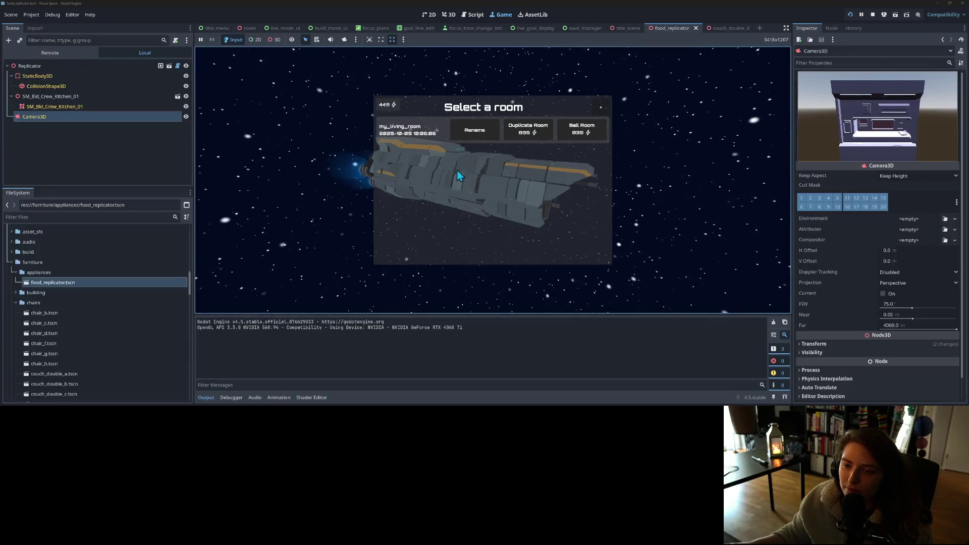
{"action": "left_click", "coordinate": [424, 135]}
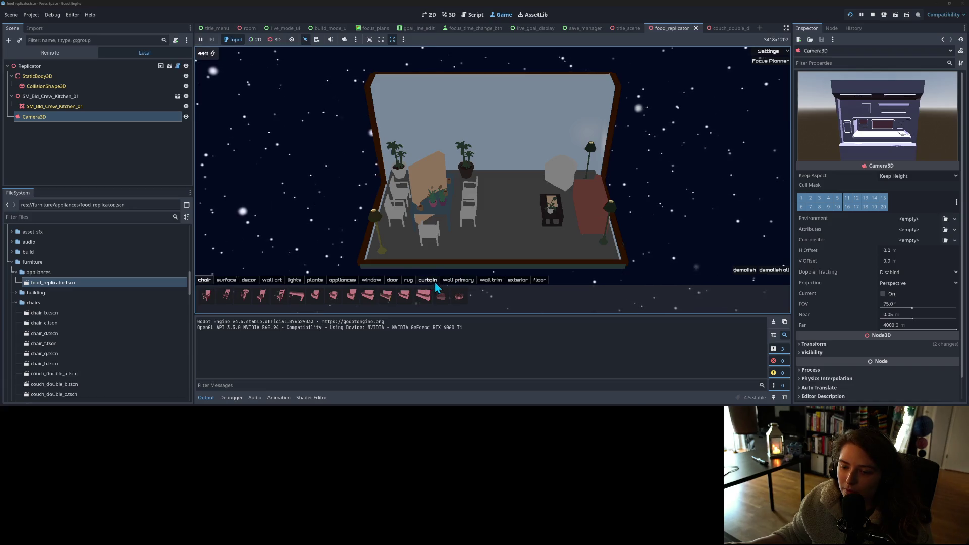
{"action": "left_click", "coordinate": [342, 279]}
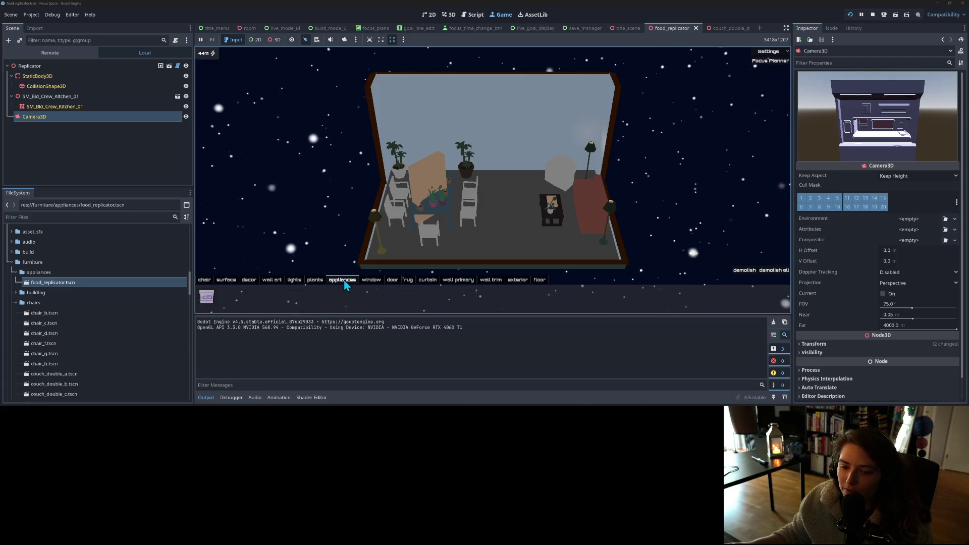
{"action": "left_click", "coordinate": [213, 298]}
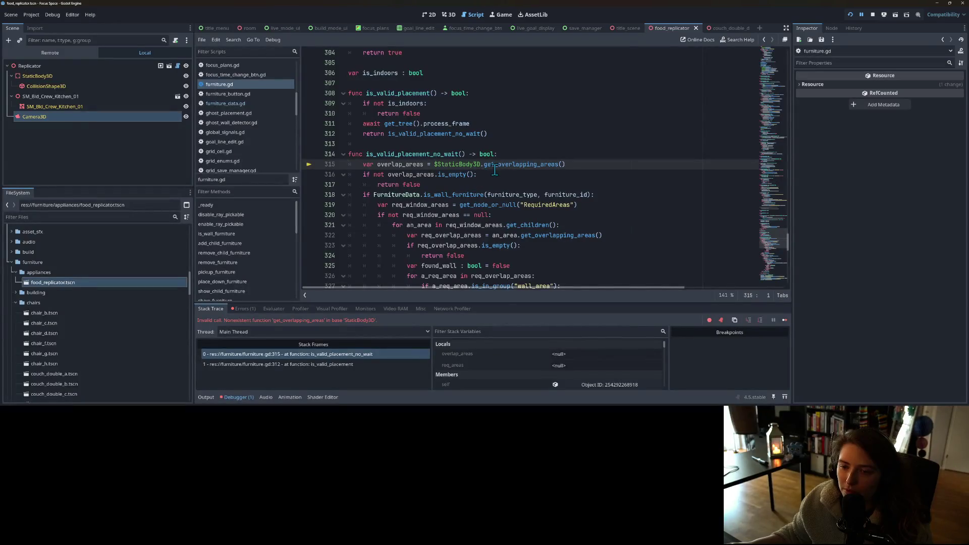
- Check StaticBody3D on furniture.gd line 315, stop the game and view the couch_double_d scene
{"action": "double_click", "coordinate": [457, 164]}
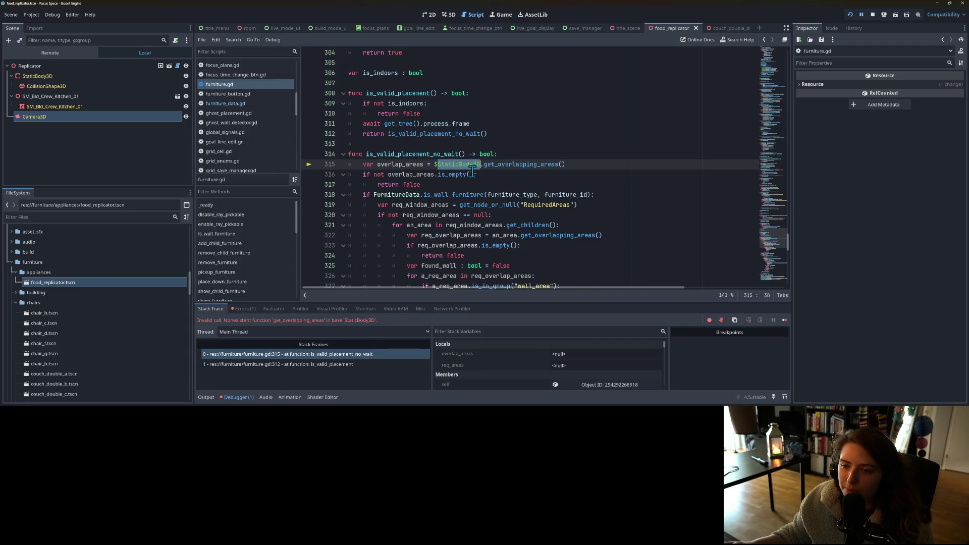
{"action": "left_click", "coordinate": [873, 17]}
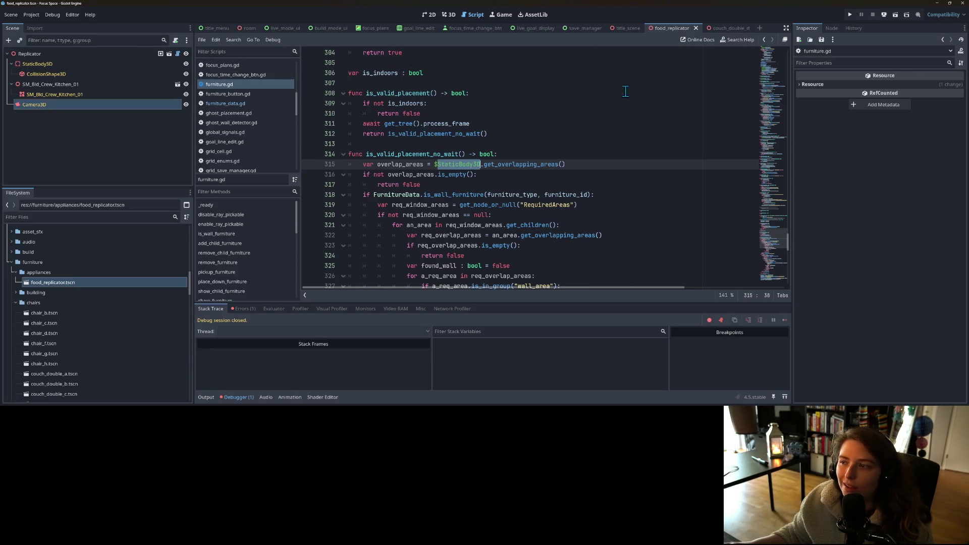
{"action": "left_click", "coordinate": [735, 28]}
{"action": "left_click", "coordinate": [80, 64]}
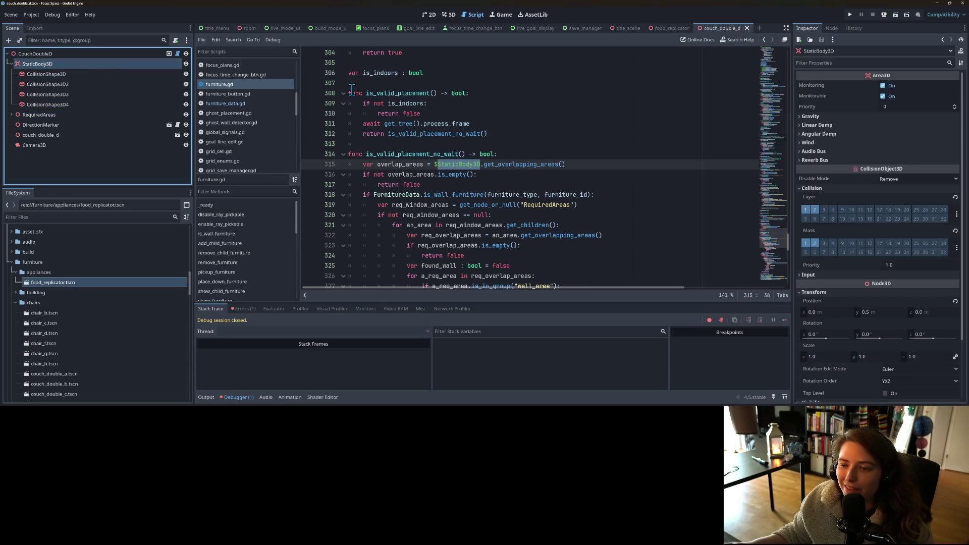
- Compare the StaticBody3D node across the food_replicator, title_scene and couch_double_d scenes
{"action": "left_click", "coordinate": [669, 28]}
{"action": "right_click", "coordinate": [34, 64]}
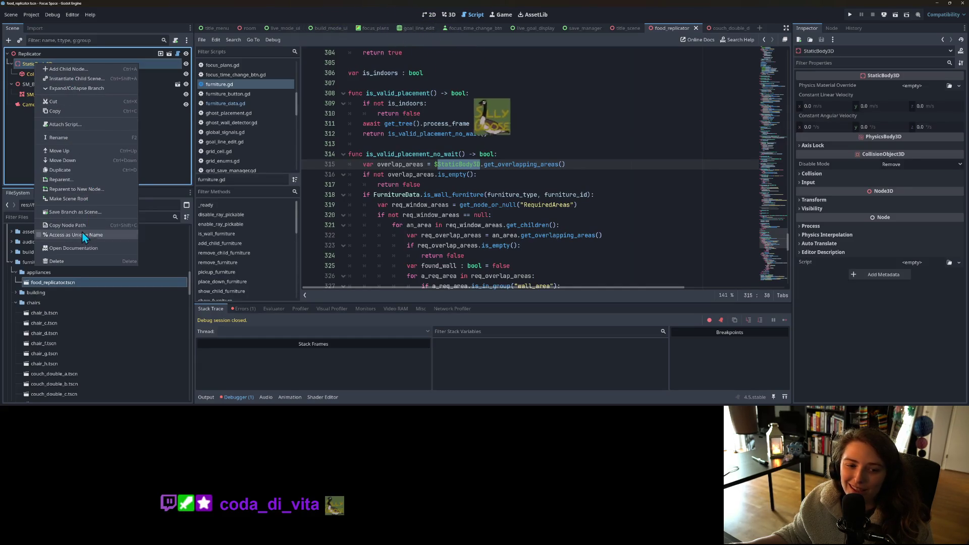
{"action": "left_click", "coordinate": [625, 29]}
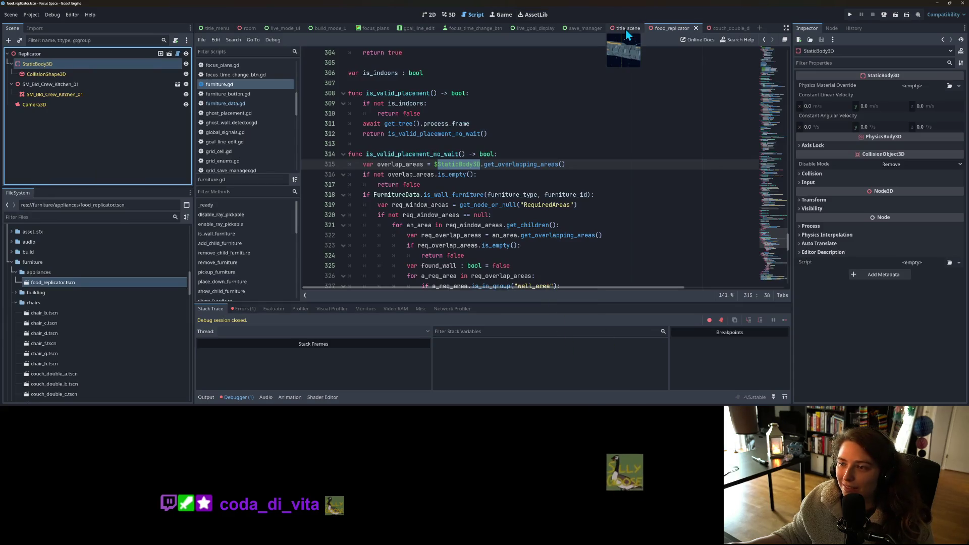
{"action": "left_click", "coordinate": [625, 29]}
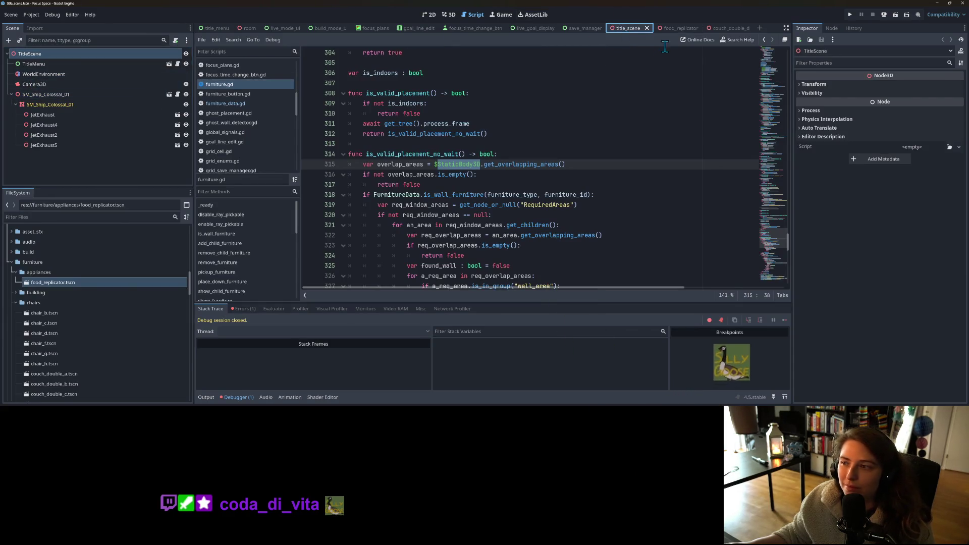
{"action": "left_click", "coordinate": [701, 29]}
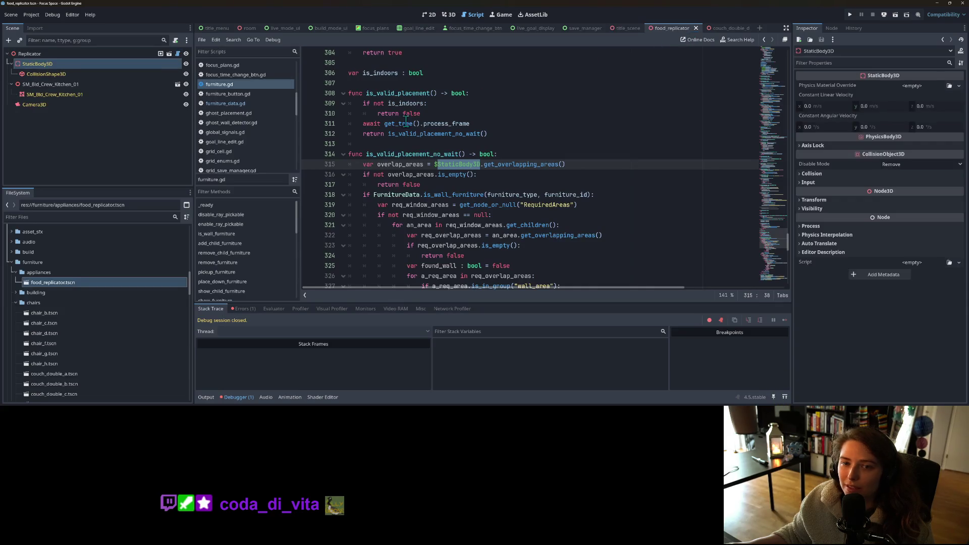
{"action": "left_click", "coordinate": [740, 29]}
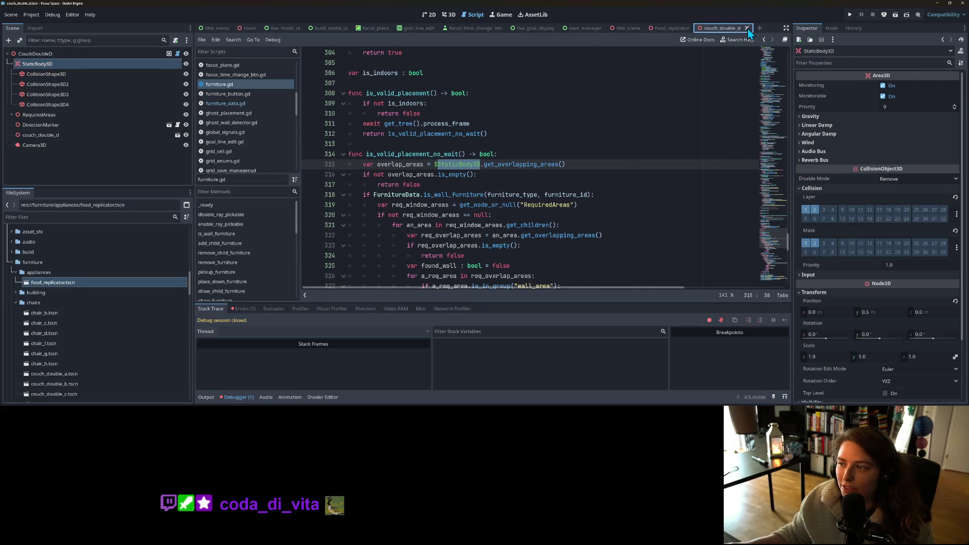
{"action": "left_click", "coordinate": [747, 28]}
{"action": "right_click", "coordinate": [46, 63]}
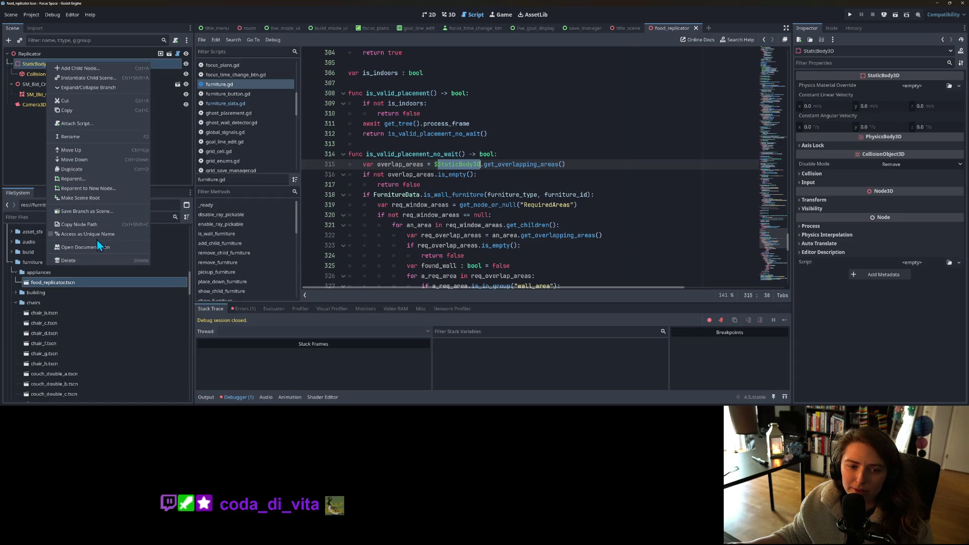
{"action": "left_click", "coordinate": [14, 168]}
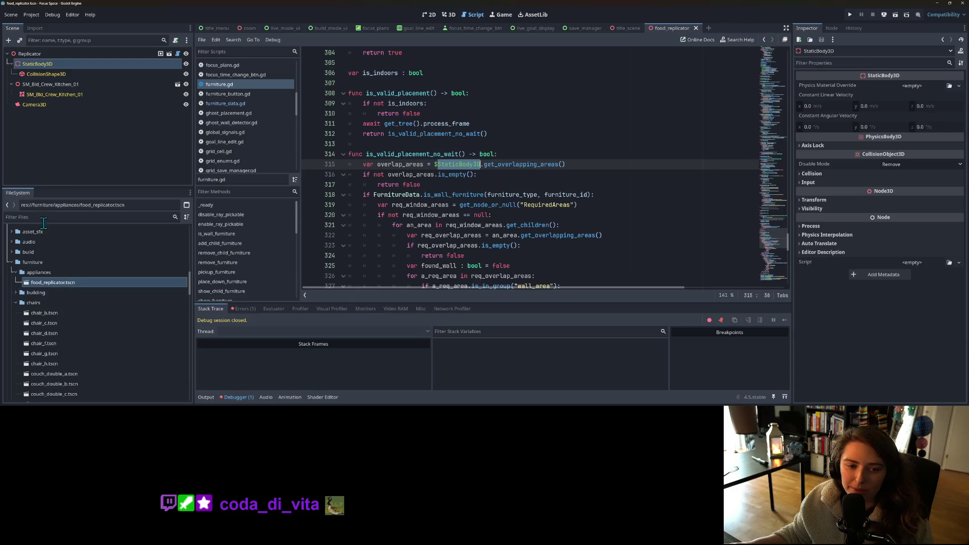
- Open furniture.tscn and bring up the options for its StaticBody3D node
{"action": "scroll", "coordinate": [62, 364], "scroll_direction": "down", "scroll_amount": 10}
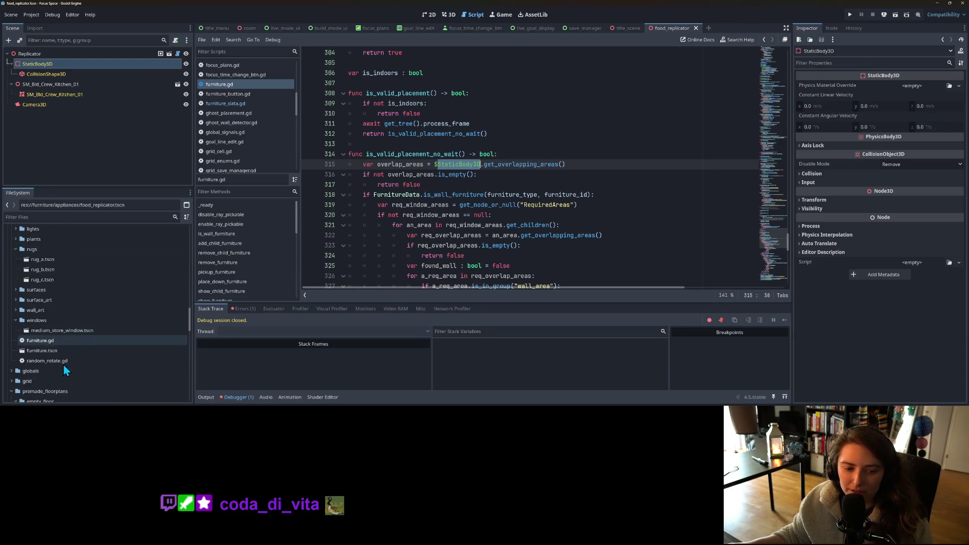
{"action": "double_click", "coordinate": [46, 356]}
{"action": "left_click", "coordinate": [43, 64]}
{"action": "right_click", "coordinate": [43, 62]}
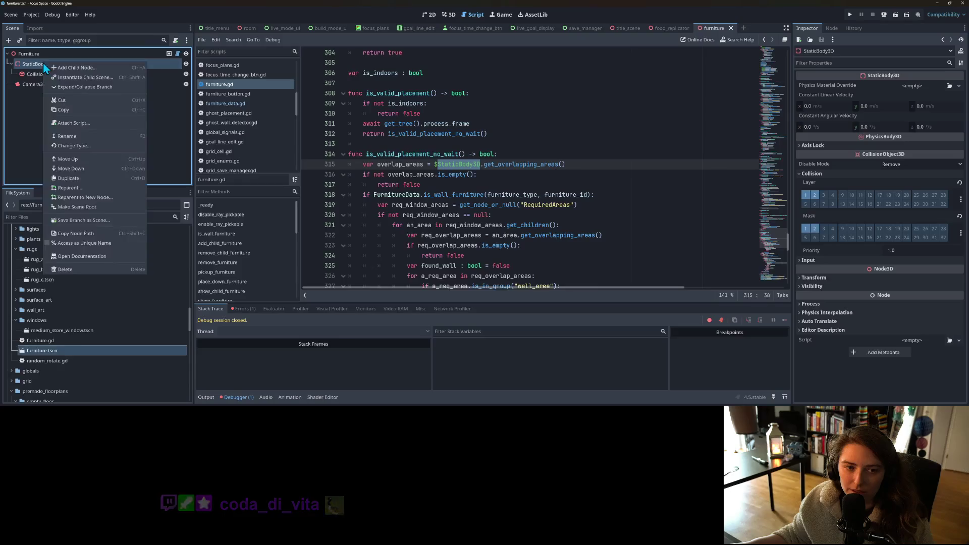
{"action": "left_click", "coordinate": [82, 147]}
{"action": "type", "text": "area"}
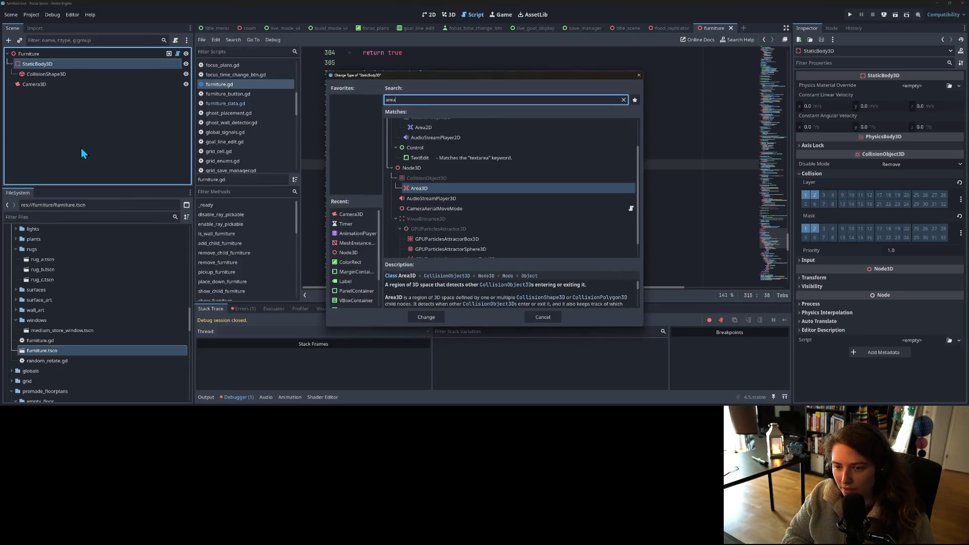
{"action": "key", "text": "Return"}
{"action": "key", "text": "ctrl+s"}
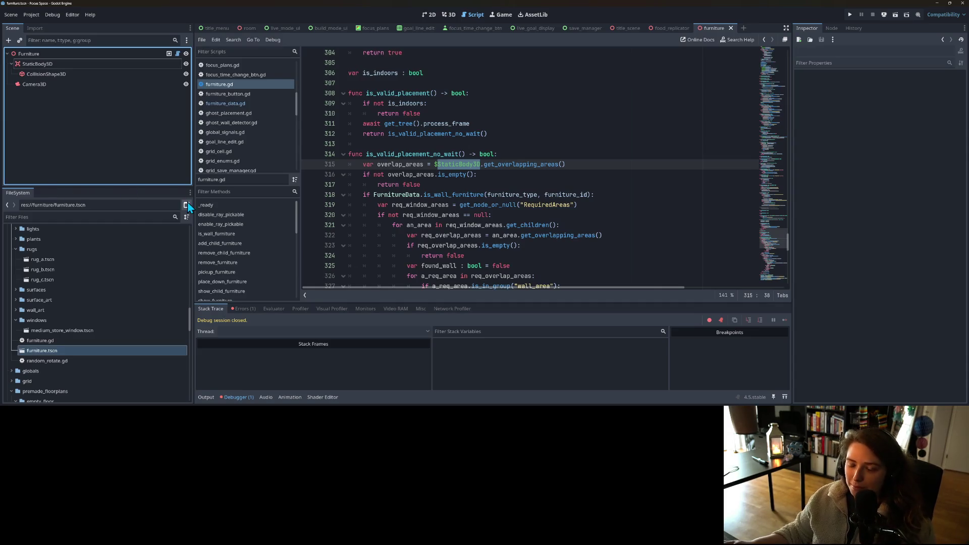
{"action": "left_click", "coordinate": [467, 166]}
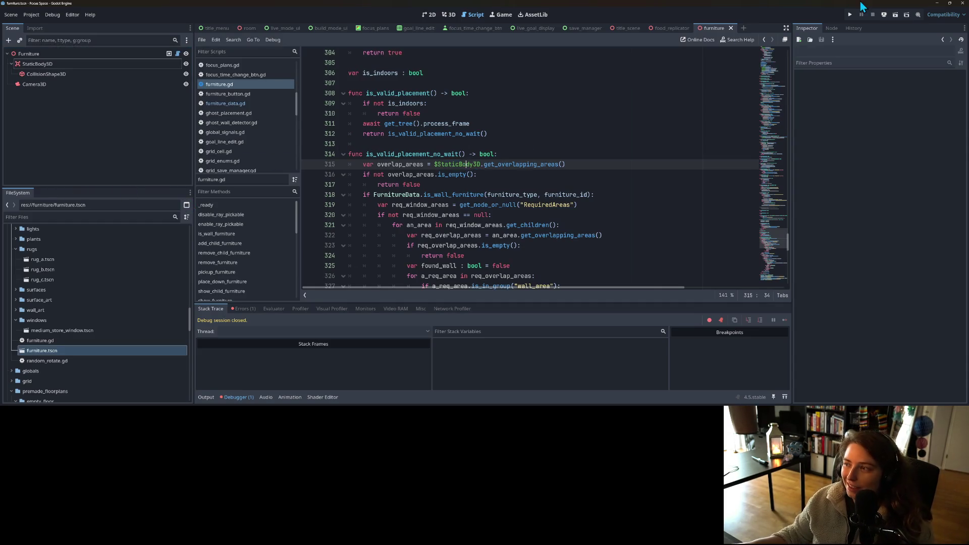
- Run the game, load my_living_room and try placing the replicator
{"action": "left_click", "coordinate": [669, 29]}
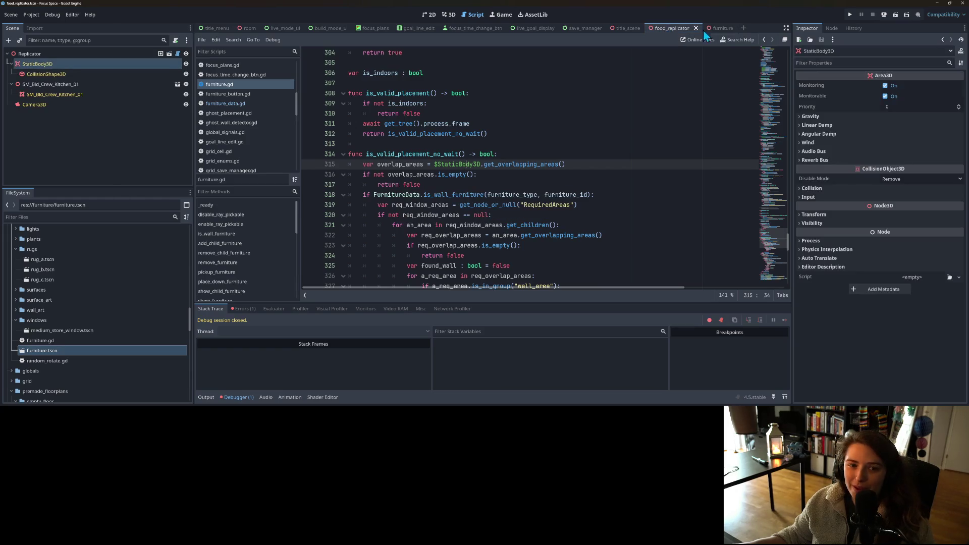
{"action": "left_click", "coordinate": [850, 15]}
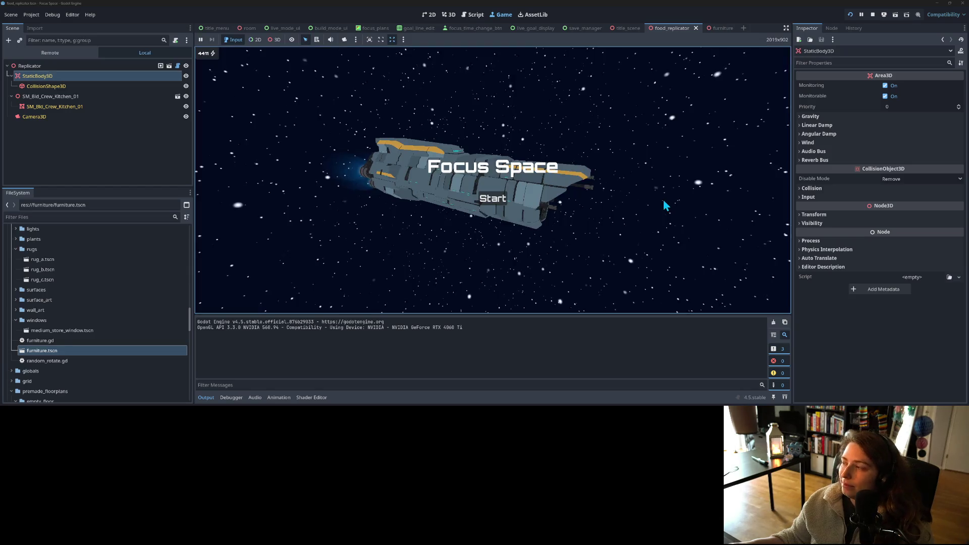
{"action": "left_click", "coordinate": [492, 205]}
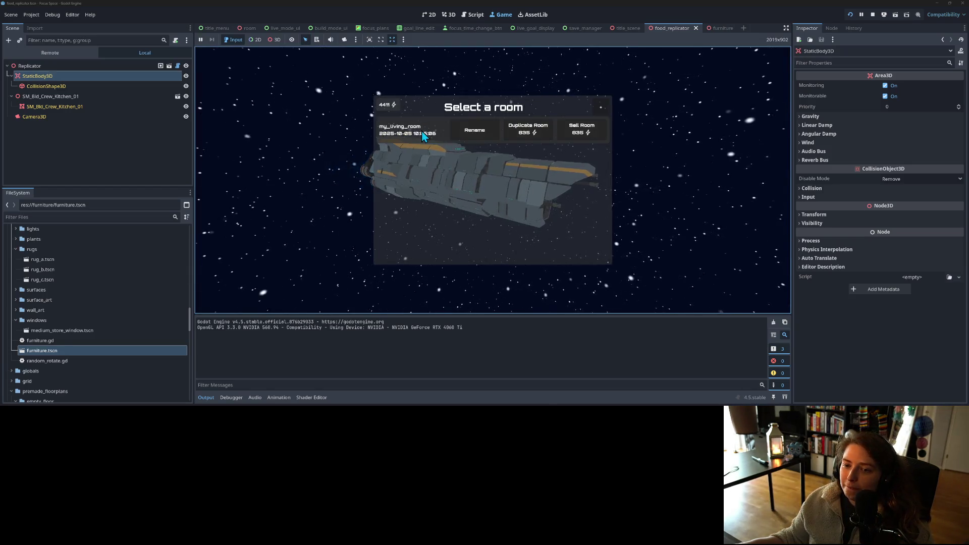
{"action": "left_click", "coordinate": [424, 136]}
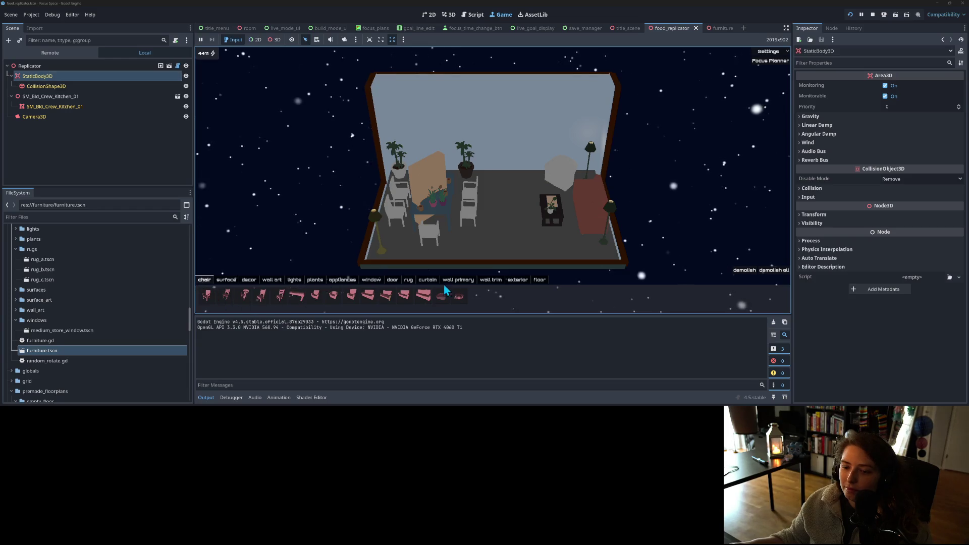
{"action": "left_click", "coordinate": [342, 280]}
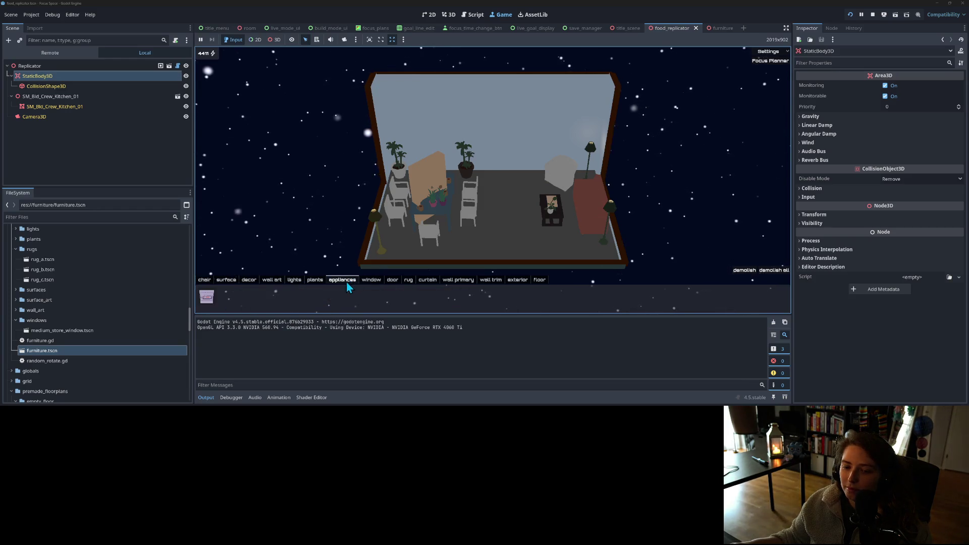
{"action": "left_click", "coordinate": [207, 299]}
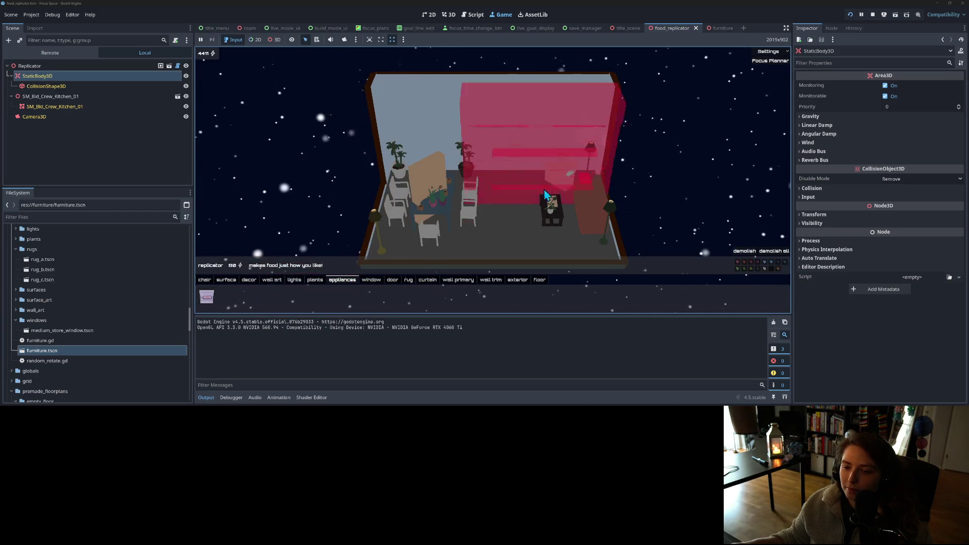
{"action": "left_click", "coordinate": [484, 177]}
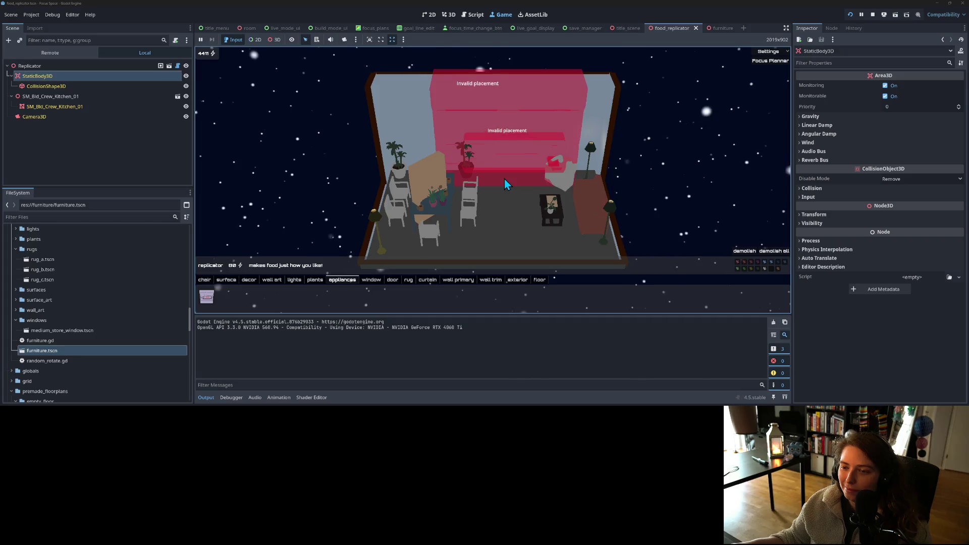
- Return to the title screen and create a room named 'new room' with a floor plan
{"action": "left_click", "coordinate": [768, 51]}
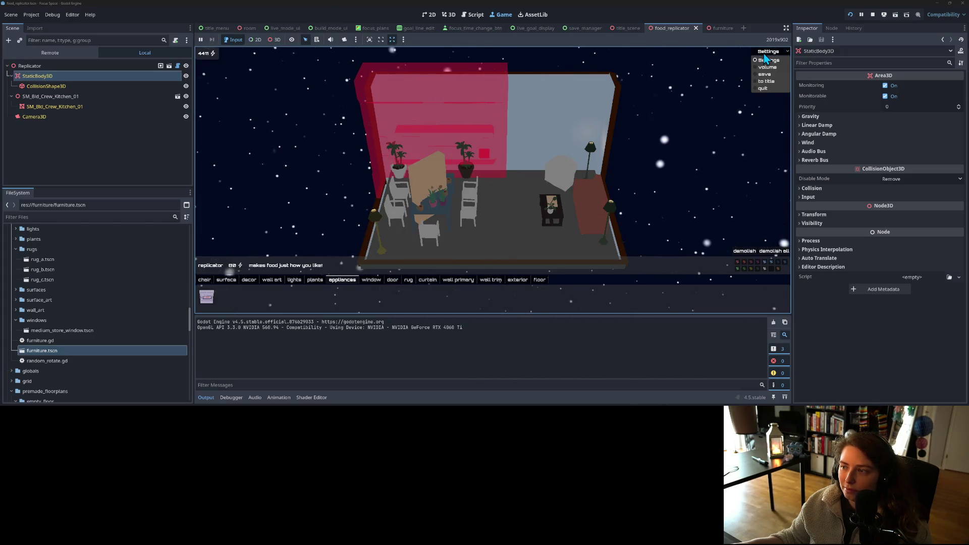
{"action": "left_click", "coordinate": [770, 82]}
{"action": "left_click", "coordinate": [491, 198]}
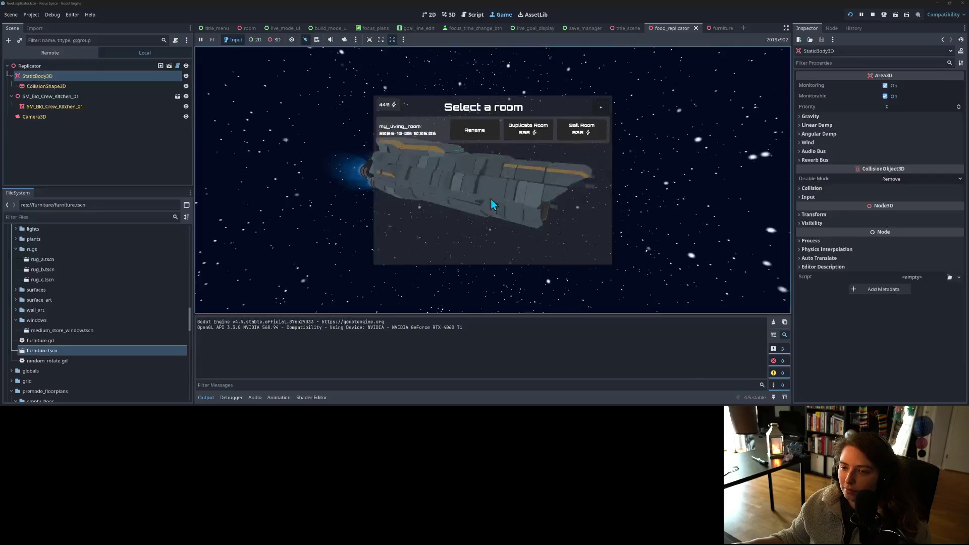
{"action": "left_click", "coordinate": [601, 107]}
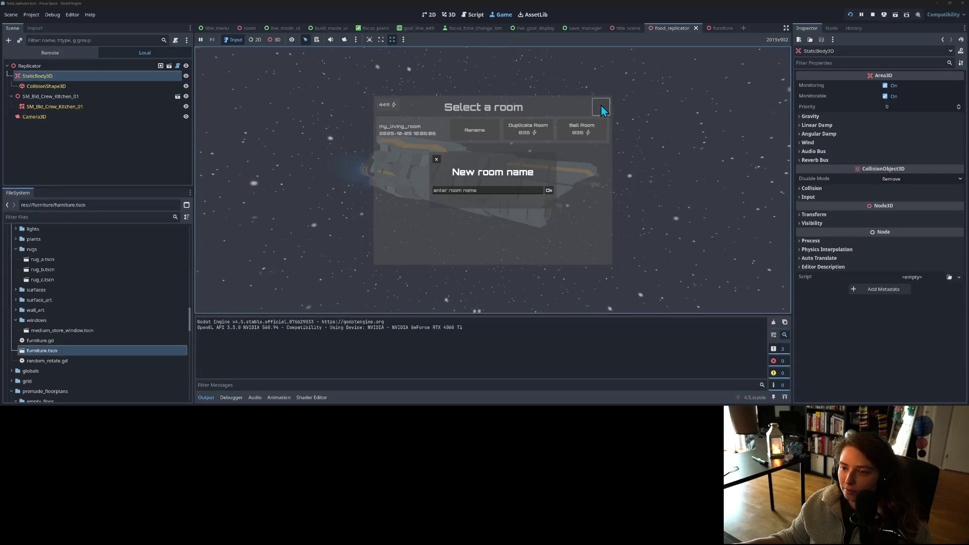
{"action": "type", "text": "new room"}
{"action": "left_click", "coordinate": [552, 192]}
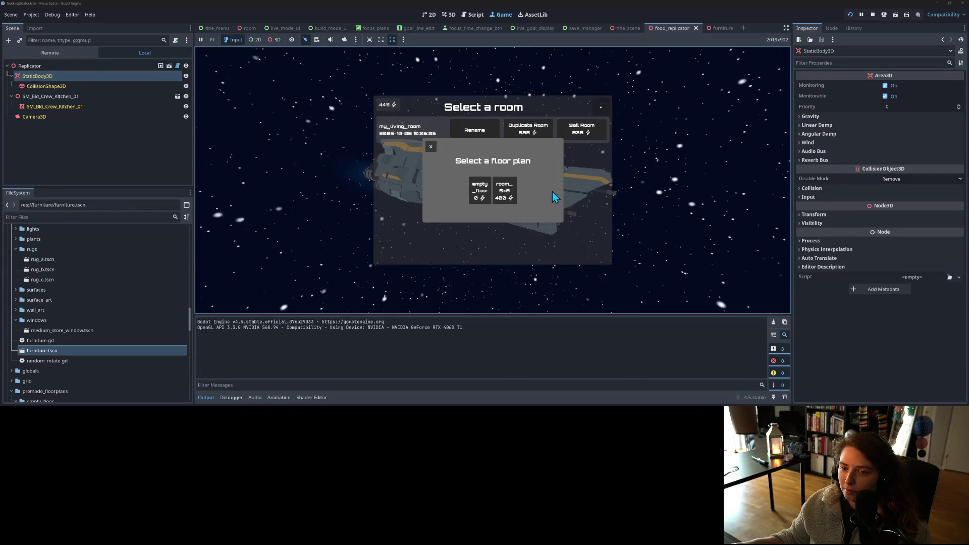
{"action": "left_click", "coordinate": [505, 197]}
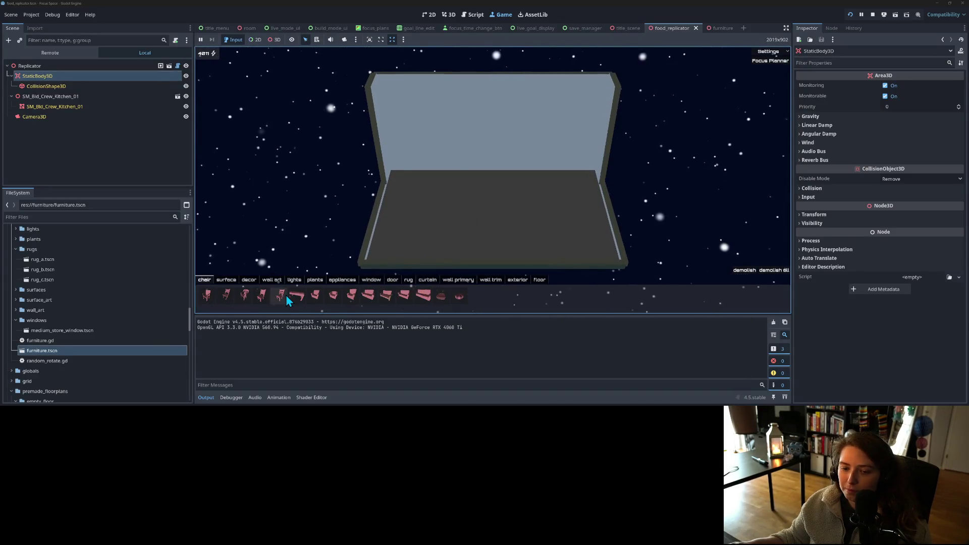
- Place the replicator from the appliances category against the new room's back wall
{"action": "left_click", "coordinate": [340, 281]}
{"action": "left_click", "coordinate": [207, 296]}
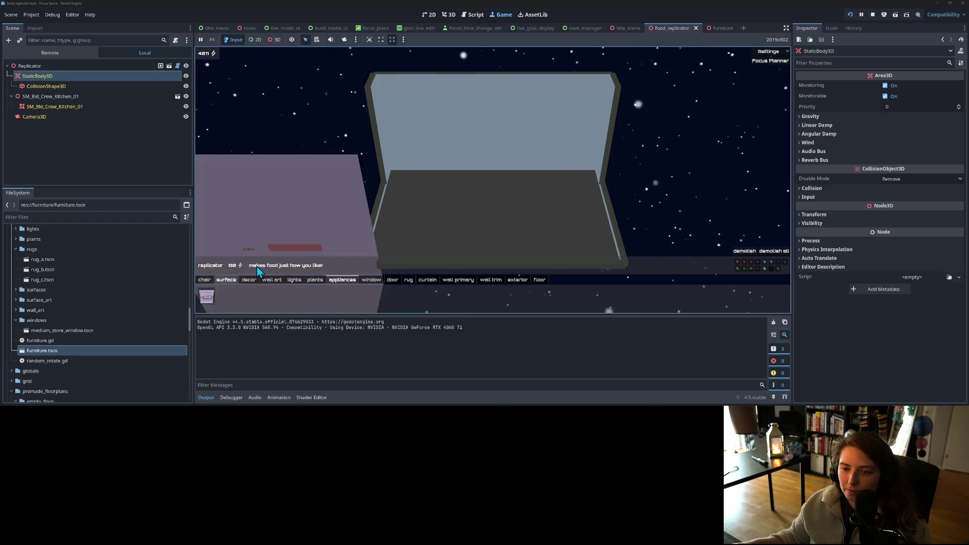
{"action": "left_click", "coordinate": [488, 185]}
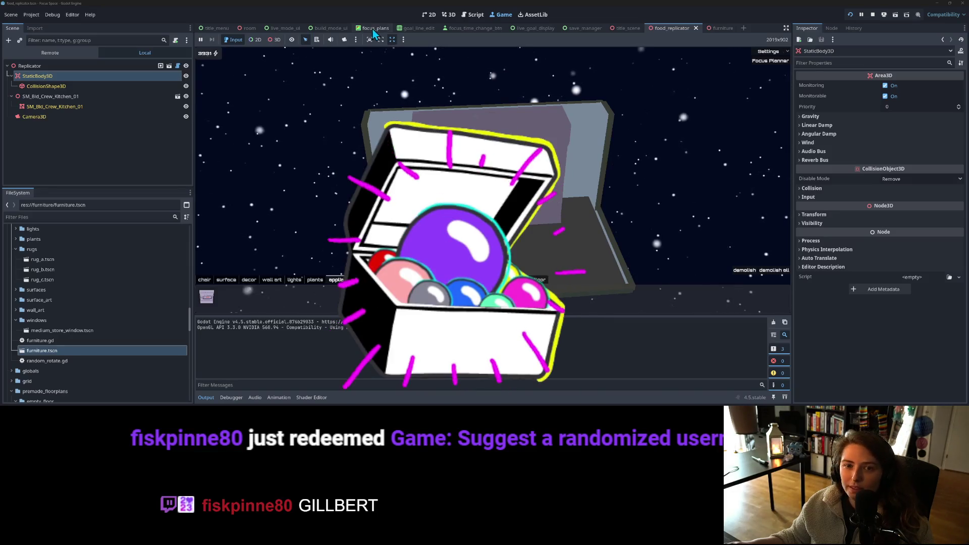
{"action": "left_click", "coordinate": [475, 15]}
- Append GILLBERT to the user_names array in usernames.gd, then go back to the game
{"action": "scroll", "coordinate": [222, 151], "scroll_direction": "down", "scroll_amount": 10}
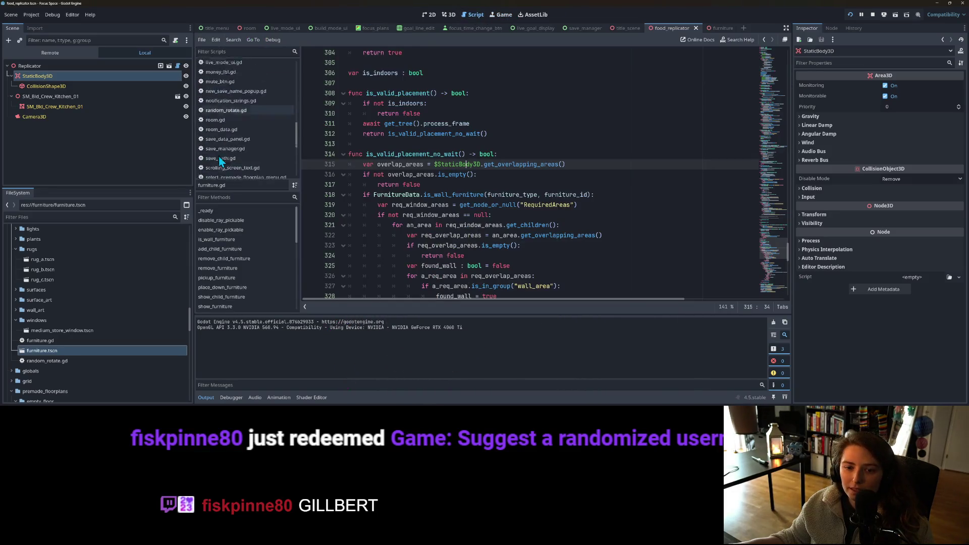
{"action": "scroll", "coordinate": [233, 157], "scroll_direction": "down", "scroll_amount": 2}
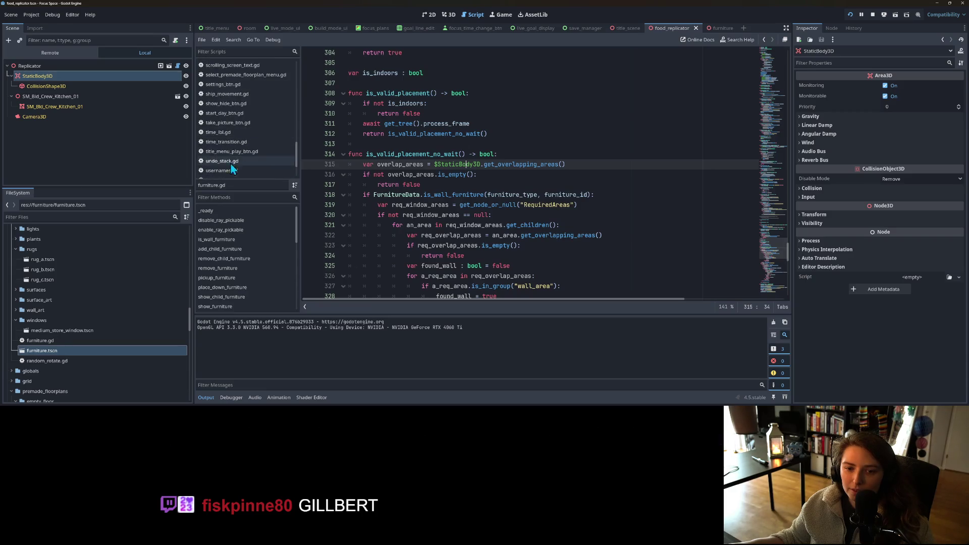
{"action": "left_click", "coordinate": [237, 170]}
{"action": "left_click", "coordinate": [409, 138]}
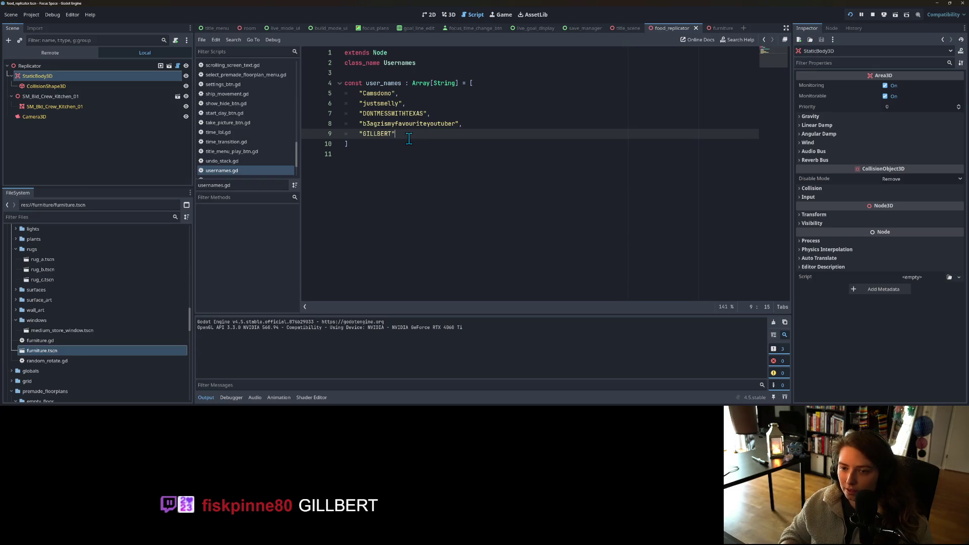
{"action": "type", "text": ","}
{"action": "key", "text": "Return"}
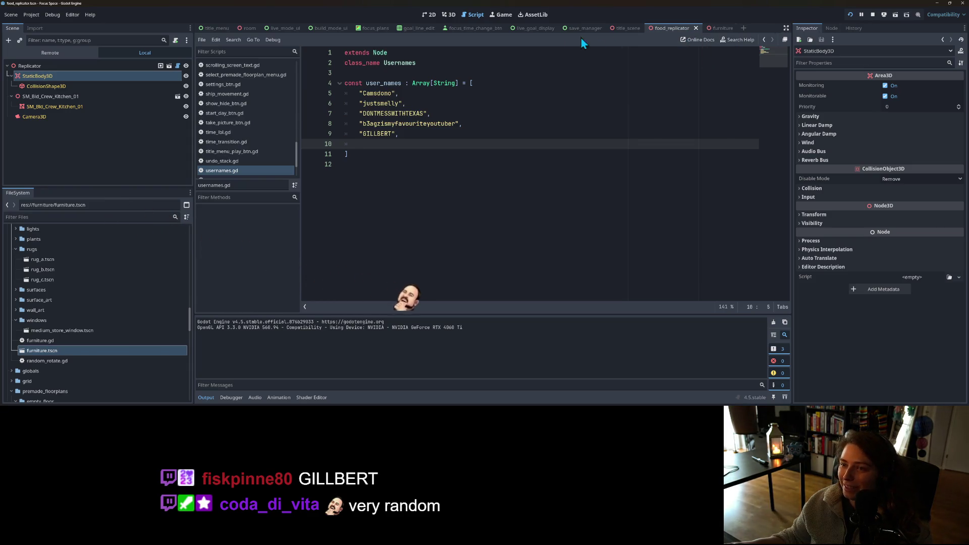
{"action": "left_click", "coordinate": [502, 16]}
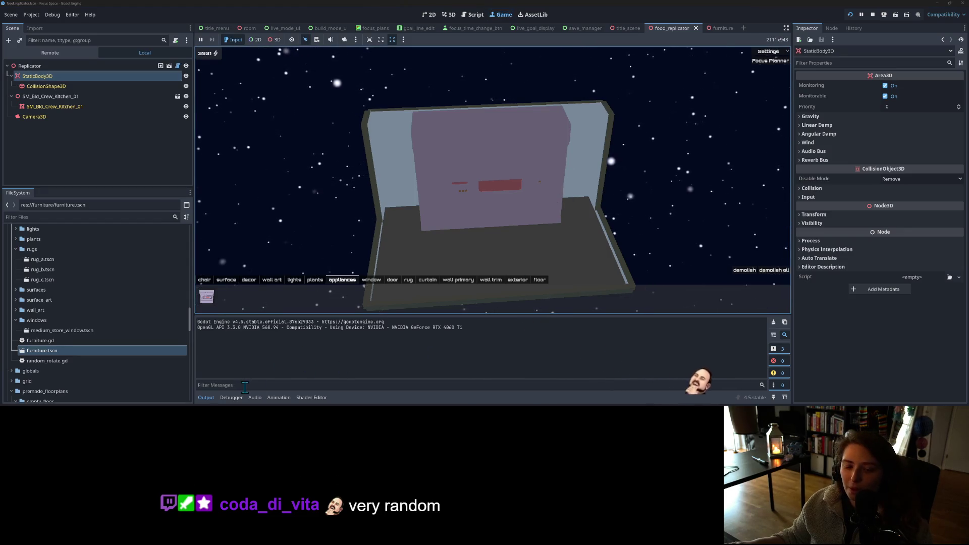
- Hide the output log, orbit the new room, start a Focus Planner session, then stop the game
{"action": "left_click", "coordinate": [206, 397]}
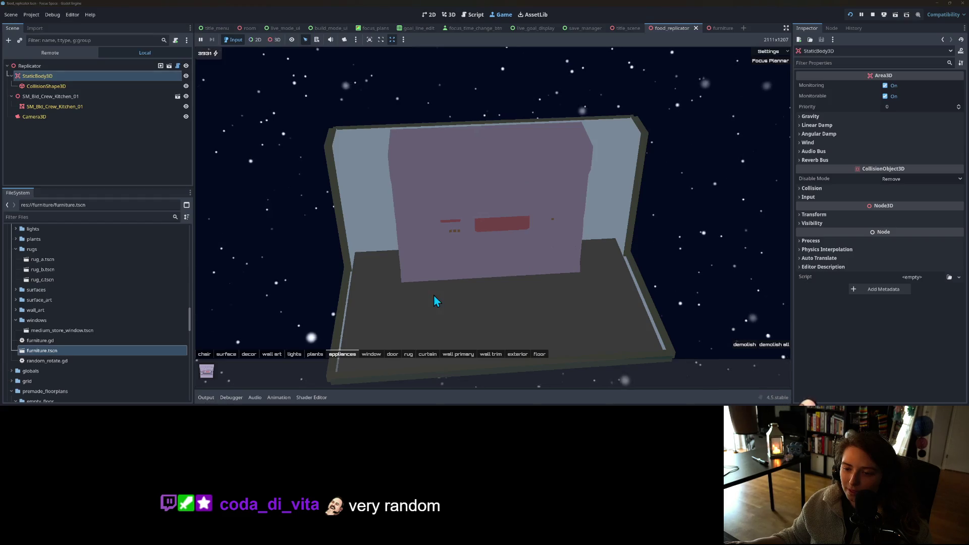
{"action": "mouse_move", "coordinate": [439, 268]}
{"action": "left_mouse_down"}
{"action": "mouse_move", "coordinate": [291, 270]}
{"action": "mouse_move", "coordinate": [550, 263]}
{"action": "mouse_move", "coordinate": [458, 265]}
{"action": "left_mouse_up"}
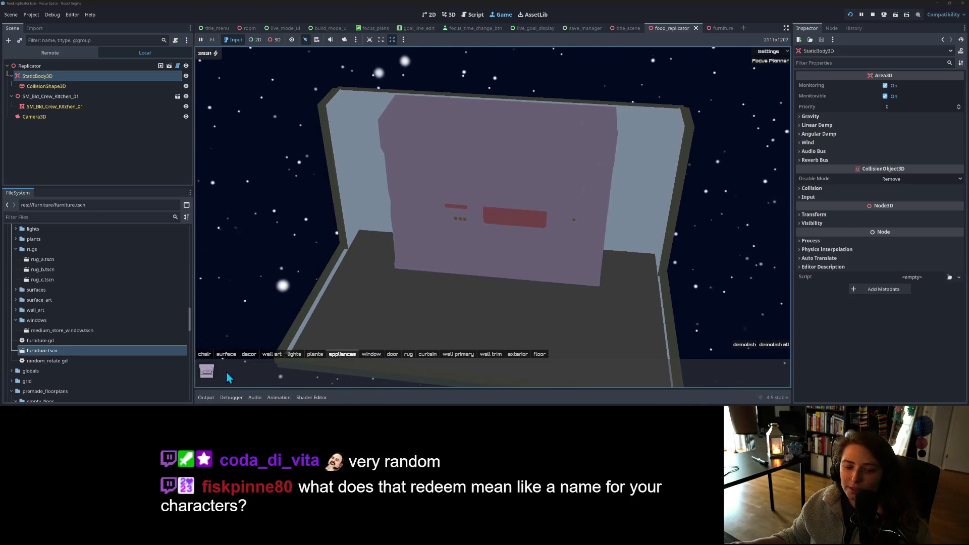
{"action": "left_click", "coordinate": [776, 61]}
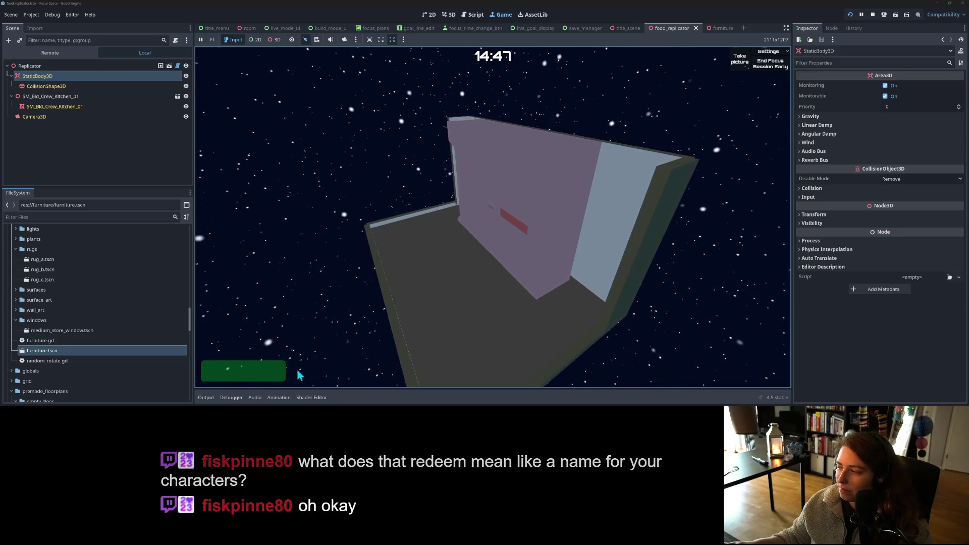
{"action": "left_click", "coordinate": [873, 15]}
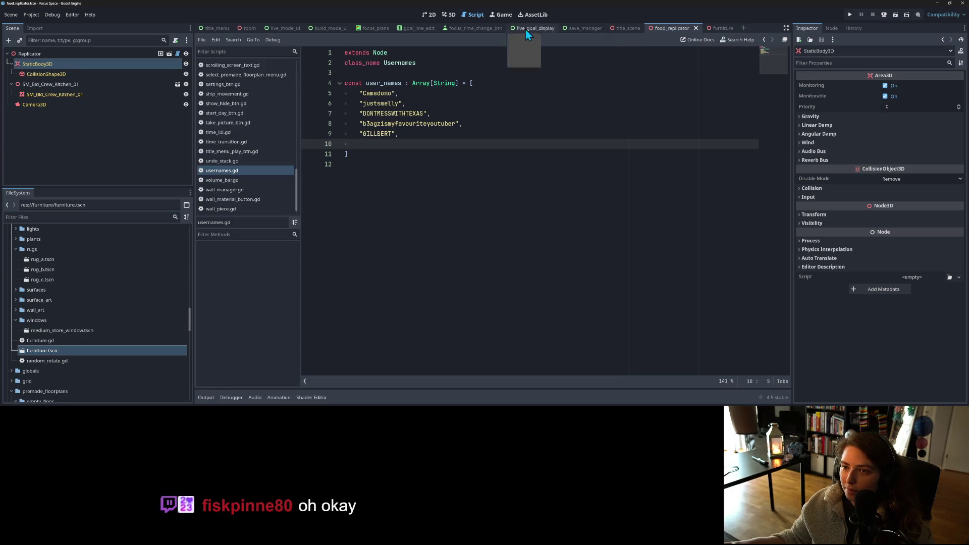
{"action": "left_click", "coordinate": [447, 16]}
- Inspect the kitchen cabinet from front and angled views, then switch over to Blender
{"action": "left_click_drag", "start_coordinate": [468, 277], "coordinate": [541, 292]}
{"action": "scroll", "coordinate": [540, 303], "scroll_direction": "up", "scroll_amount": 3}
{"action": "key", "text": "KP_1"}
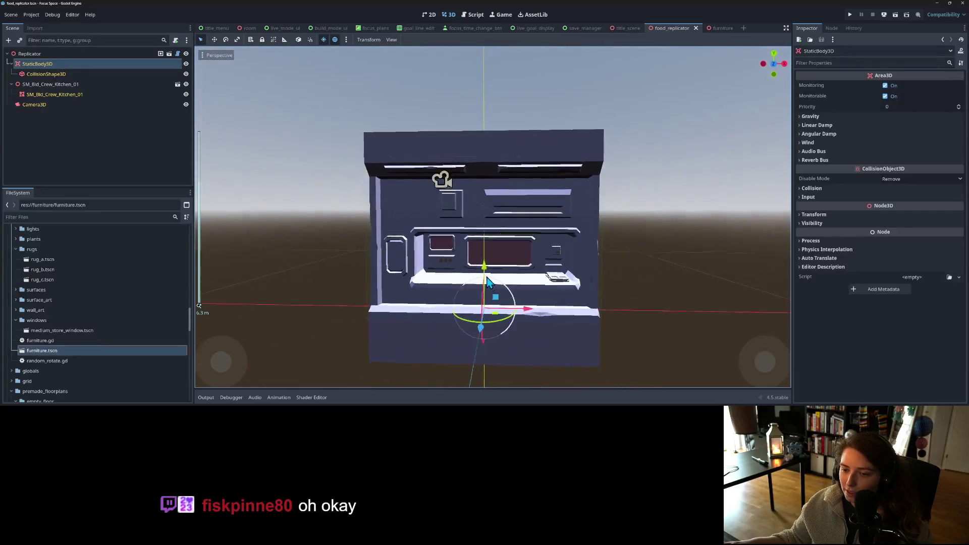
{"action": "mouse_move", "coordinate": [488, 267]}
{"action": "left_mouse_down"}
{"action": "mouse_move", "coordinate": [456, 286]}
{"action": "mouse_move", "coordinate": [605, 282]}
{"action": "mouse_move", "coordinate": [614, 272]}
{"action": "mouse_move", "coordinate": [503, 255]}
{"action": "mouse_move", "coordinate": [482, 281]}
{"action": "mouse_move", "coordinate": [535, 291]}
{"action": "mouse_move", "coordinate": [487, 290]}
{"action": "mouse_move", "coordinate": [501, 292]}
{"action": "mouse_move", "coordinate": [511, 243]}
{"action": "mouse_move", "coordinate": [505, 270]}
{"action": "mouse_move", "coordinate": [479, 284]}
{"action": "mouse_move", "coordinate": [545, 291]}
{"action": "left_mouse_up"}
{"action": "scroll", "coordinate": [479, 284], "scroll_direction": "up", "scroll_amount": 3}
{"action": "scroll", "coordinate": [508, 283], "scroll_direction": "down", "scroll_amount": 4}
{"action": "scroll", "coordinate": [515, 290], "scroll_direction": "up", "scroll_amount": 2}
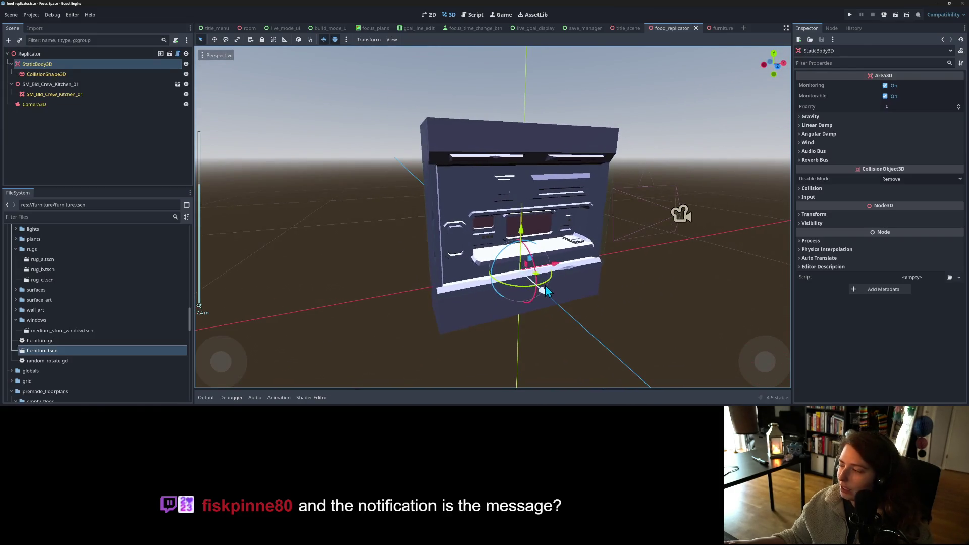
{"action": "key", "text": "alt+Tab"}
{"action": "left_click", "coordinate": [790, 18]}
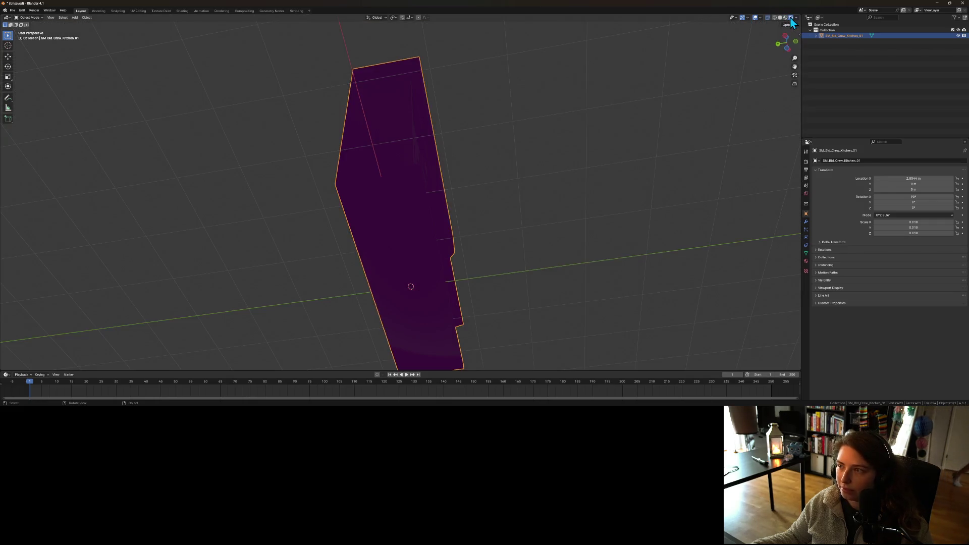
- Enter Edit Mode on the kitchen mesh and extrude its bottom face slightly downward
{"action": "left_click", "coordinate": [786, 17]}
{"action": "left_click_drag", "start_coordinate": [494, 240], "coordinate": [493, 268]}
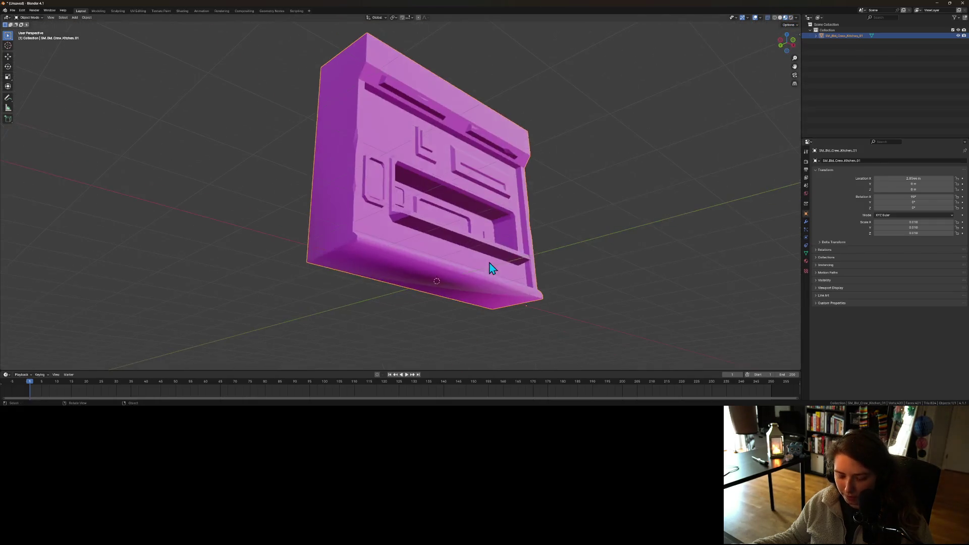
{"action": "key", "text": "Tab"}
{"action": "key", "text": "ctrl+z"}
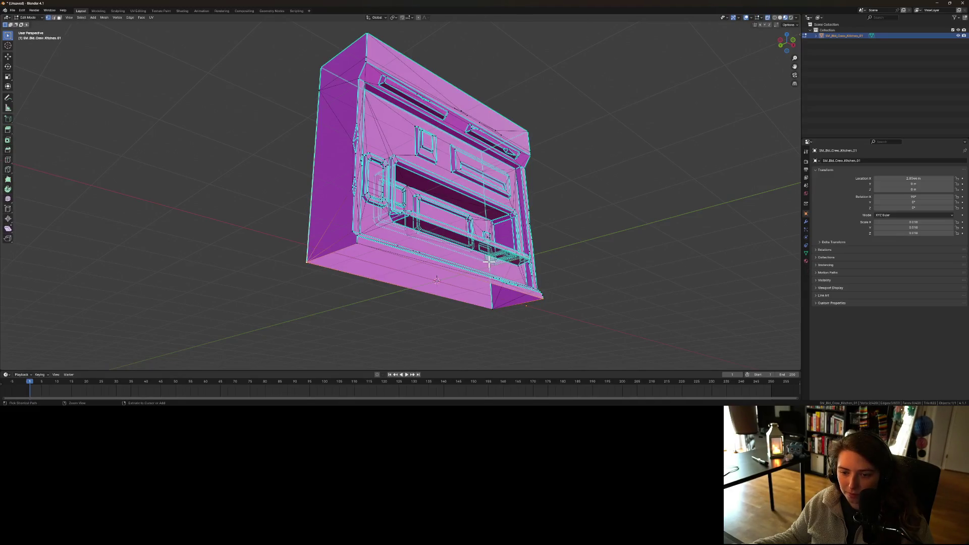
{"action": "key", "text": "ctrl+z"}
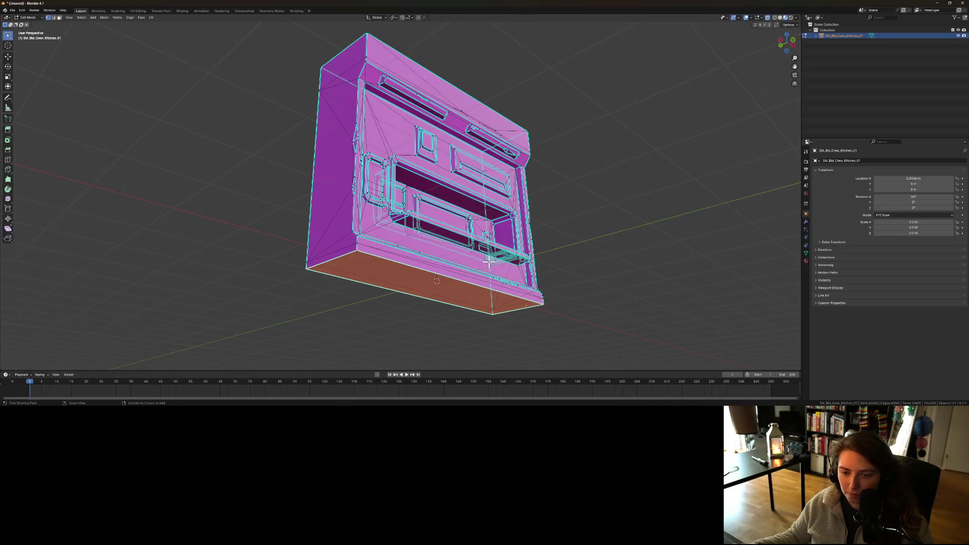
{"action": "left_click", "coordinate": [610, 326]}
- Delete the tray's top-left corner and left-end vertices with X > Vertices
{"action": "mouse_move", "coordinate": [610, 326]}
{"action": "left_mouse_down"}
{"action": "mouse_move", "coordinate": [528, 315]}
{"action": "mouse_move", "coordinate": [504, 326]}
{"action": "left_mouse_up"}
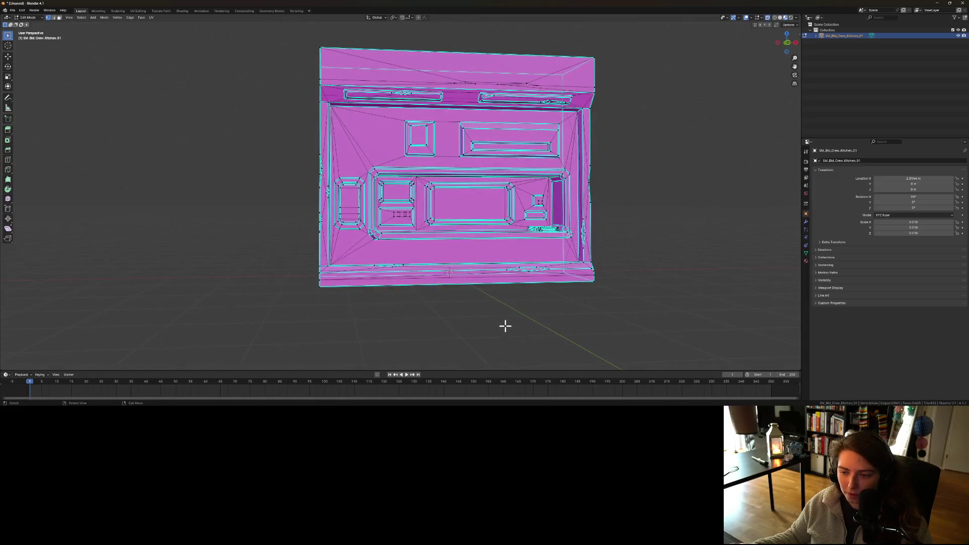
{"action": "key", "text": "KP_1"}
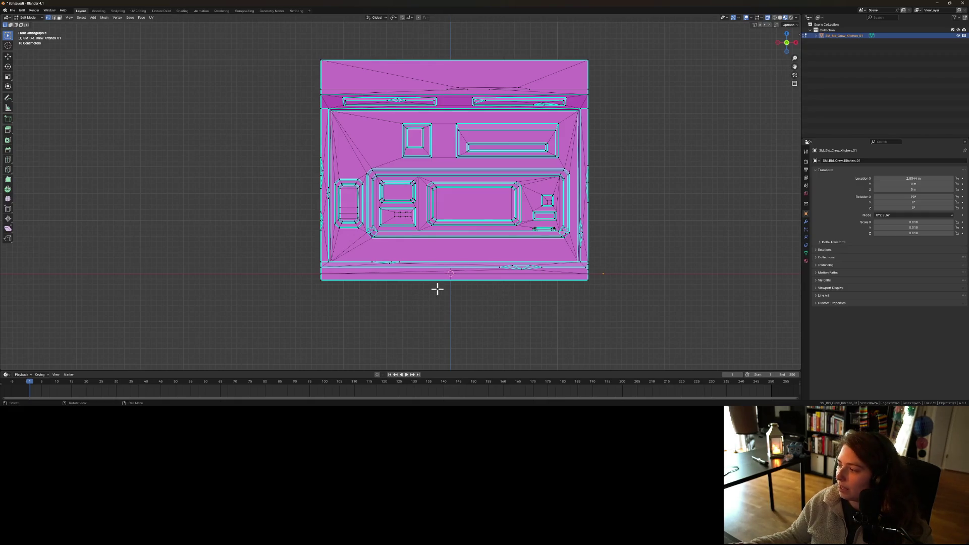
{"action": "scroll", "coordinate": [437, 289], "scroll_direction": "up", "scroll_amount": 3}
{"action": "mouse_move", "coordinate": [657, 288]}
{"action": "left_mouse_down"}
{"action": "mouse_move", "coordinate": [645, 284]}
{"action": "mouse_move", "coordinate": [621, 302]}
{"action": "mouse_move", "coordinate": [504, 254]}
{"action": "mouse_move", "coordinate": [519, 247]}
{"action": "left_mouse_up"}
{"action": "scroll", "coordinate": [534, 242], "scroll_direction": "up", "scroll_amount": 6}
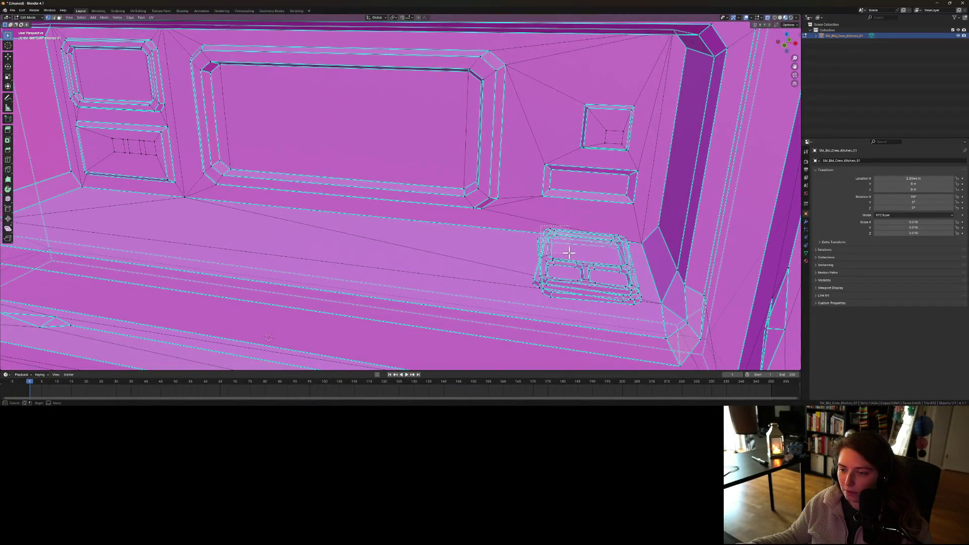
{"action": "left_click_drag", "start_coordinate": [563, 250], "coordinate": [563, 250]}
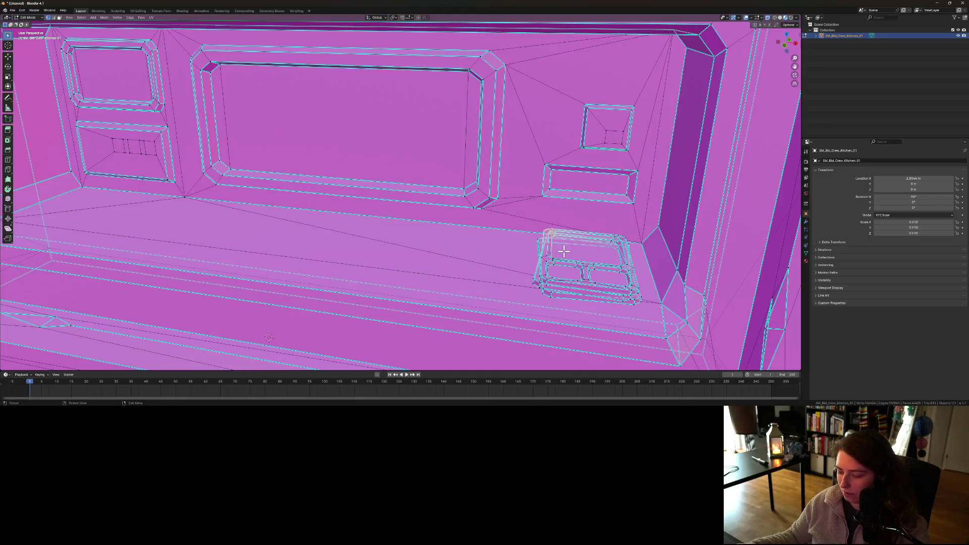
{"action": "key", "text": "x"}
{"action": "left_click", "coordinate": [564, 252]}
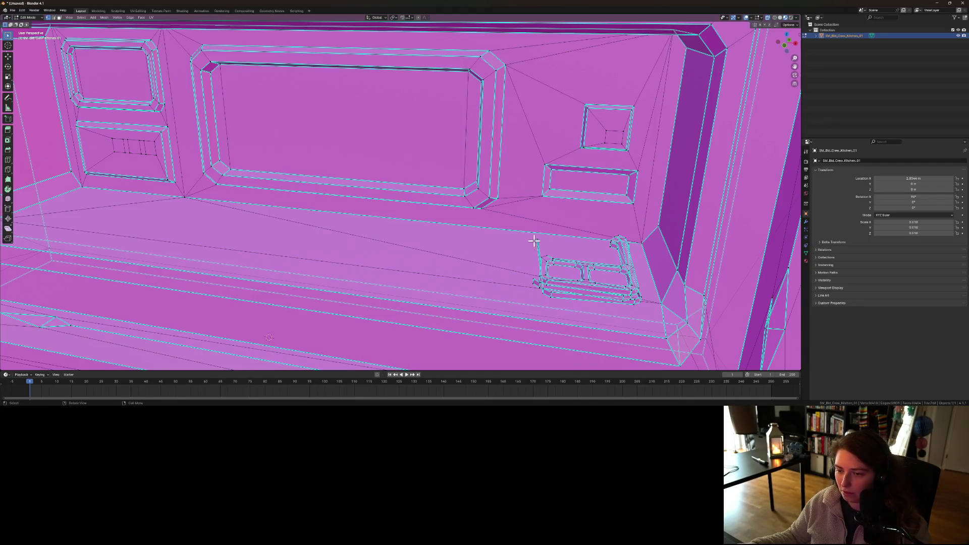
{"action": "left_click_drag", "start_coordinate": [560, 305], "coordinate": [562, 306]}
{"action": "key", "text": "x"}
{"action": "left_click", "coordinate": [562, 306]}
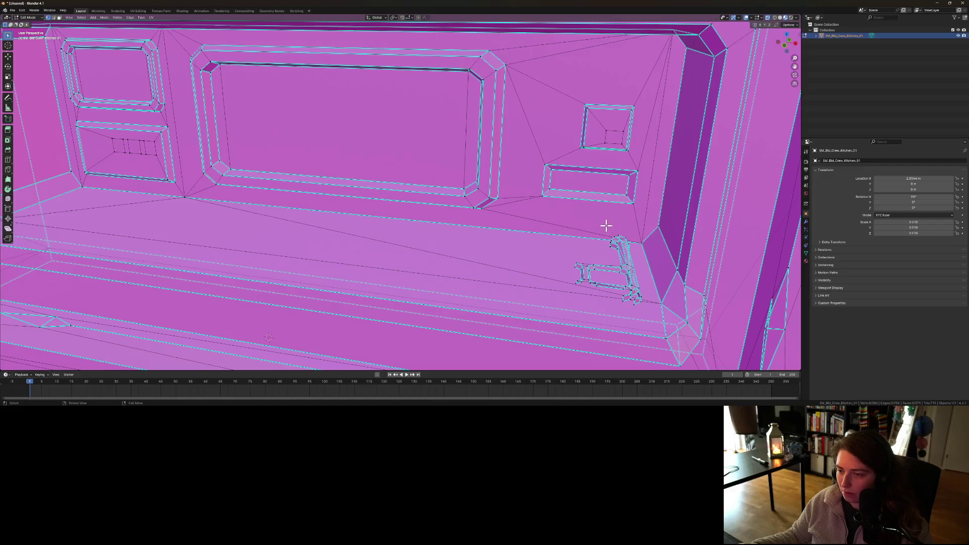
- Delete the small vertical piece, the remaining tray vertices and two leftover fragments
{"action": "left_click_drag", "start_coordinate": [630, 263], "coordinate": [631, 264]}
{"action": "key", "text": "x"}
{"action": "left_click", "coordinate": [630, 264]}
{"action": "left_click_drag", "start_coordinate": [608, 295], "coordinate": [608, 296]}
{"action": "key", "text": "x"}
{"action": "left_click", "coordinate": [609, 298]}
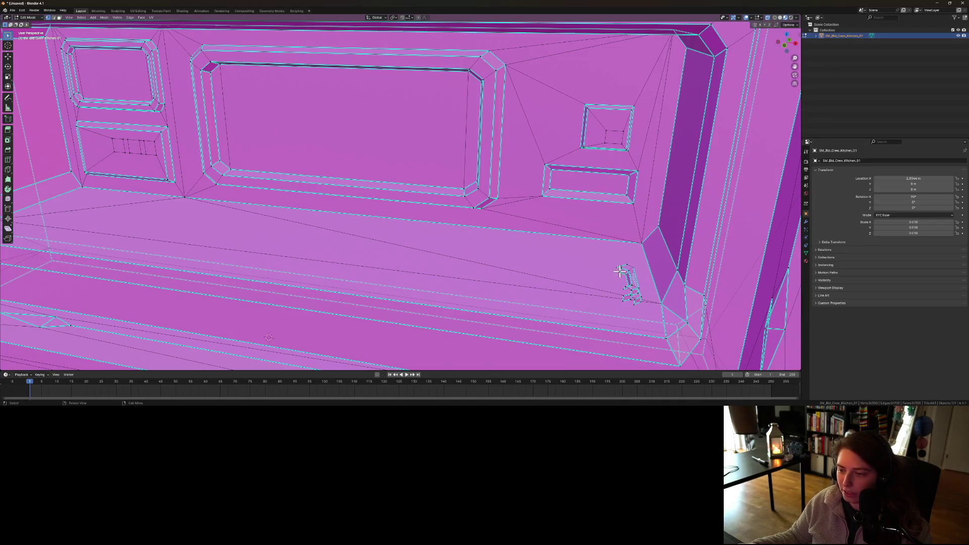
{"action": "left_click_drag", "start_coordinate": [642, 280], "coordinate": [642, 280]}
{"action": "key", "text": "x"}
{"action": "left_click", "coordinate": [618, 281]}
{"action": "left_click_drag", "start_coordinate": [651, 313], "coordinate": [646, 310]}
{"action": "key", "text": "x"}
{"action": "left_click", "coordinate": [646, 310]}
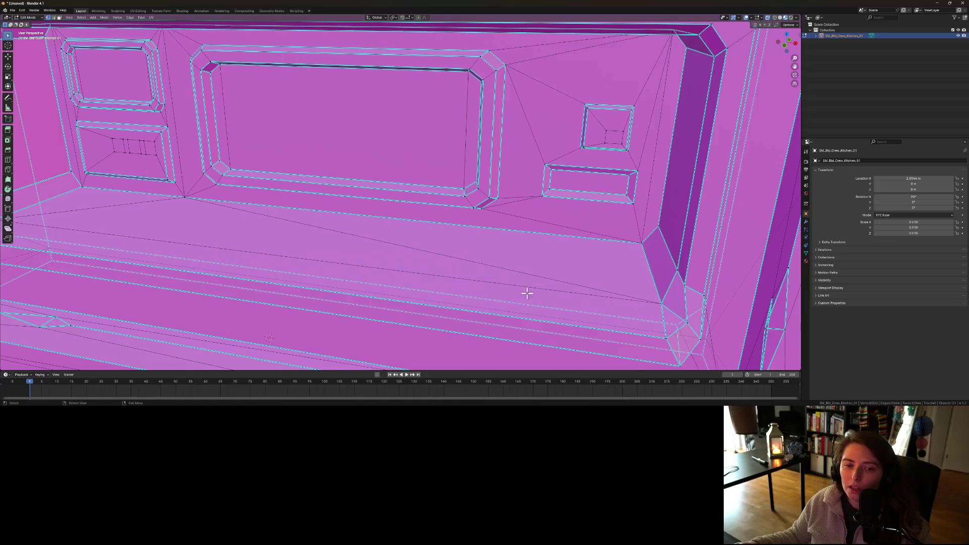
{"action": "scroll", "coordinate": [527, 293], "scroll_direction": "down", "scroll_amount": 8}
{"action": "mouse_move", "coordinate": [464, 304]}
{"action": "left_mouse_down"}
{"action": "mouse_move", "coordinate": [545, 309]}
{"action": "mouse_move", "coordinate": [549, 274]}
{"action": "mouse_move", "coordinate": [539, 315]}
{"action": "left_mouse_up"}
{"action": "scroll", "coordinate": [540, 304], "scroll_direction": "up", "scroll_amount": 5}
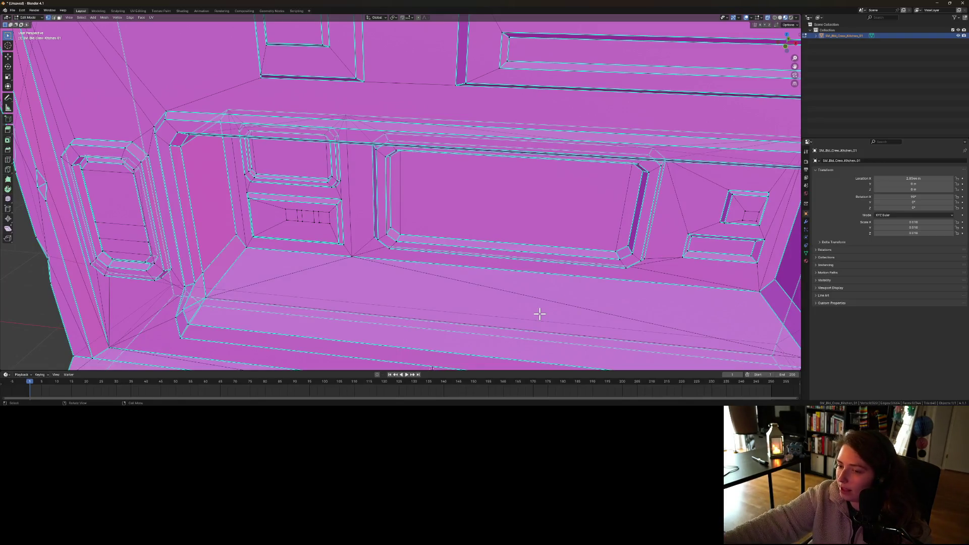
{"action": "scroll", "coordinate": [545, 269], "scroll_direction": "down", "scroll_amount": 10}
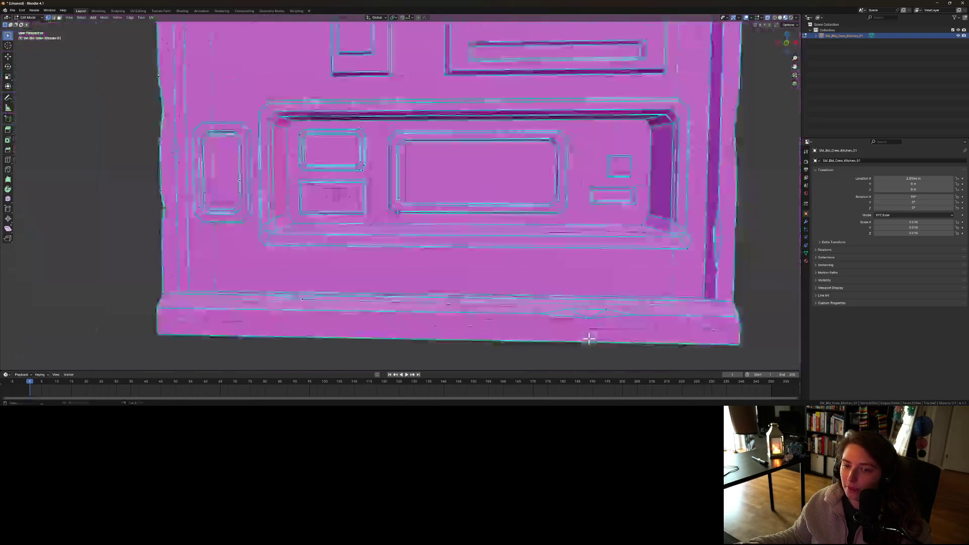
{"action": "scroll", "coordinate": [570, 313], "scroll_direction": "down", "scroll_amount": 2}
{"action": "left_click_drag", "start_coordinate": [560, 297], "coordinate": [542, 298]}
{"action": "left_click_drag", "start_coordinate": [413, 286], "coordinate": [418, 282]}
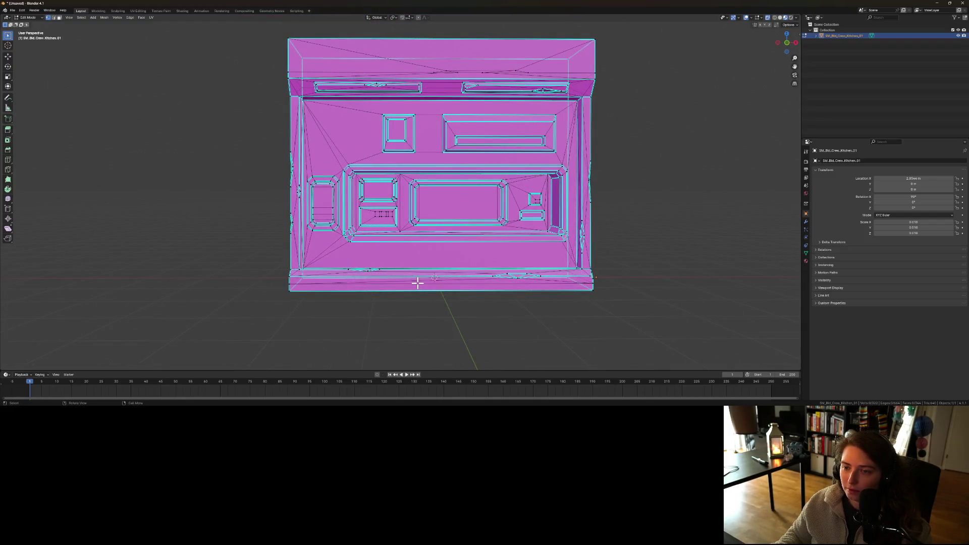
{"action": "key", "text": "KP_1"}
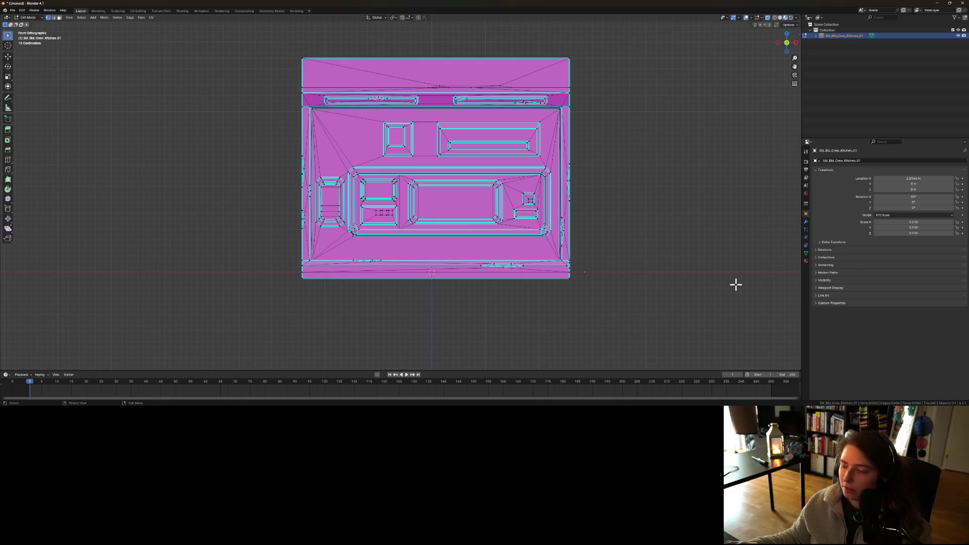
{"action": "key", "text": "alt+Tab"}
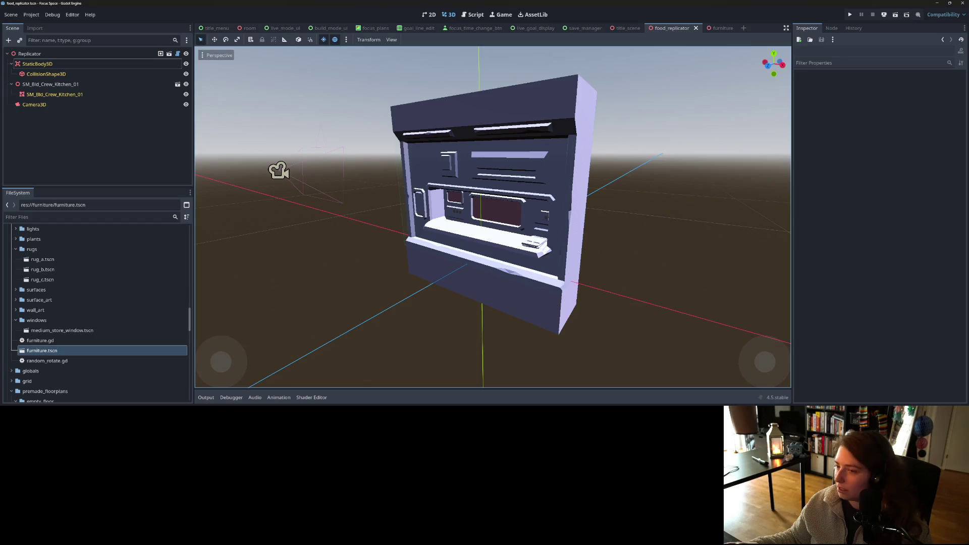
- Run the game, load a room and place the replicator from the appliances category
{"action": "left_click", "coordinate": [849, 15]}
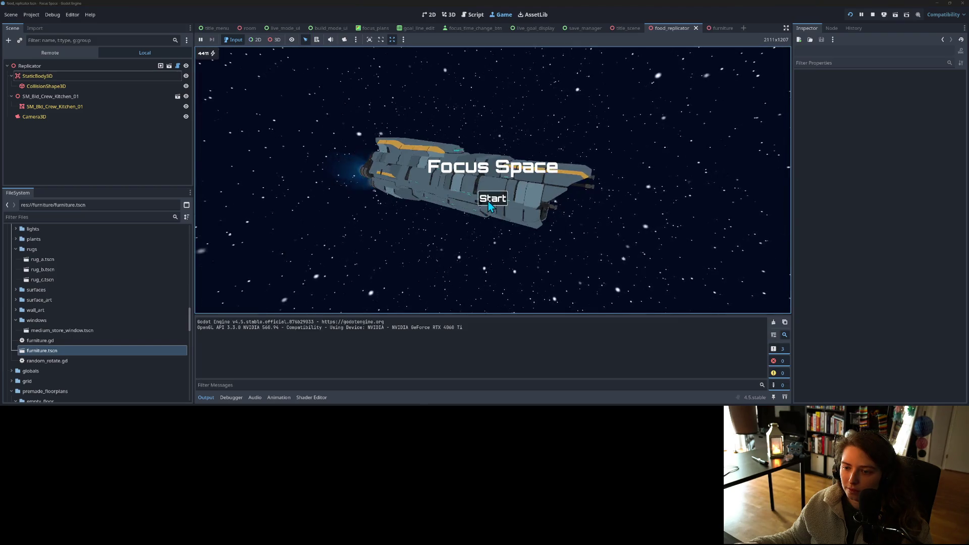
{"action": "left_click", "coordinate": [493, 198]}
{"action": "left_click", "coordinate": [420, 134]}
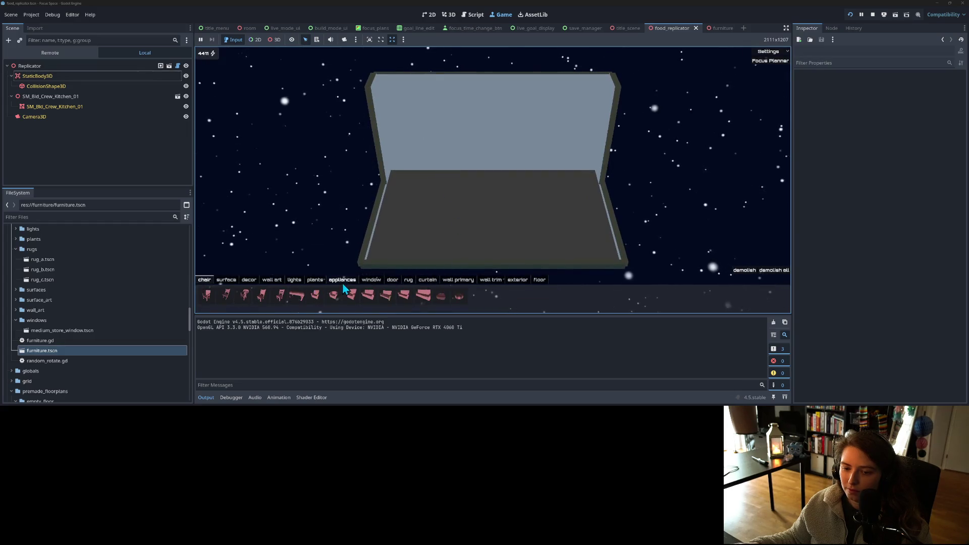
{"action": "left_click", "coordinate": [342, 279]}
{"action": "left_click", "coordinate": [207, 297]}
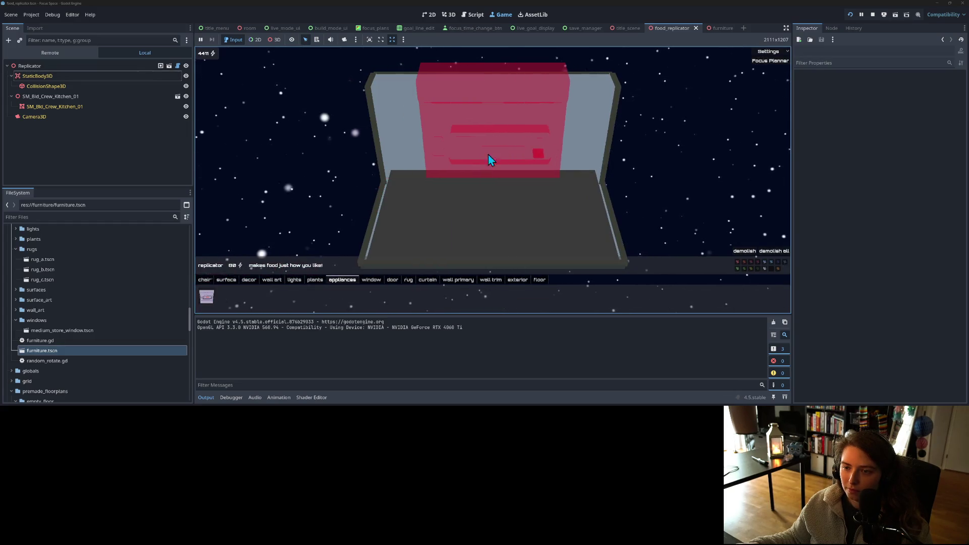
{"action": "left_click", "coordinate": [486, 188]}
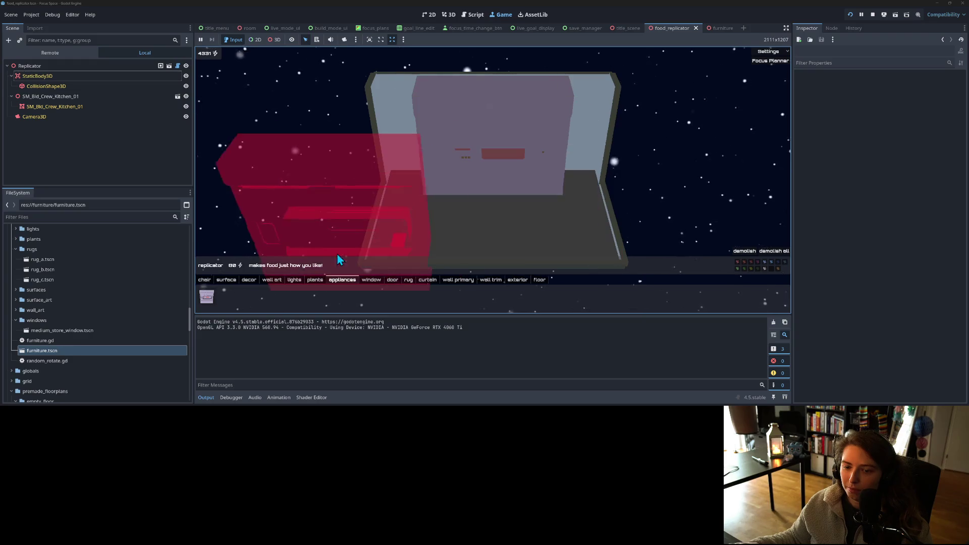
- Orbit around the room to inspect the placed replicator, then stop the game
{"action": "left_click_drag", "start_coordinate": [447, 204], "coordinate": [447, 202]}
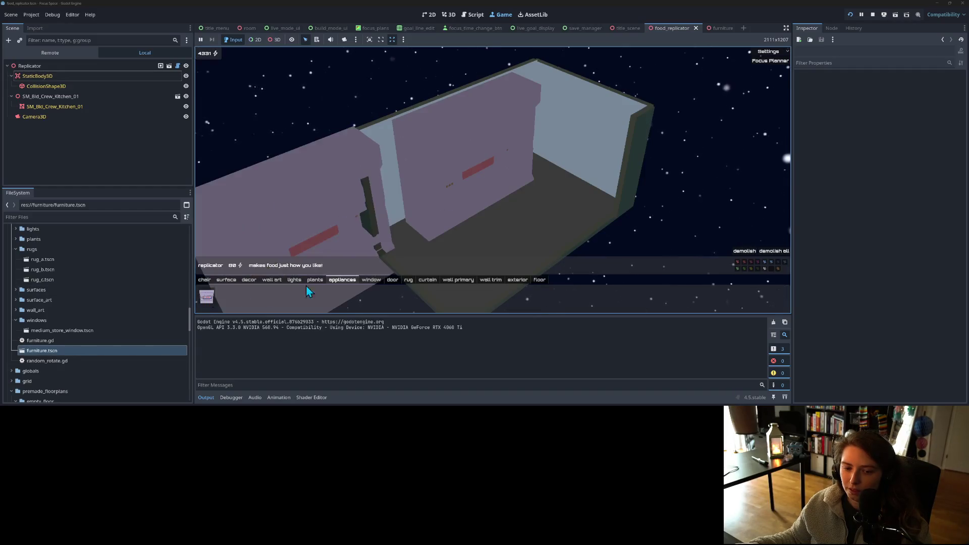
{"action": "mouse_move", "coordinate": [284, 306]}
{"action": "left_mouse_down"}
{"action": "mouse_move", "coordinate": [335, 222]}
{"action": "mouse_move", "coordinate": [277, 225]}
{"action": "mouse_move", "coordinate": [377, 221]}
{"action": "left_mouse_up"}
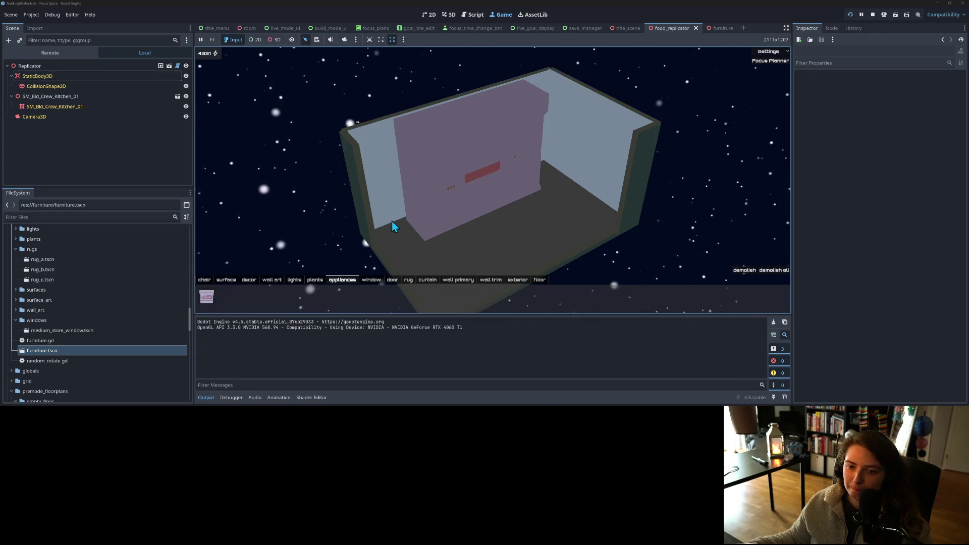
{"action": "left_click_drag", "start_coordinate": [400, 217], "coordinate": [309, 215]}
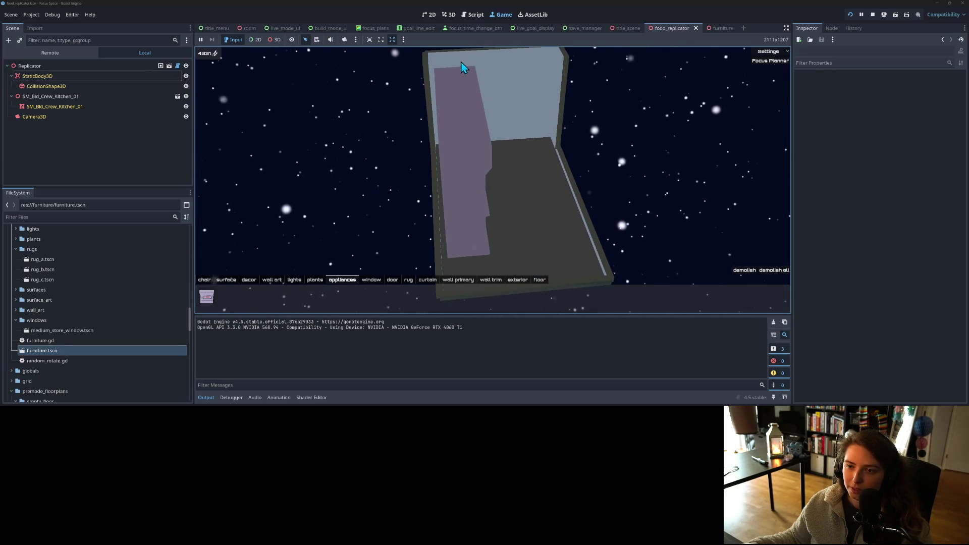
{"action": "mouse_move", "coordinate": [473, 238]}
{"action": "left_mouse_down"}
{"action": "mouse_move", "coordinate": [492, 229]}
{"action": "mouse_move", "coordinate": [567, 235]}
{"action": "mouse_move", "coordinate": [480, 236]}
{"action": "mouse_move", "coordinate": [571, 236]}
{"action": "left_mouse_up"}
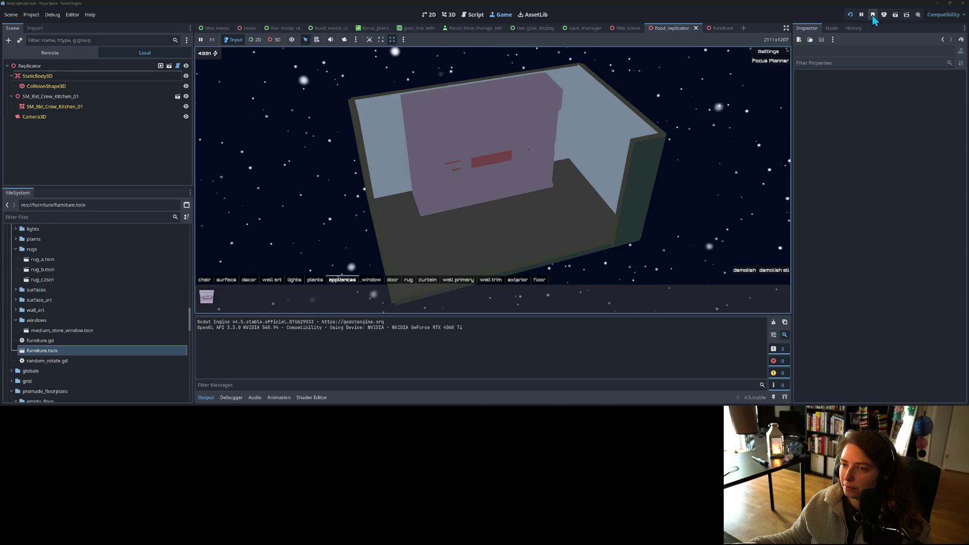
{"action": "left_click", "coordinate": [873, 15]}
- In Blender's right side view, move the back-edge vertices slightly forward along Y
{"action": "left_click", "coordinate": [935, 4]}
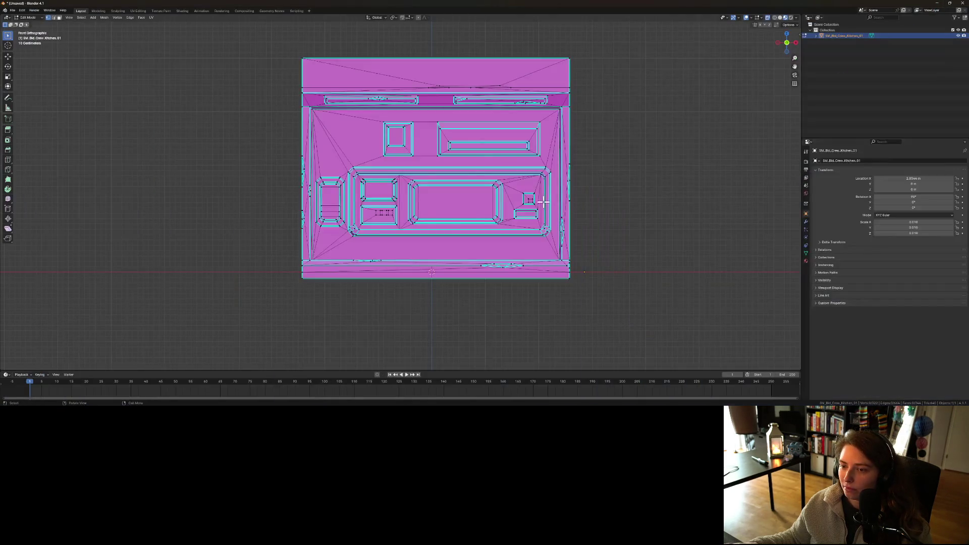
{"action": "mouse_move", "coordinate": [506, 316]}
{"action": "left_mouse_down"}
{"action": "mouse_move", "coordinate": [510, 307]}
{"action": "mouse_move", "coordinate": [514, 316]}
{"action": "mouse_move", "coordinate": [568, 311]}
{"action": "left_mouse_up"}
{"action": "key", "text": "KP_3"}
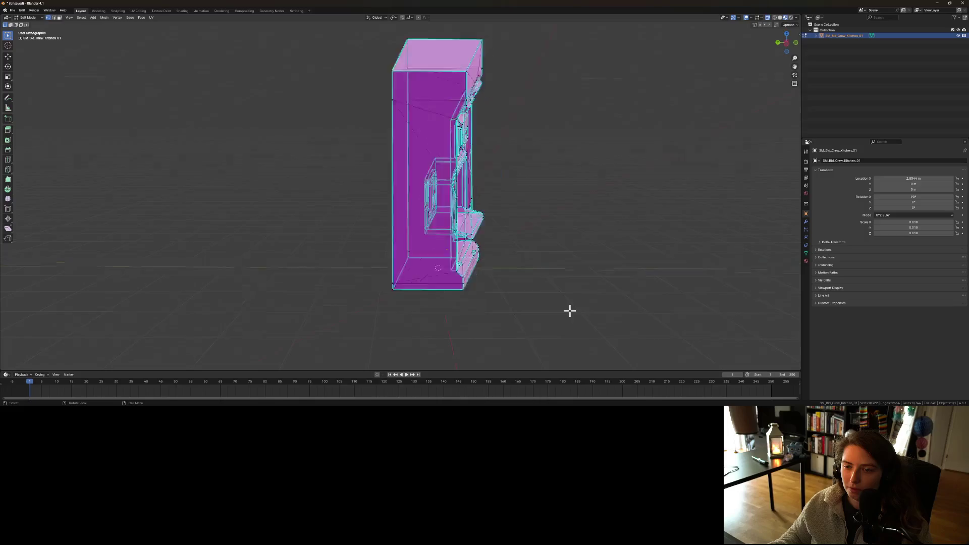
{"action": "left_click_drag", "start_coordinate": [394, 45], "coordinate": [449, 303]}
{"action": "key", "text": "g"}
{"action": "key", "text": "y"}
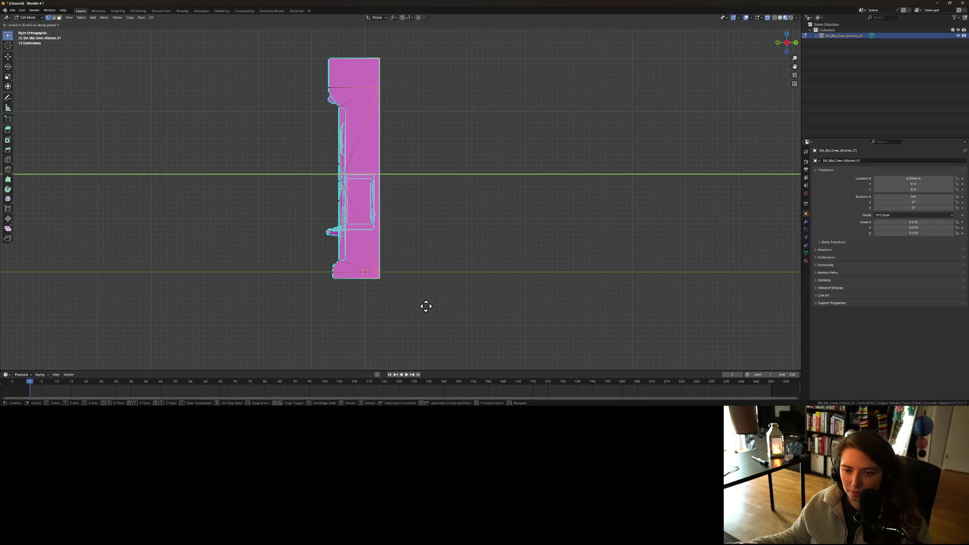
{"action": "left_click", "coordinate": [425, 305]}
- Pan and zoom around the mesh to check the shallower unit from the front
{"action": "scroll", "coordinate": [400, 298], "scroll_direction": "up", "scroll_amount": 3}
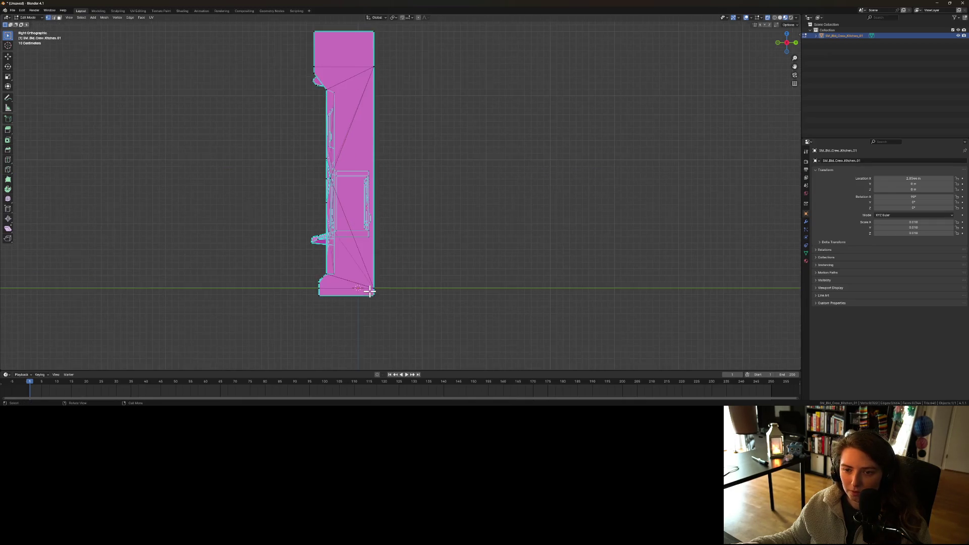
{"action": "left_click_drag", "start_coordinate": [383, 293], "coordinate": [484, 288]}
{"action": "scroll", "coordinate": [484, 318], "scroll_direction": "down", "scroll_amount": 3}
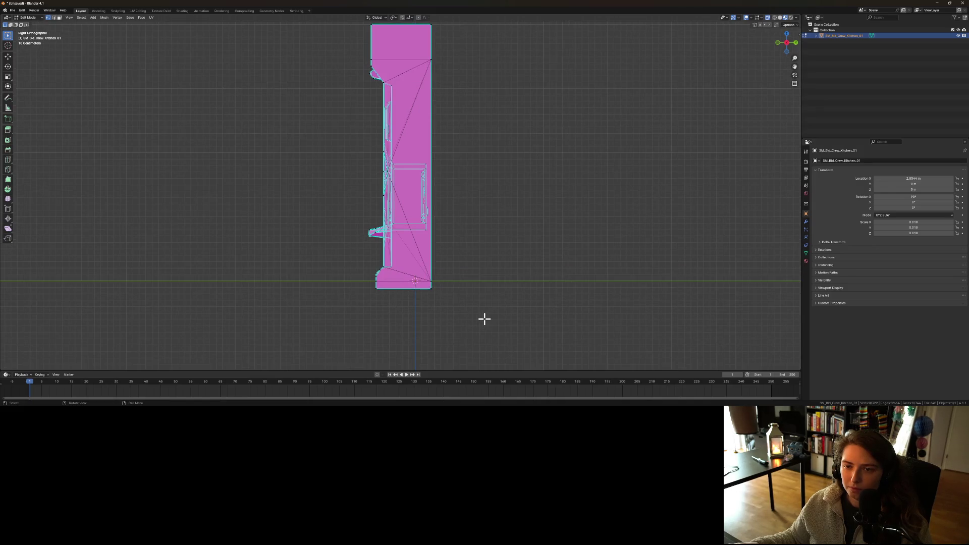
{"action": "mouse_move", "coordinate": [452, 326]}
{"action": "left_mouse_down"}
{"action": "mouse_move", "coordinate": [448, 318]}
{"action": "mouse_move", "coordinate": [485, 331]}
{"action": "mouse_move", "coordinate": [481, 323]}
{"action": "left_mouse_up"}
{"action": "scroll", "coordinate": [485, 331], "scroll_direction": "down", "scroll_amount": 2}
{"action": "scroll", "coordinate": [485, 331], "scroll_direction": "up", "scroll_amount": 1}
{"action": "scroll", "coordinate": [484, 331], "scroll_direction": "up", "scroll_amount": 1}
{"action": "scroll", "coordinate": [481, 324], "scroll_direction": "up", "scroll_amount": 1}
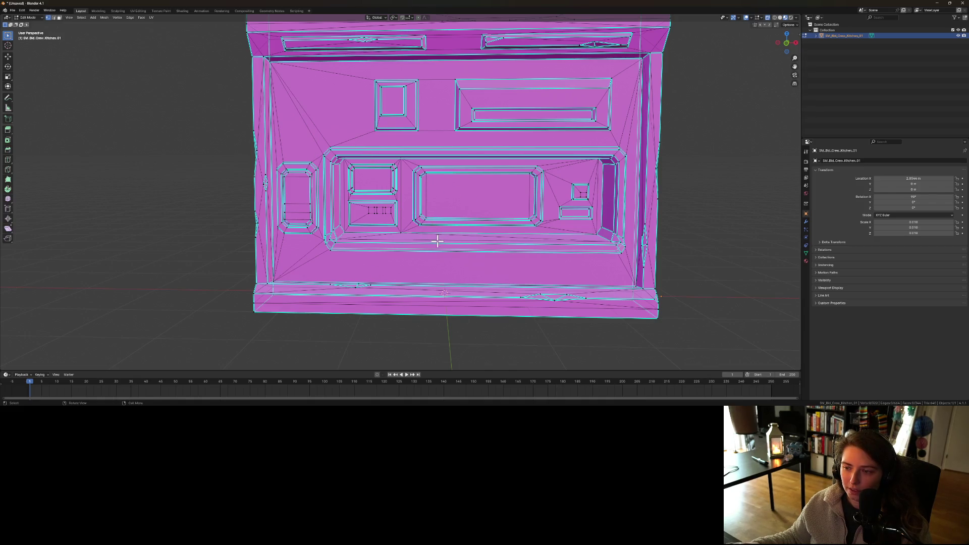
- Merge the stray vertices in the middle recess corner at their centre
{"action": "scroll", "coordinate": [429, 228], "scroll_direction": "up", "scroll_amount": 2}
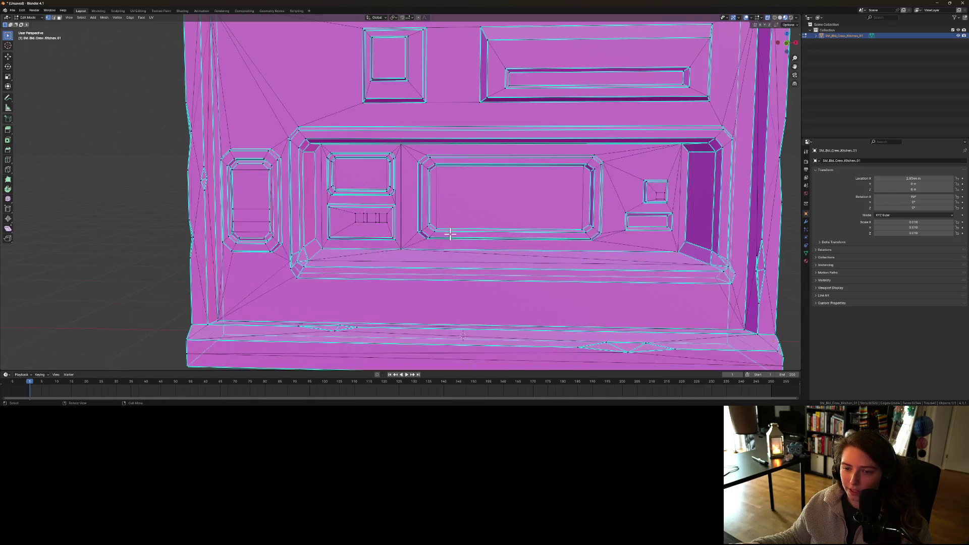
{"action": "scroll", "coordinate": [507, 275], "scroll_direction": "down", "scroll_amount": 5}
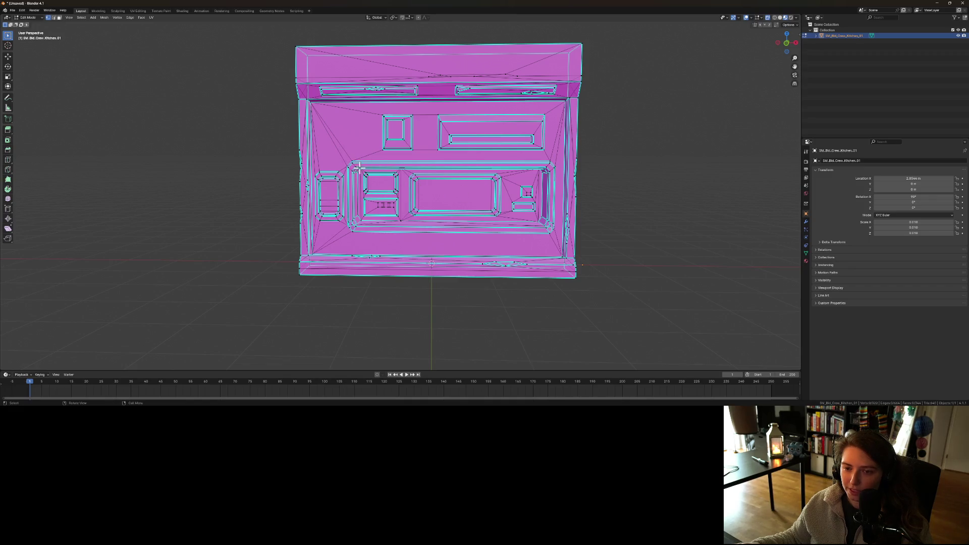
{"action": "scroll", "coordinate": [508, 225], "scroll_direction": "up", "scroll_amount": 4}
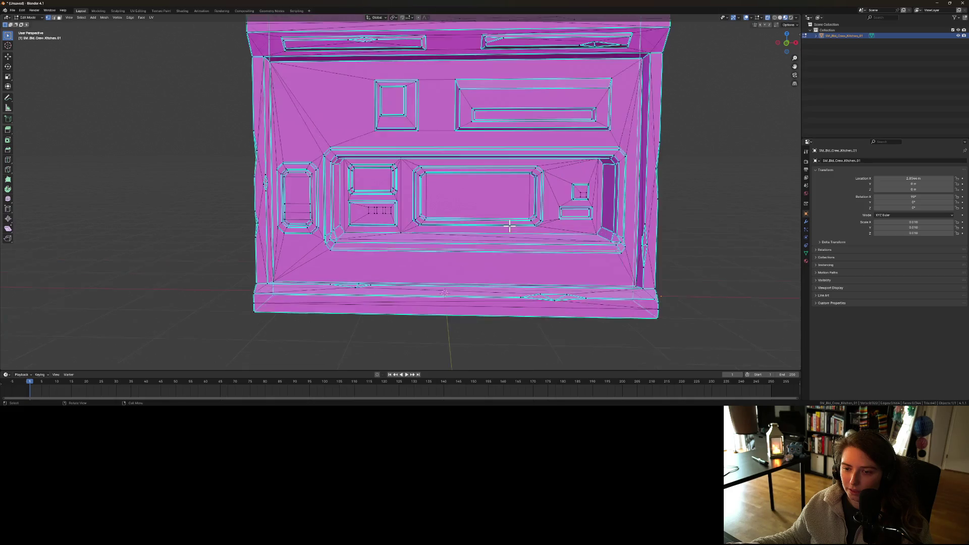
{"action": "mouse_move", "coordinate": [625, 252]}
{"action": "left_mouse_down"}
{"action": "mouse_move", "coordinate": [590, 242]}
{"action": "mouse_move", "coordinate": [576, 213]}
{"action": "left_mouse_up"}
{"action": "mouse_move", "coordinate": [566, 137]}
{"action": "left_mouse_down"}
{"action": "mouse_move", "coordinate": [606, 216]}
{"action": "mouse_move", "coordinate": [627, 221]}
{"action": "left_mouse_up"}
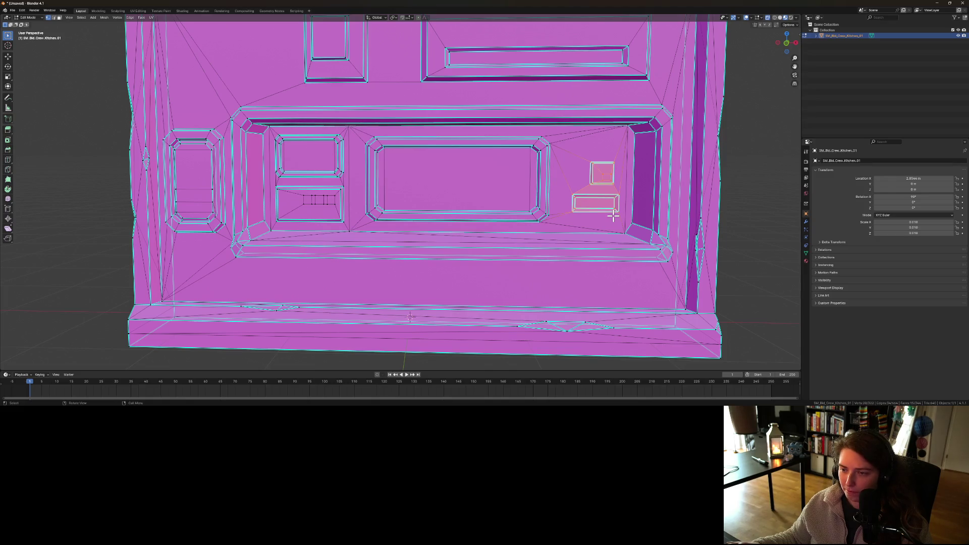
{"action": "right_click", "coordinate": [613, 216]}
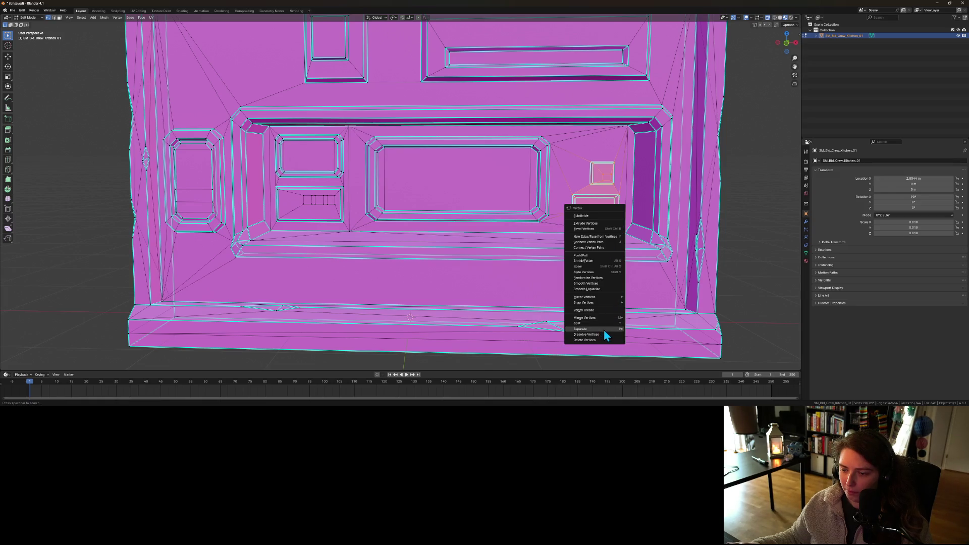
{"action": "mouse_move", "coordinate": [608, 320]}
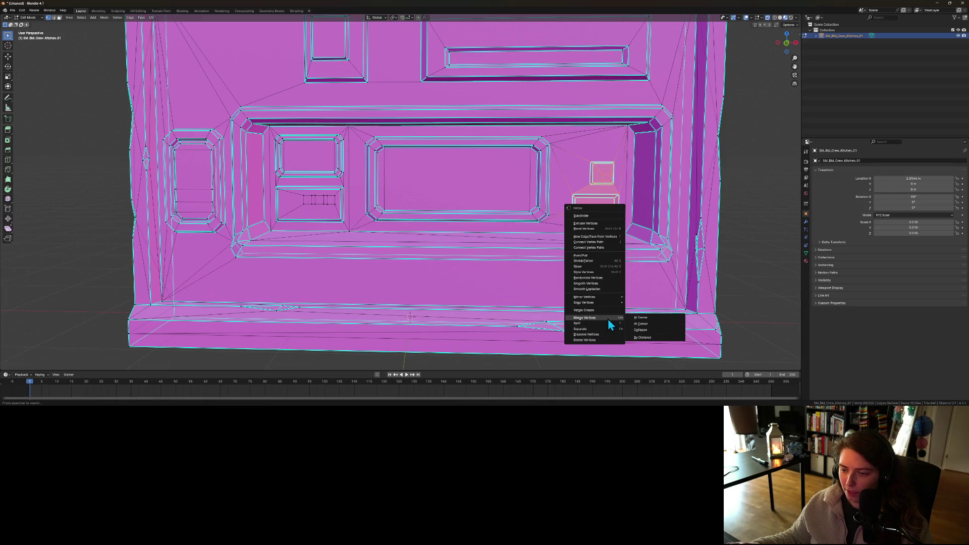
{"action": "left_click", "coordinate": [654, 318]}
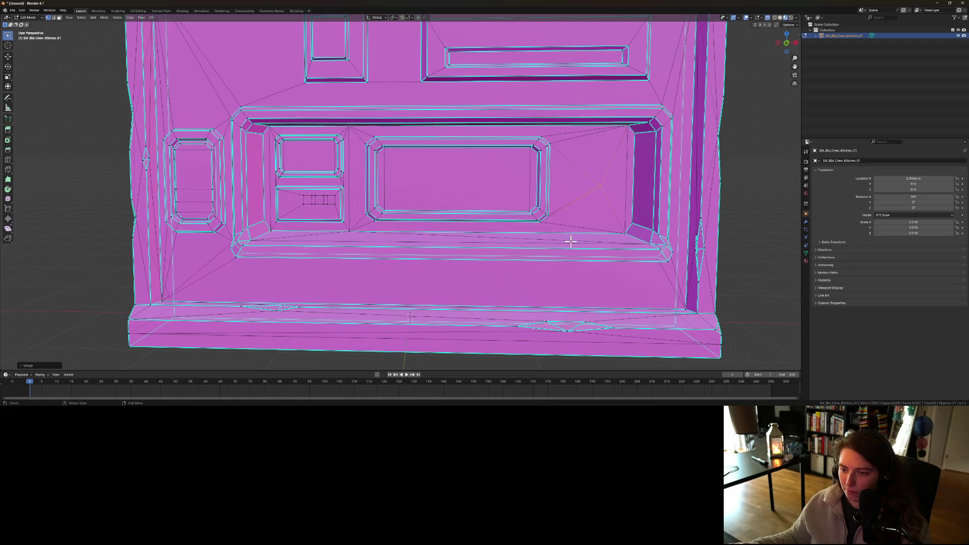
- Merge the frame's lower-right corner vertex with the nearby stray vertex
{"action": "scroll", "coordinate": [584, 244], "scroll_direction": "up", "scroll_amount": 3}
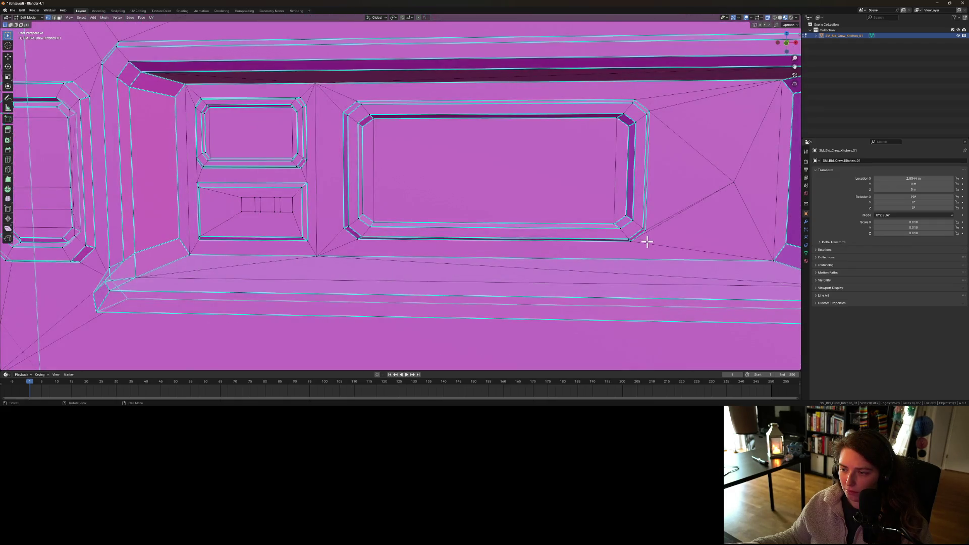
{"action": "left_click", "coordinate": [646, 232]}
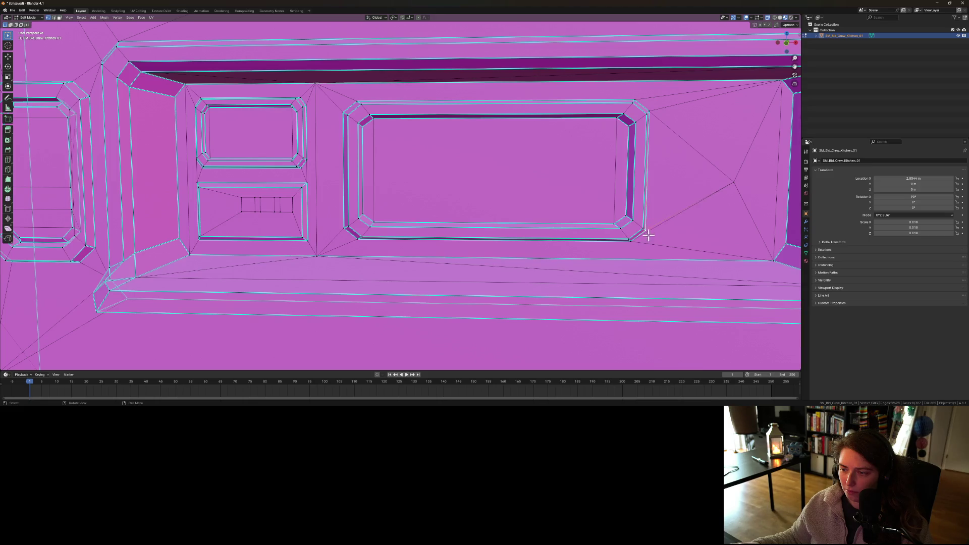
{"action": "left_click", "coordinate": [734, 183], "text": "shift"}
{"action": "right_click", "coordinate": [730, 207]}
{"action": "mouse_move", "coordinate": [730, 208]}
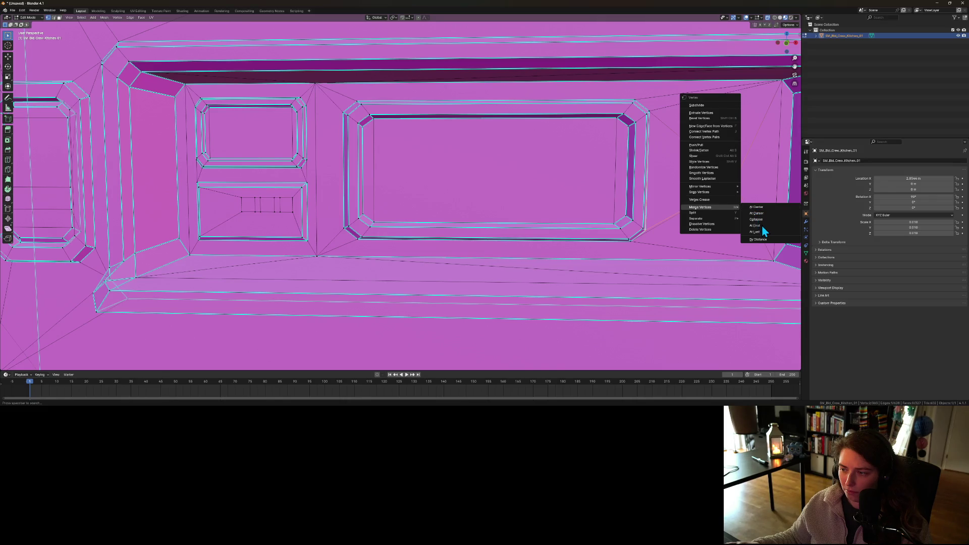
{"action": "left_click", "coordinate": [761, 225]}
- Inspect the counter from below, dismiss the Save dialog, then switch to front view
{"action": "scroll", "coordinate": [712, 258], "scroll_direction": "down", "scroll_amount": 5}
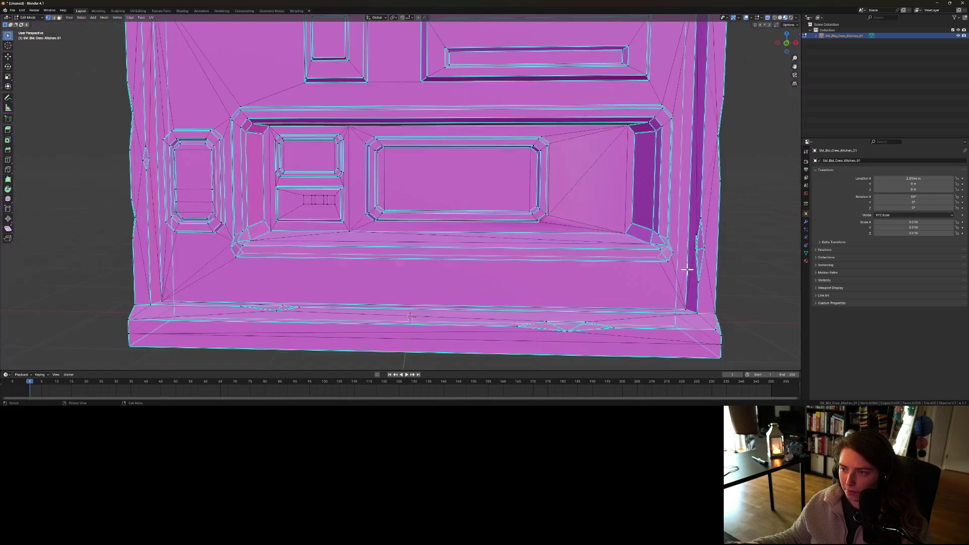
{"action": "mouse_move", "coordinate": [625, 268]}
{"action": "left_mouse_down"}
{"action": "mouse_move", "coordinate": [580, 277]}
{"action": "mouse_move", "coordinate": [634, 268]}
{"action": "left_mouse_up"}
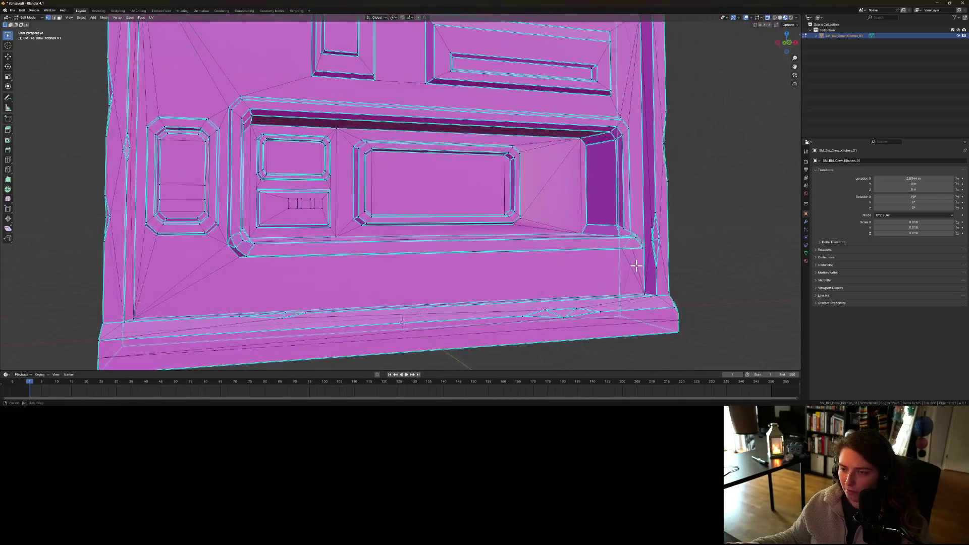
{"action": "scroll", "coordinate": [633, 268], "scroll_direction": "down", "scroll_amount": 2}
{"action": "left_click_drag", "start_coordinate": [564, 257], "coordinate": [547, 266]}
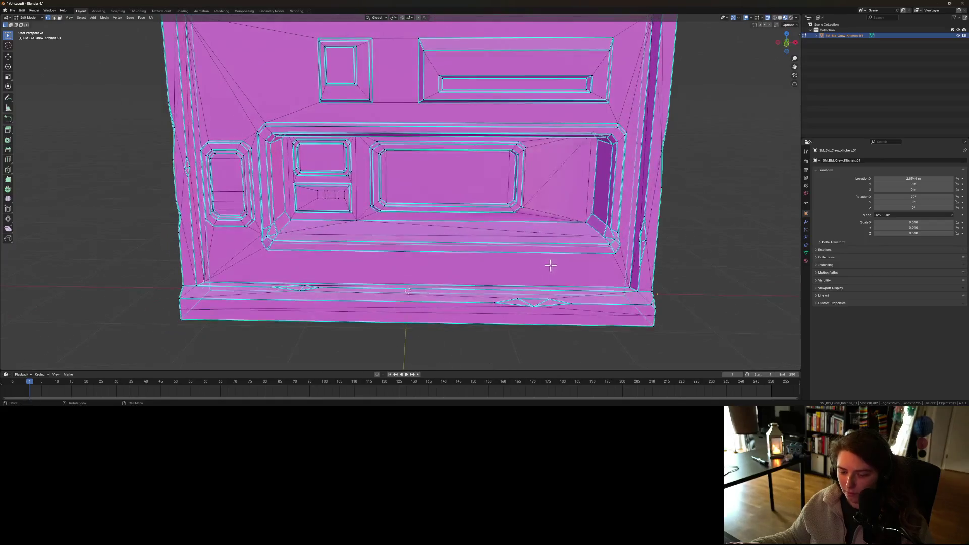
{"action": "key", "text": "ctrl+s"}
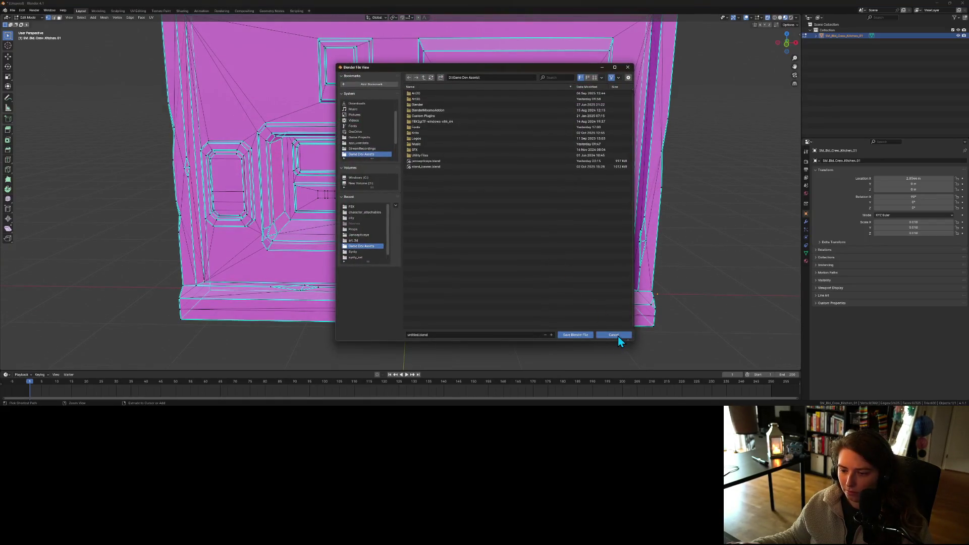
{"action": "left_click", "coordinate": [613, 334]}
{"action": "left_click_drag", "start_coordinate": [561, 303], "coordinate": [526, 287]}
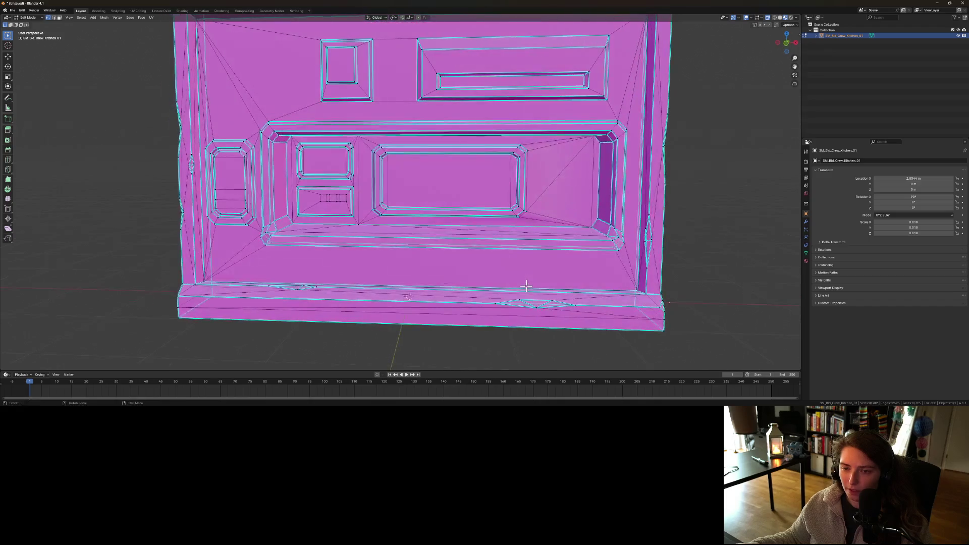
{"action": "key", "text": "KP_1"}
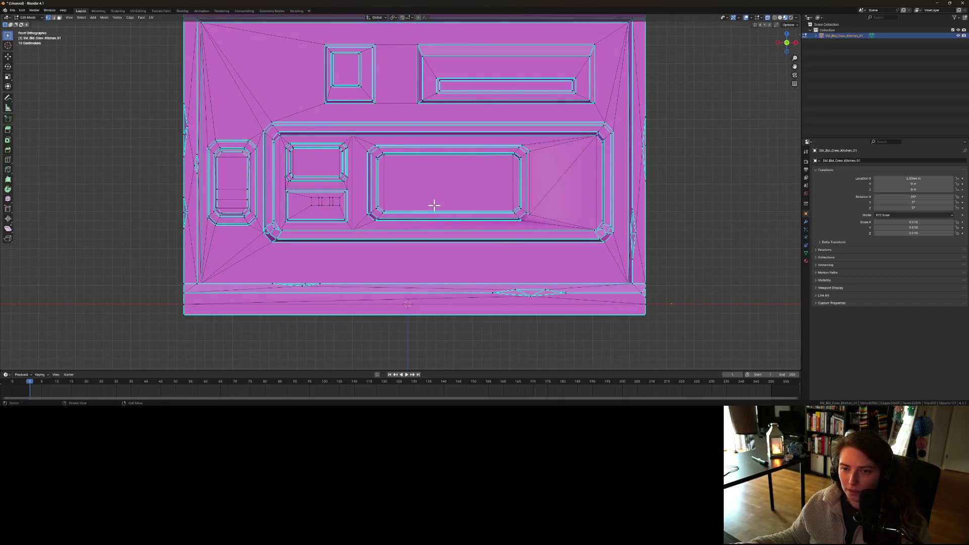
- Move the middle recess's inner panels along the X axis
{"action": "mouse_move", "coordinate": [278, 140]}
{"action": "left_mouse_down"}
{"action": "mouse_move", "coordinate": [439, 219]}
{"action": "mouse_move", "coordinate": [539, 225]}
{"action": "left_mouse_up"}
{"action": "key", "text": "g"}
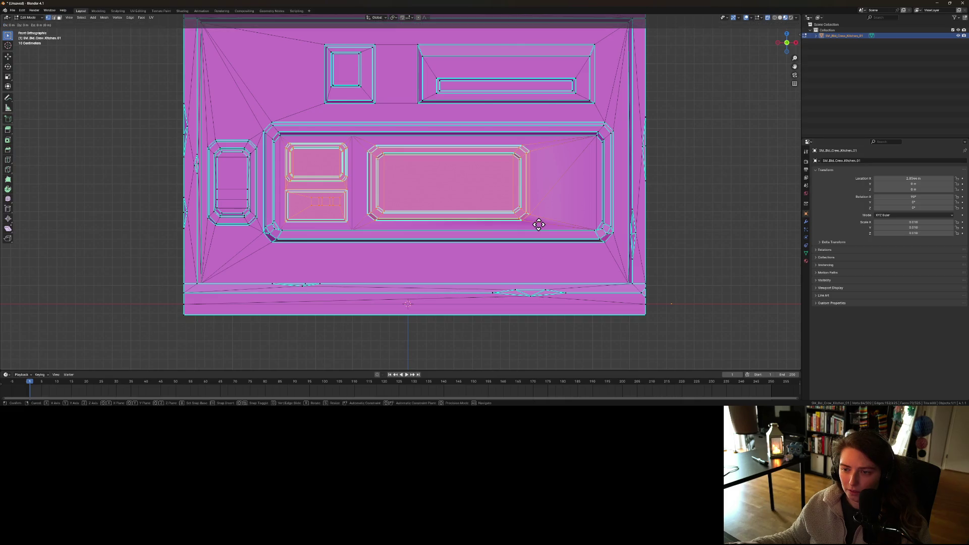
{"action": "key", "text": "x"}
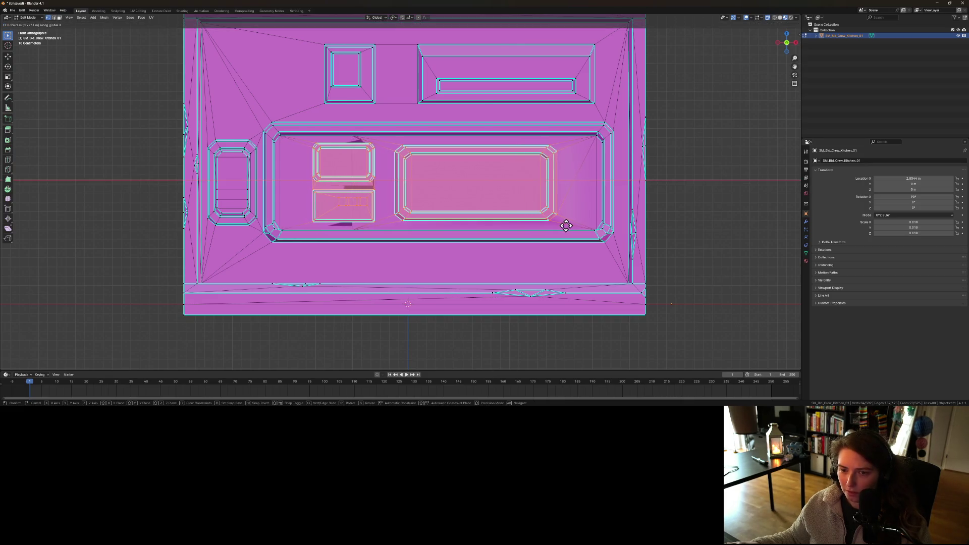
{"action": "left_click", "coordinate": [539, 226]}
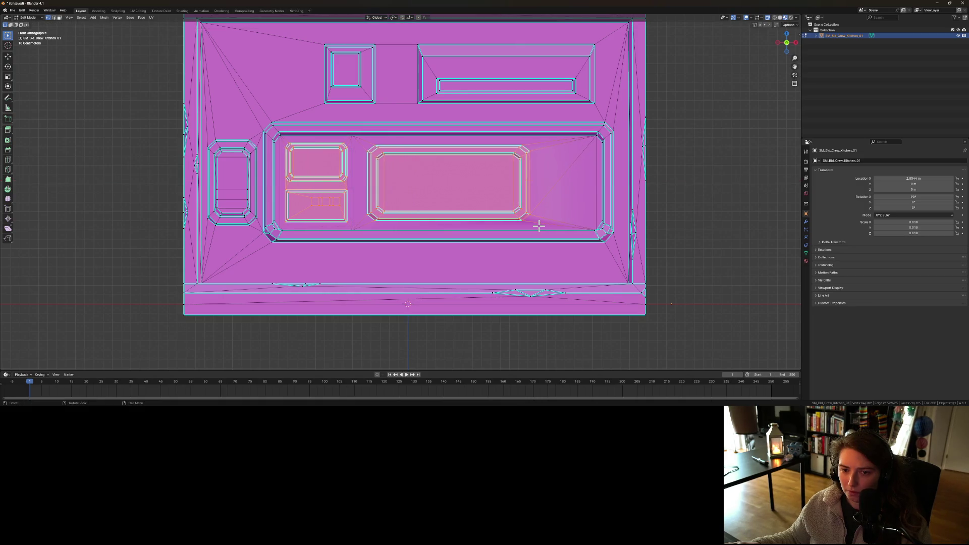
- Add the divider's top and bottom vertices and shift the panels right along X
{"action": "scroll", "coordinate": [367, 157], "scroll_direction": "up", "scroll_amount": 4}
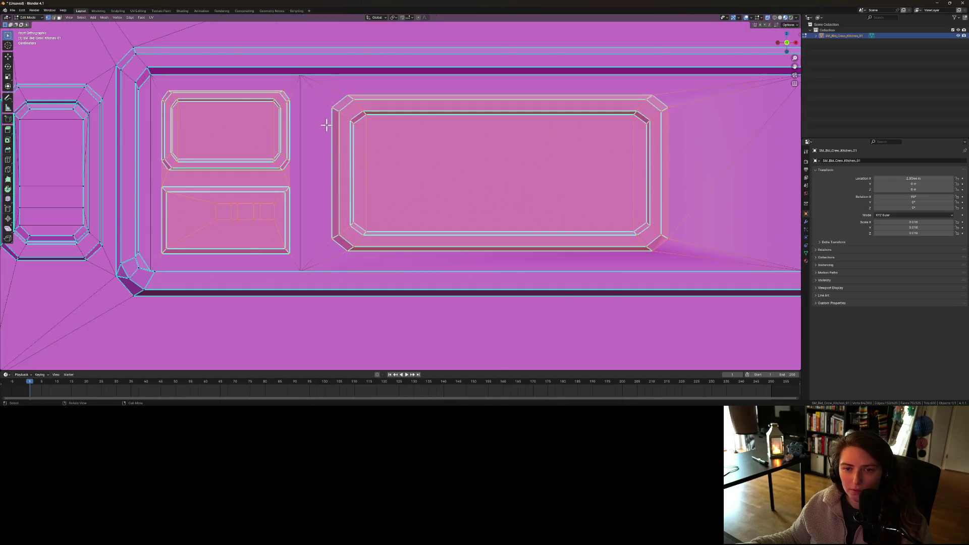
{"action": "left_click", "coordinate": [298, 77], "text": "shift"}
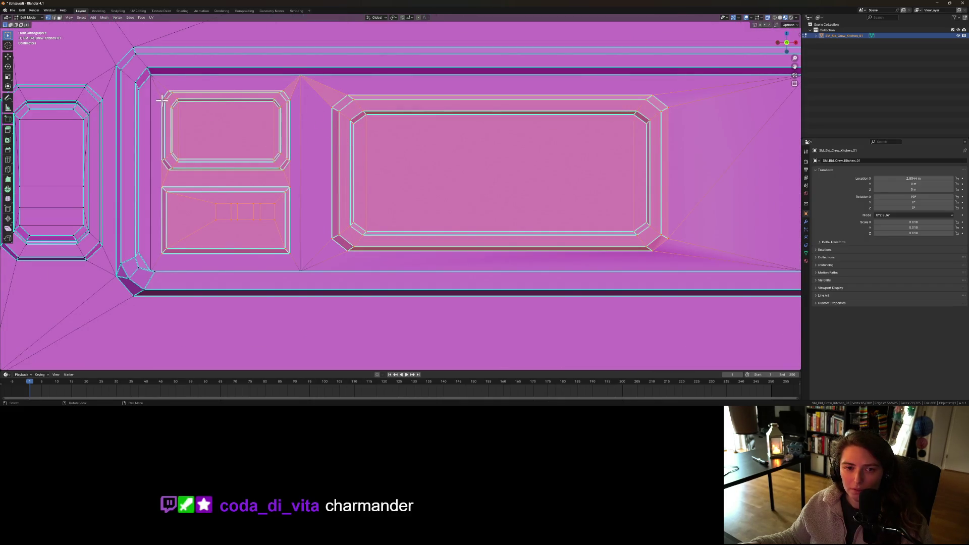
{"action": "left_click", "coordinate": [300, 270], "text": "shift"}
{"action": "scroll", "coordinate": [383, 271], "scroll_direction": "down", "scroll_amount": 3}
{"action": "scroll", "coordinate": [449, 272], "scroll_direction": "down", "scroll_amount": 1}
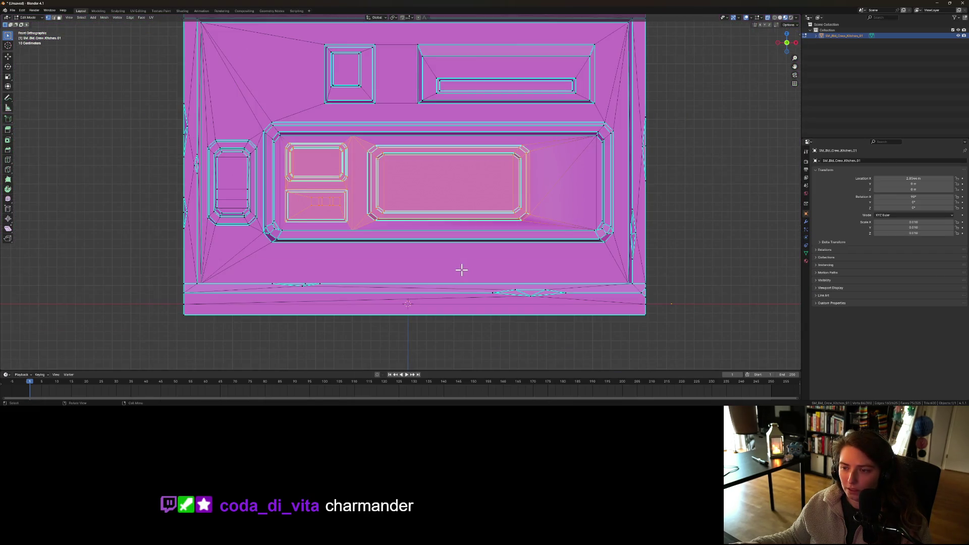
{"action": "key", "text": "g"}
{"action": "key", "text": "x"}
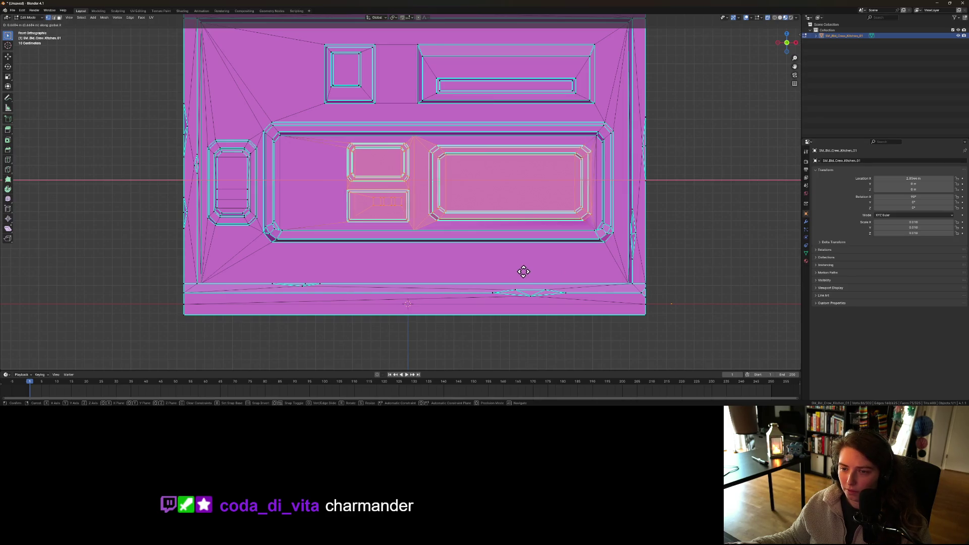
{"action": "left_click", "coordinate": [524, 271]}
{"action": "left_click", "coordinate": [493, 282]}
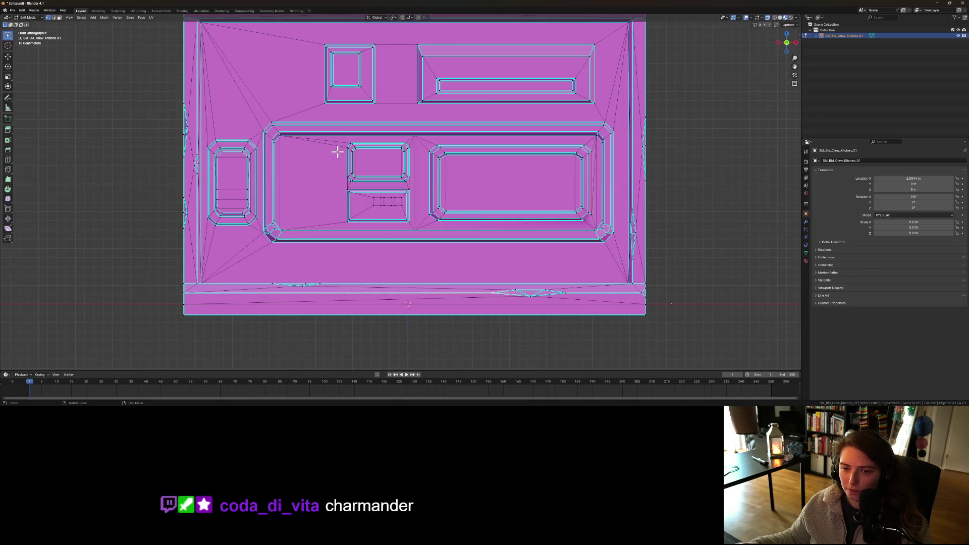
- Slide the two small stacked panels along the X axis
{"action": "mouse_move", "coordinate": [337, 140]}
{"action": "left_mouse_down"}
{"action": "mouse_move", "coordinate": [406, 223]}
{"action": "mouse_move", "coordinate": [421, 223]}
{"action": "left_mouse_up"}
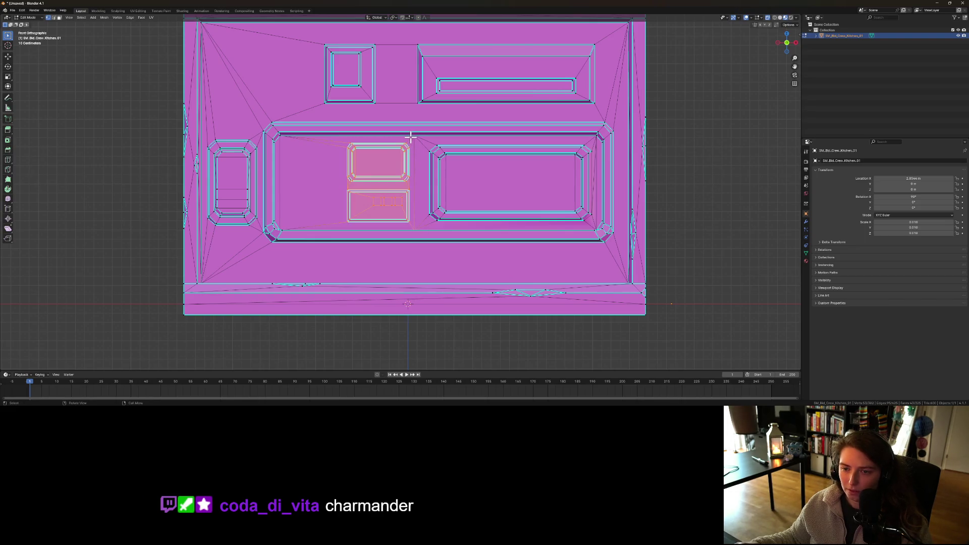
{"action": "key", "text": "g"}
{"action": "key", "text": "x"}
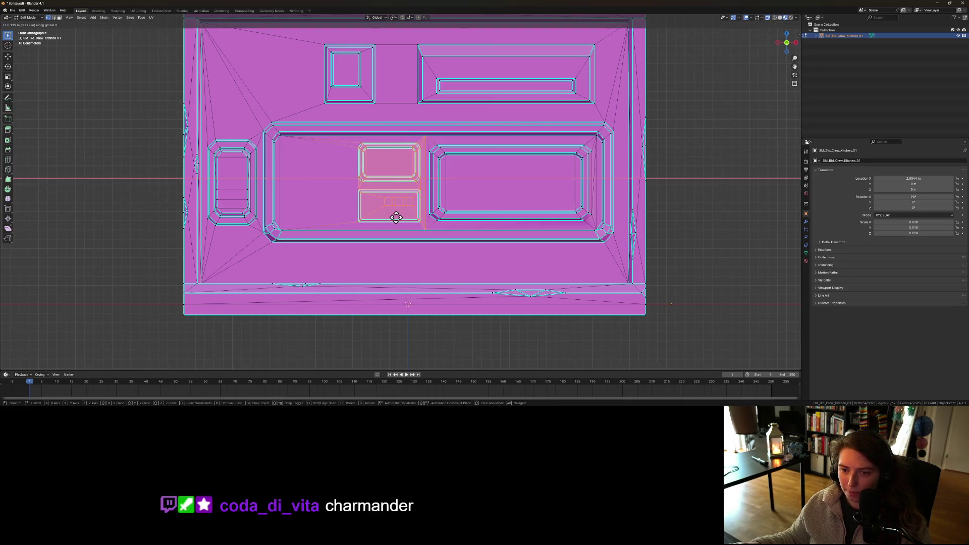
{"action": "left_click", "coordinate": [396, 218]}
{"action": "key", "text": "alt+a"}
{"action": "scroll", "coordinate": [418, 241], "scroll_direction": "down", "scroll_amount": 2}
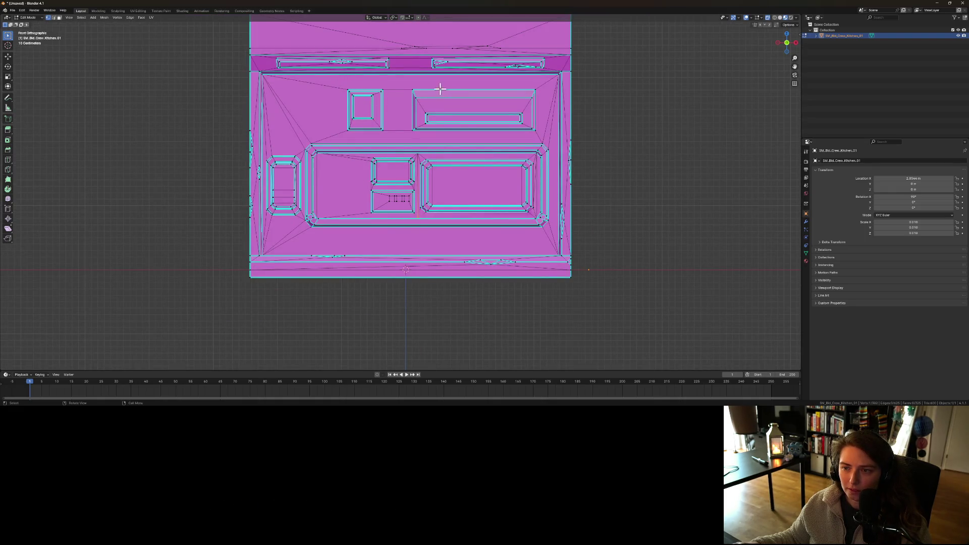
- Nudge the long upper frame right and slide the small upper square left along X
{"action": "mouse_move", "coordinate": [410, 84]}
{"action": "left_mouse_down"}
{"action": "mouse_move", "coordinate": [419, 96]}
{"action": "mouse_move", "coordinate": [538, 135]}
{"action": "left_mouse_up"}
{"action": "key", "text": "g"}
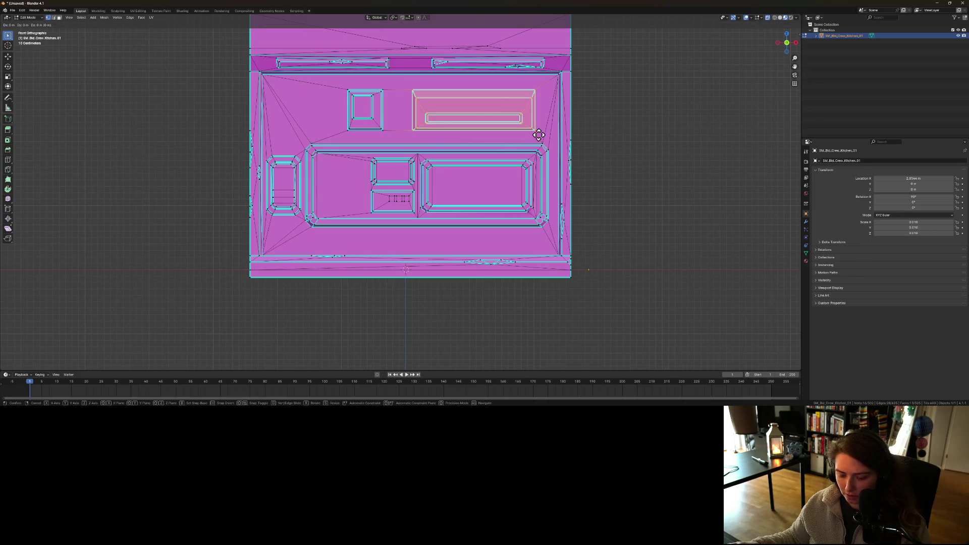
{"action": "left_click", "coordinate": [544, 135]}
{"action": "left_click_drag", "start_coordinate": [341, 82], "coordinate": [395, 134]}
{"action": "key", "text": "g"}
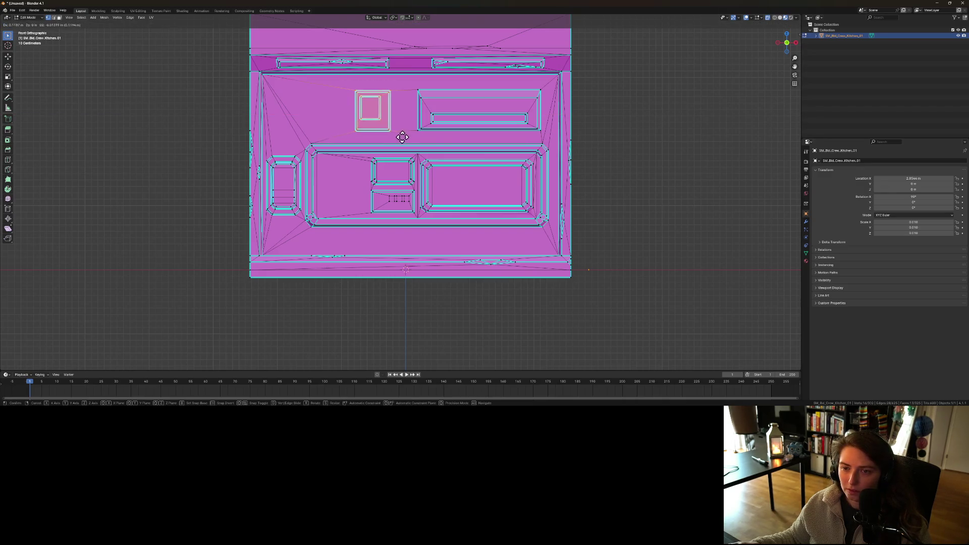
{"action": "key", "text": "x"}
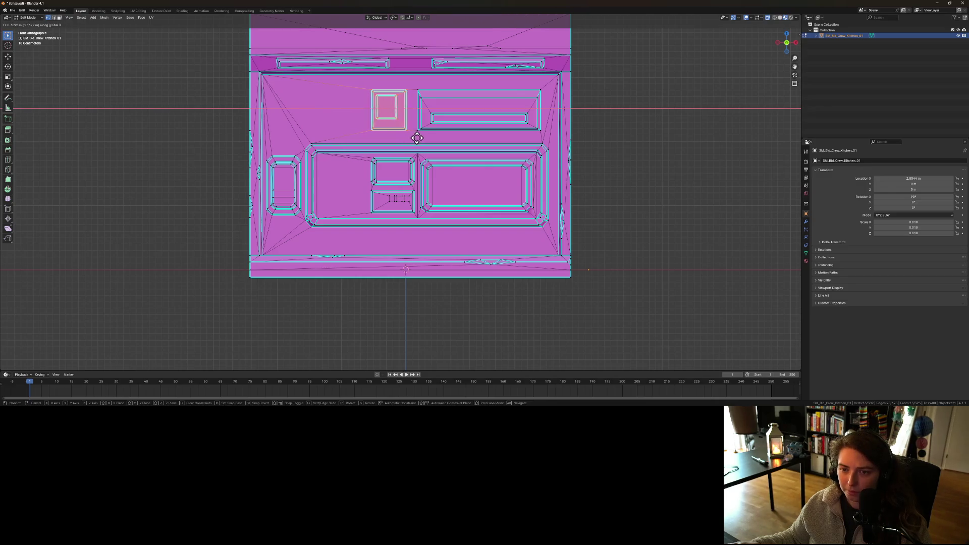
{"action": "left_click", "coordinate": [419, 138]}
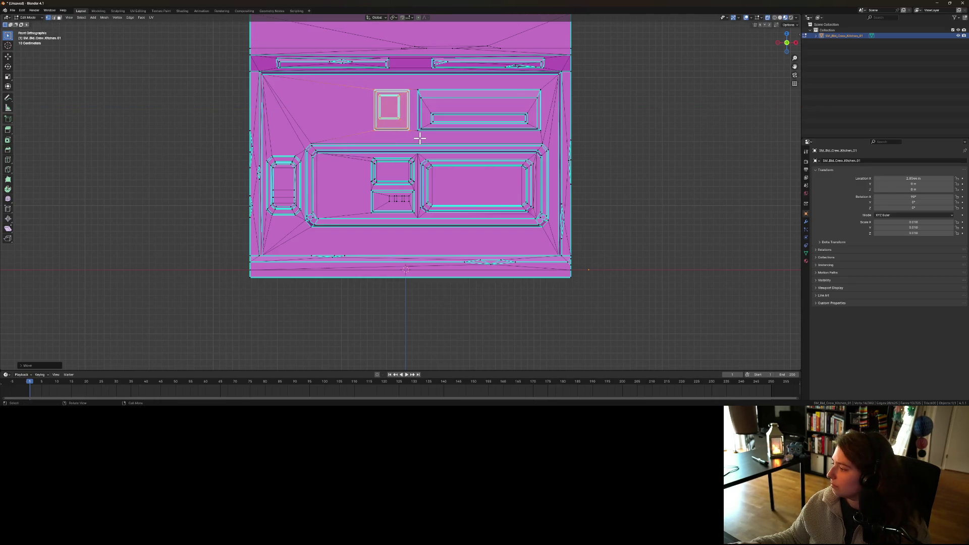
{"action": "key", "text": "g"}
{"action": "key", "text": "x"}
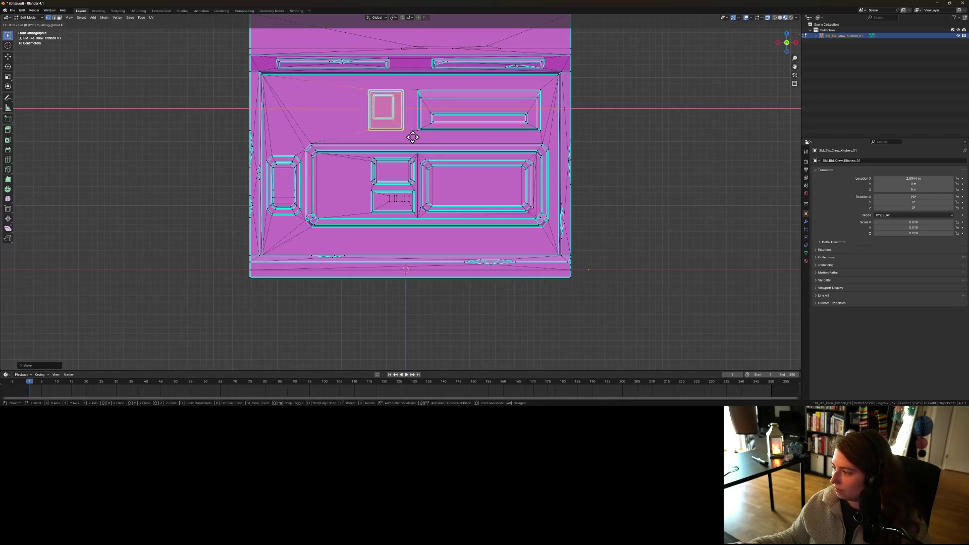
{"action": "left_click", "coordinate": [405, 137]}
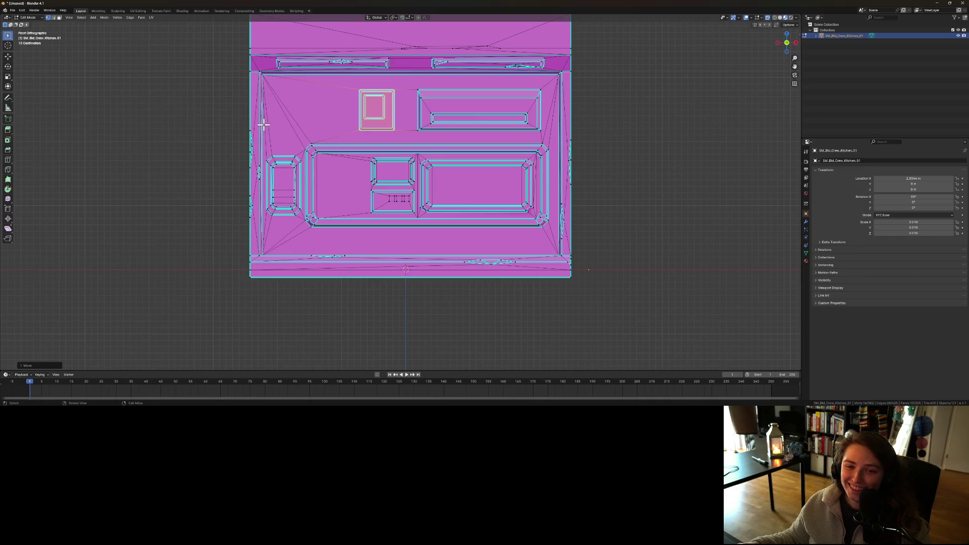
- Move the tall left panel's frame right along X beside the main panel block
{"action": "mouse_move", "coordinate": [263, 121]}
{"action": "left_mouse_down"}
{"action": "mouse_move", "coordinate": [285, 188]}
{"action": "mouse_move", "coordinate": [331, 232]}
{"action": "left_mouse_up"}
{"action": "key", "text": "g"}
{"action": "key", "text": "x"}
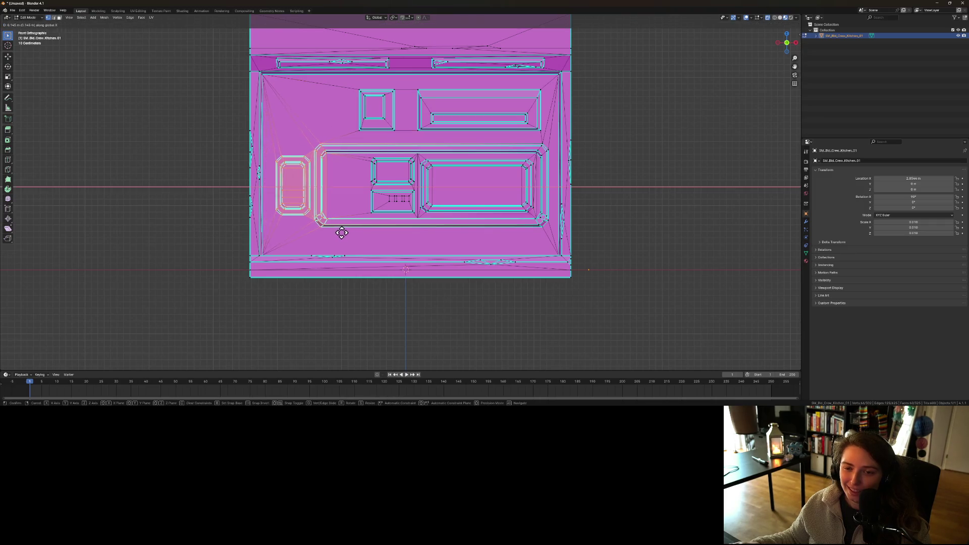
{"action": "left_click", "coordinate": [382, 229]}
{"action": "key", "text": "alt+a"}
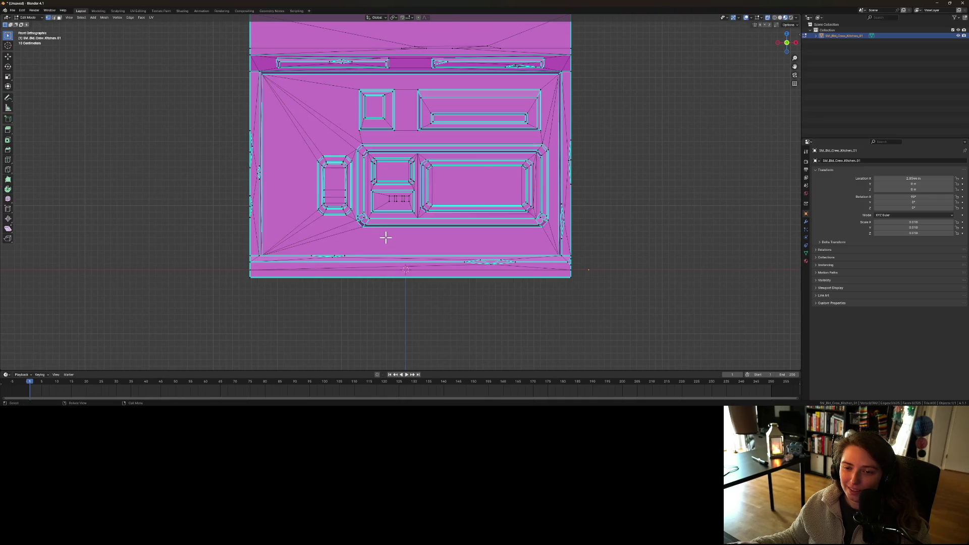
{"action": "scroll", "coordinate": [383, 233], "scroll_direction": "down", "scroll_amount": 2}
{"action": "scroll", "coordinate": [382, 239], "scroll_direction": "up", "scroll_amount": 1}
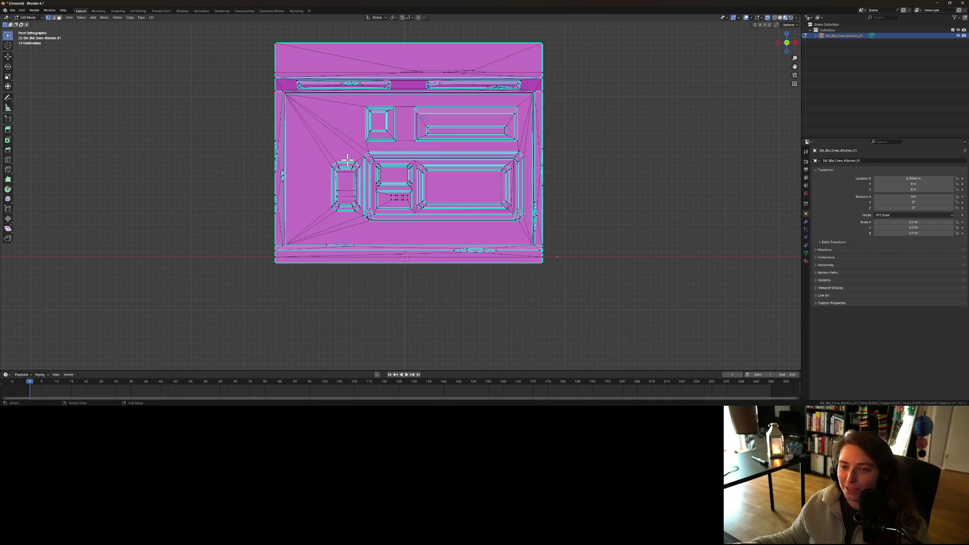
{"action": "scroll", "coordinate": [316, 134], "scroll_direction": "up", "scroll_amount": 5}
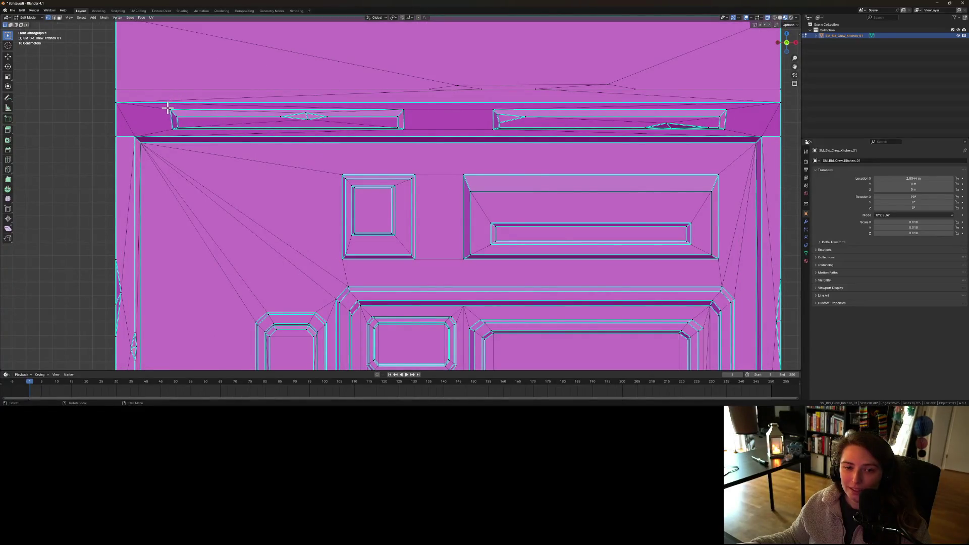
- Merge the left recessed slot's vertices in the top strip at their center
{"action": "mouse_move", "coordinate": [163, 105]}
{"action": "left_mouse_down"}
{"action": "mouse_move", "coordinate": [234, 125]}
{"action": "mouse_move", "coordinate": [414, 134]}
{"action": "left_mouse_up"}
{"action": "key", "text": "ctrl+v"}
{"action": "mouse_move", "coordinate": [392, 130]}
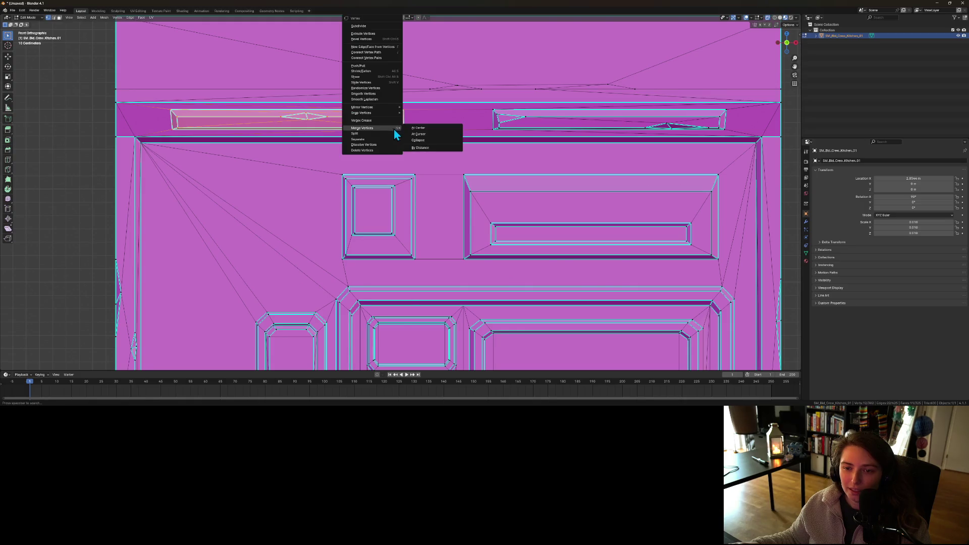
{"action": "left_click", "coordinate": [432, 129]}
{"action": "scroll", "coordinate": [357, 184], "scroll_direction": "down", "scroll_amount": 3}
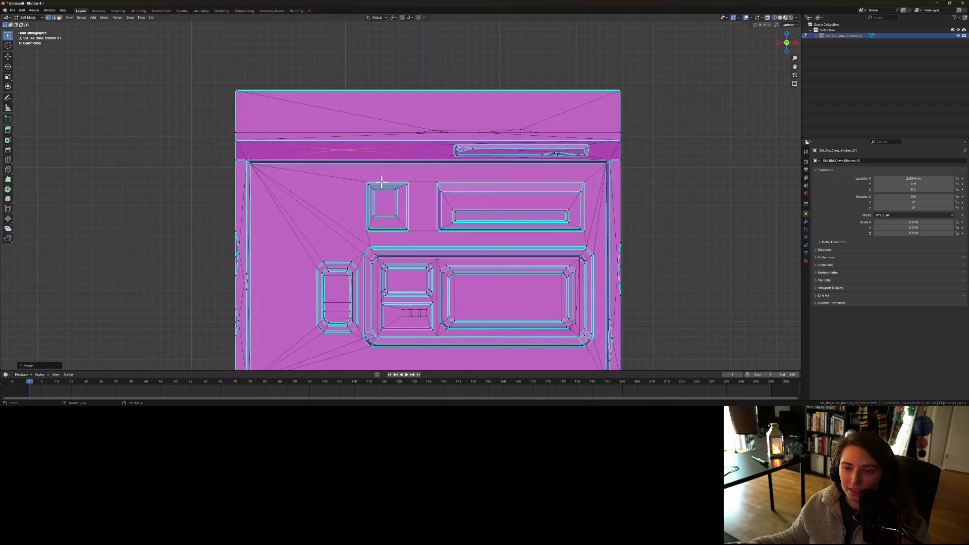
- Merge a top-strip vertex with the corner vertex into one
{"action": "left_click", "coordinate": [338, 150]}
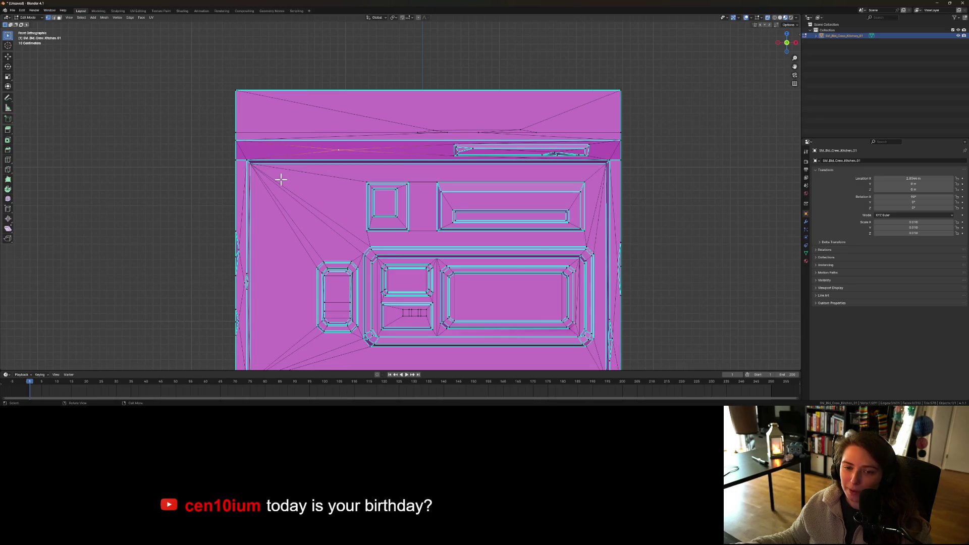
{"action": "left_click", "coordinate": [247, 160], "text": "shift"}
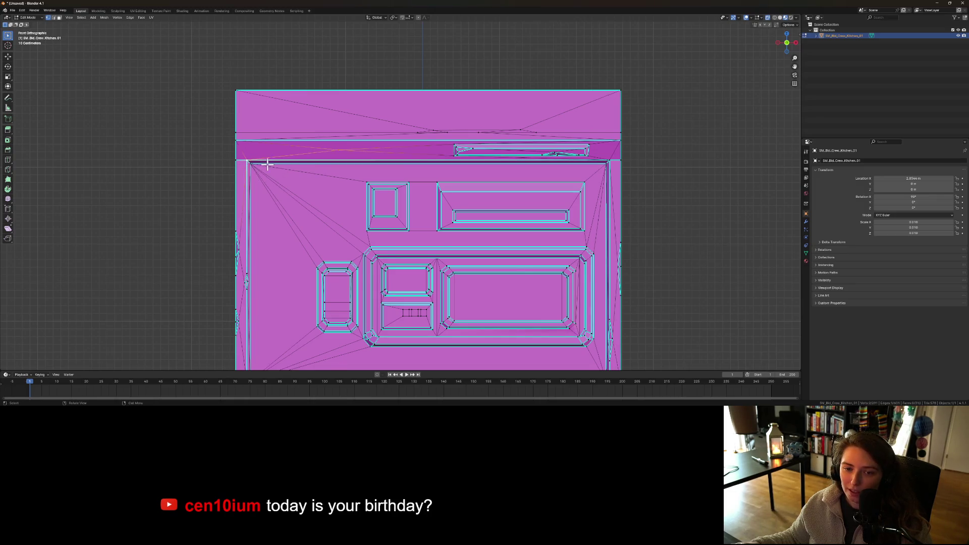
{"action": "right_click", "coordinate": [315, 164]}
{"action": "mouse_move", "coordinate": [315, 165]}
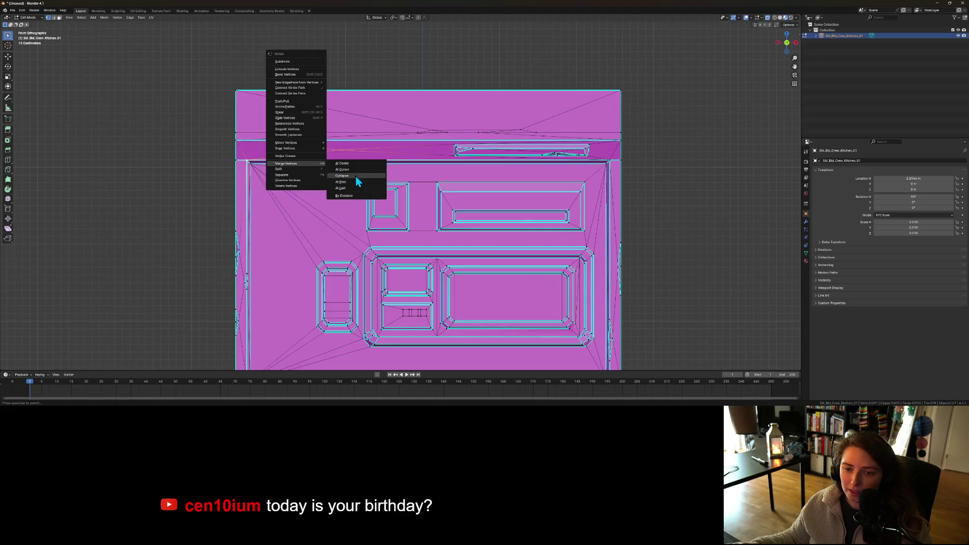
{"action": "left_click", "coordinate": [350, 188]}
{"action": "left_click", "coordinate": [345, 195]}
{"action": "scroll", "coordinate": [339, 195], "scroll_direction": "down", "scroll_amount": 3}
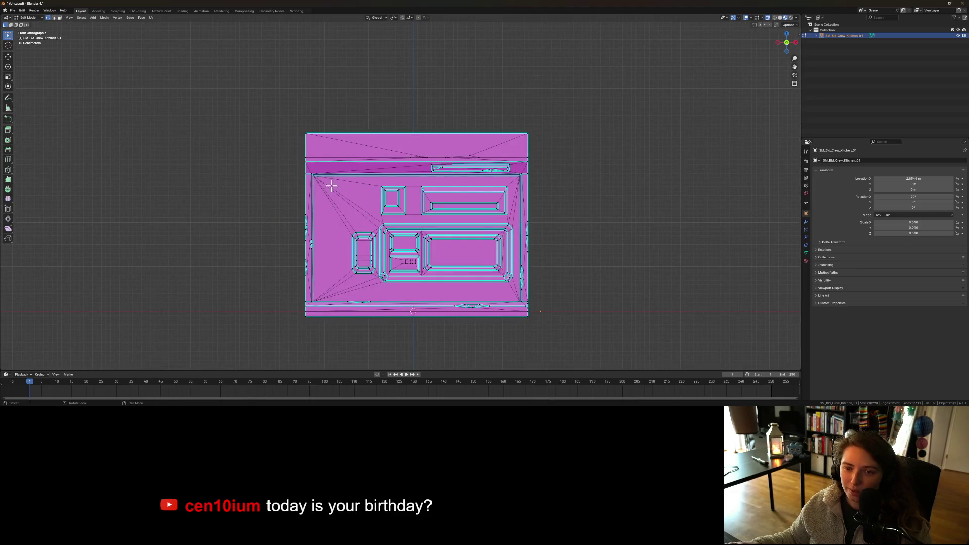
- Move the left-edge vertices, including the bottom strip's, inward along X
{"action": "left_click_drag", "start_coordinate": [274, 92], "coordinate": [346, 325]}
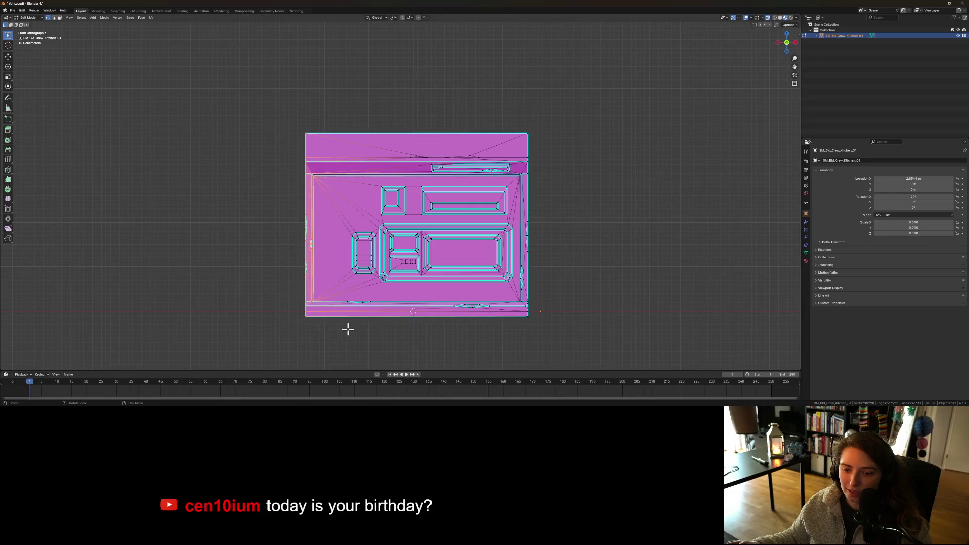
{"action": "mouse_move", "coordinate": [288, 104]}
{"action": "left_mouse_down"}
{"action": "mouse_move", "coordinate": [337, 335]}
{"action": "mouse_move", "coordinate": [347, 332]}
{"action": "left_mouse_up"}
{"action": "left_click_drag", "start_coordinate": [337, 287], "coordinate": [379, 324]}
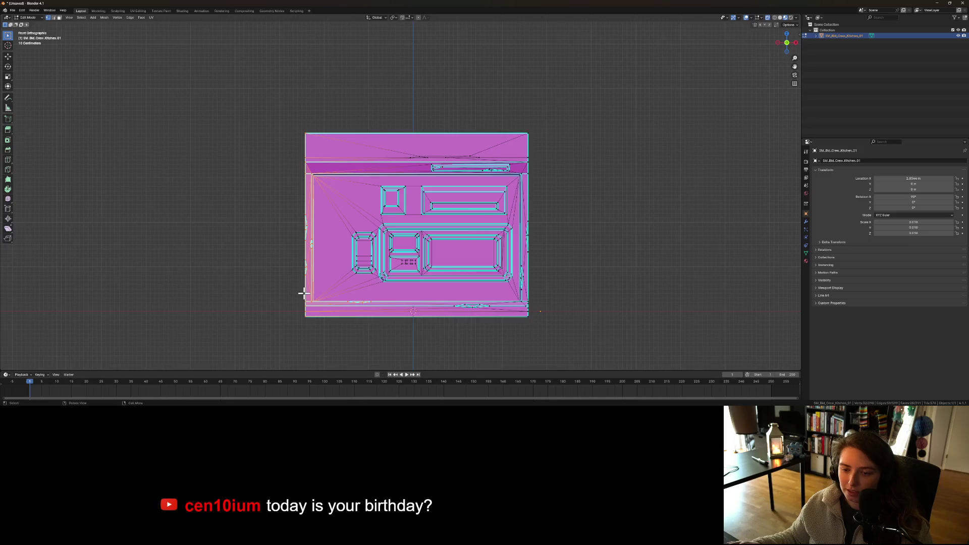
{"action": "key", "text": "g"}
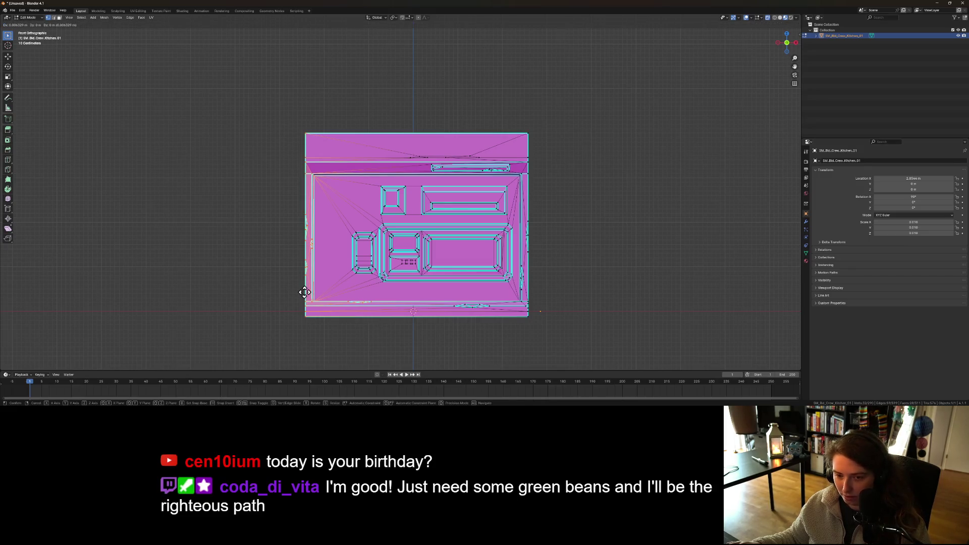
{"action": "key", "text": "x"}
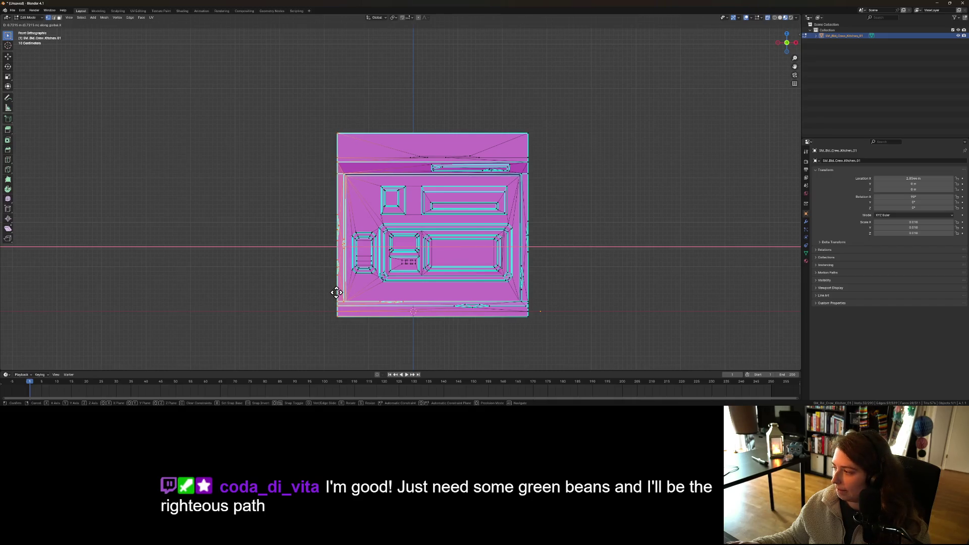
{"action": "left_click", "coordinate": [336, 293]}
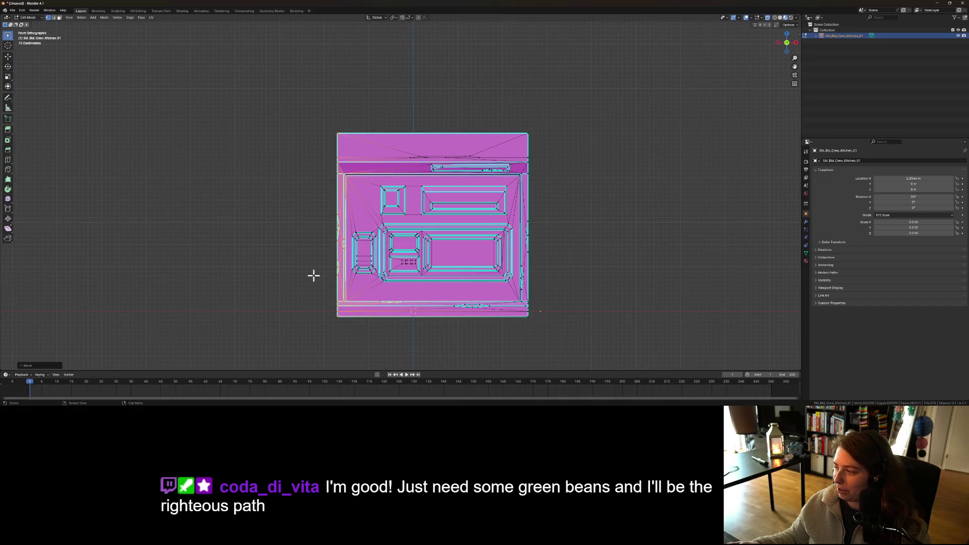
{"action": "left_click", "coordinate": [280, 268]}
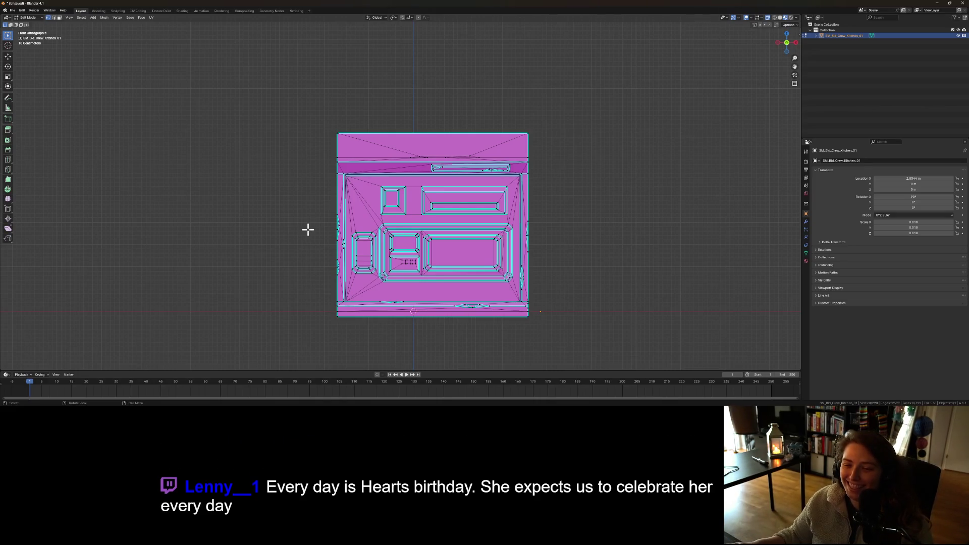
- Shift the remaining left-side vertices inward along X to narrow the front
{"action": "scroll", "coordinate": [328, 243], "scroll_direction": "up", "scroll_amount": 3}
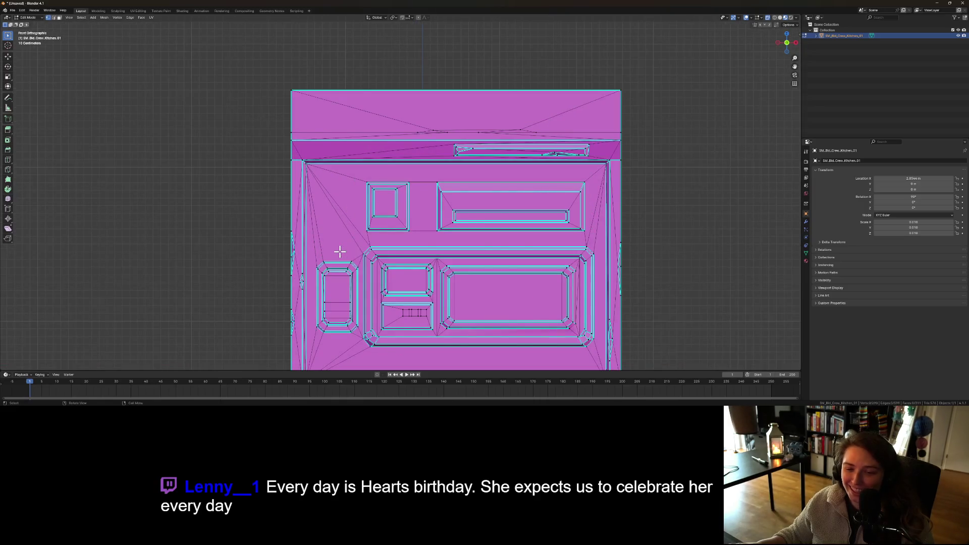
{"action": "scroll", "coordinate": [339, 251], "scroll_direction": "down", "scroll_amount": 3}
{"action": "left_click_drag", "start_coordinate": [300, 94], "coordinate": [350, 323]}
{"action": "key", "text": "g"}
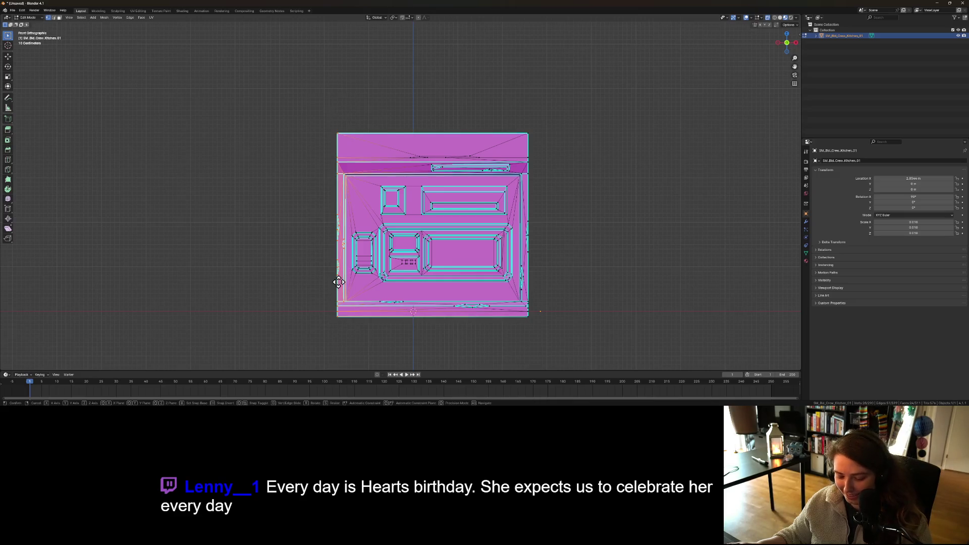
{"action": "key", "text": "x"}
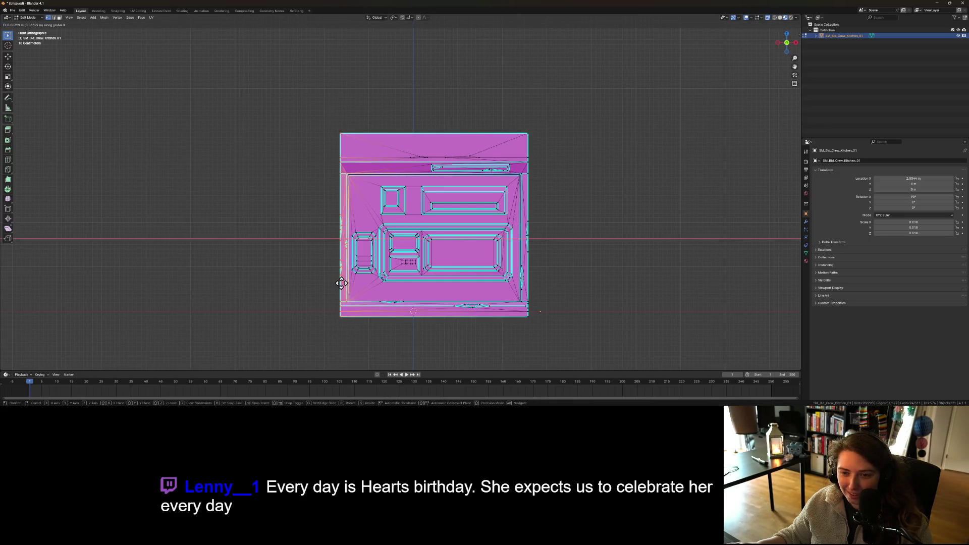
{"action": "left_click", "coordinate": [341, 283]}
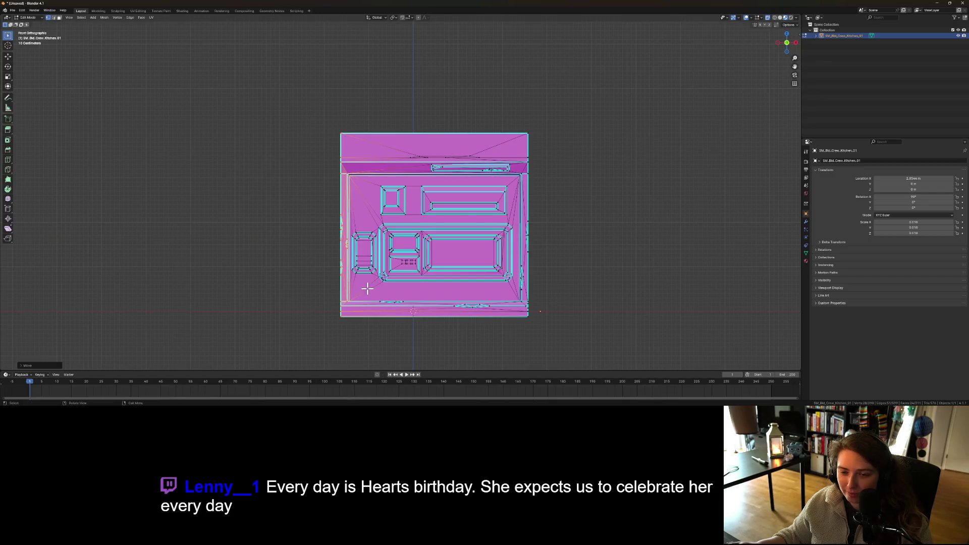
{"action": "scroll", "coordinate": [427, 288], "scroll_direction": "up", "scroll_amount": 1}
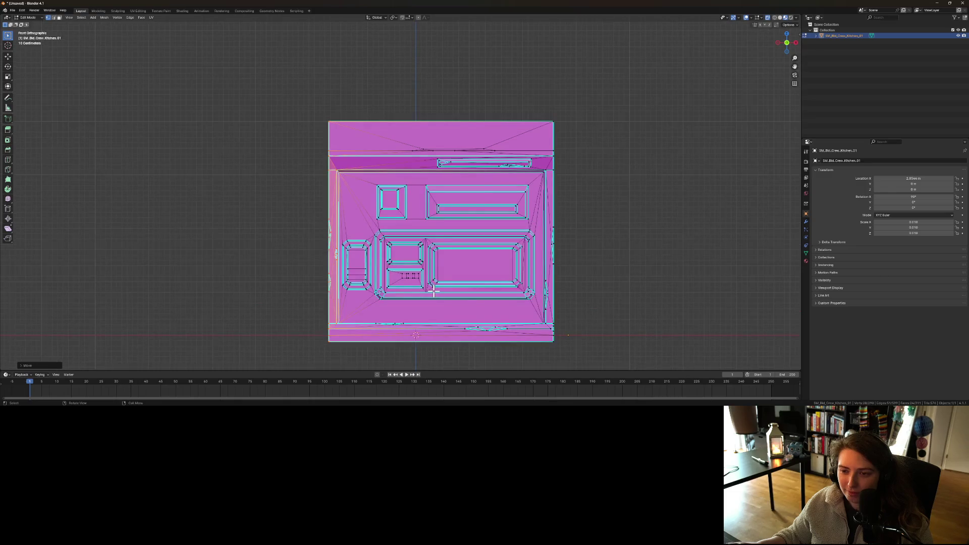
- Shift the selected left portion of the mesh to the right along X
{"action": "mouse_move", "coordinate": [302, 63]}
{"action": "left_mouse_down"}
{"action": "mouse_move", "coordinate": [389, 280]}
{"action": "mouse_move", "coordinate": [525, 362]}
{"action": "mouse_move", "coordinate": [543, 363]}
{"action": "left_mouse_up"}
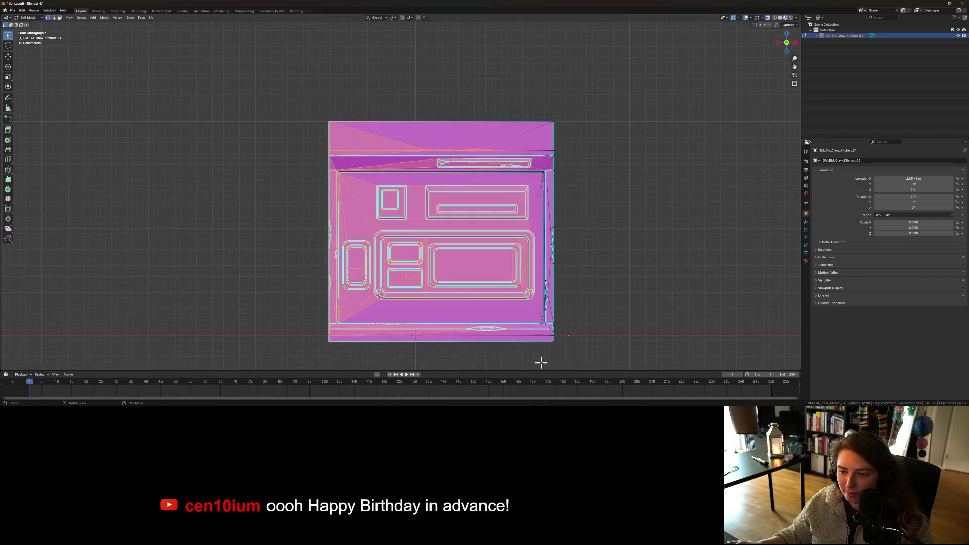
{"action": "key", "text": "g"}
{"action": "key", "text": "x"}
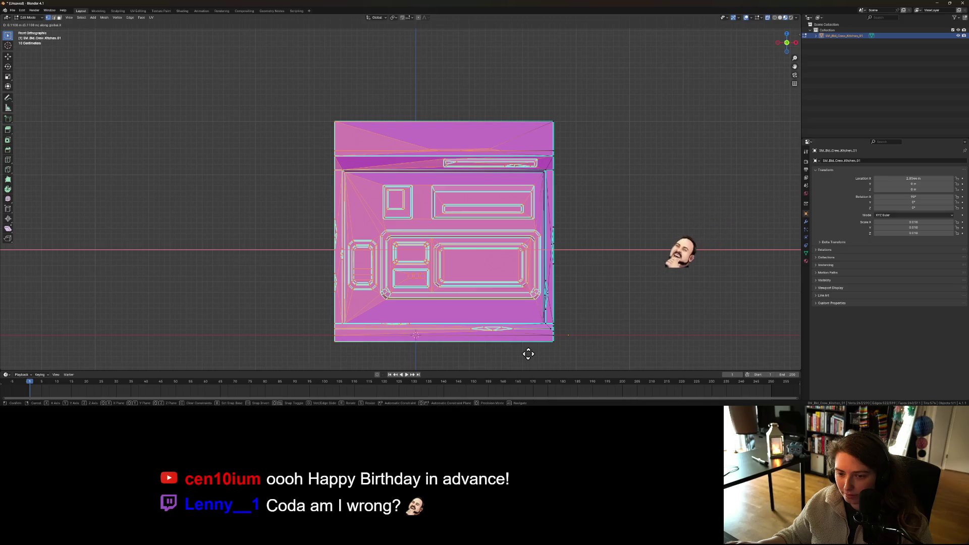
{"action": "left_click", "coordinate": [525, 351]}
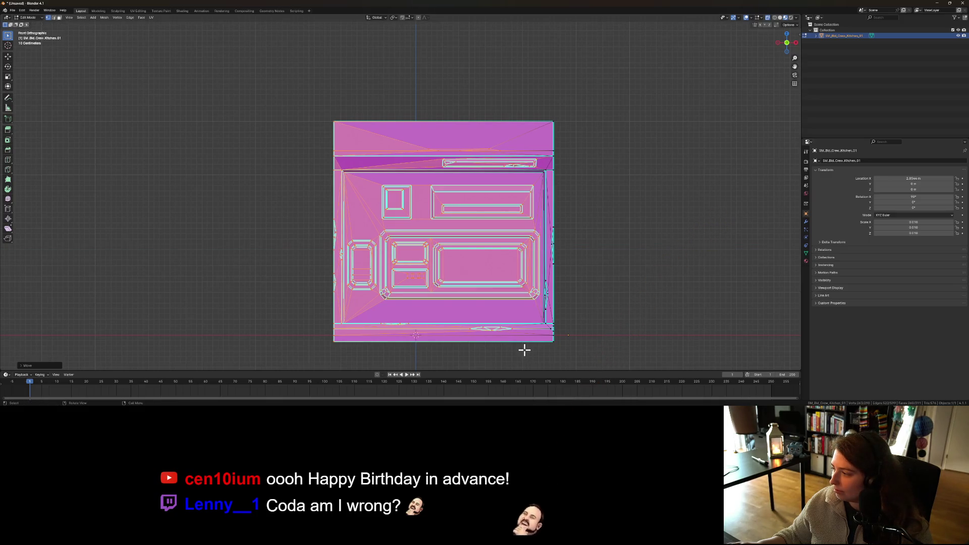
{"action": "left_click", "coordinate": [639, 305]}
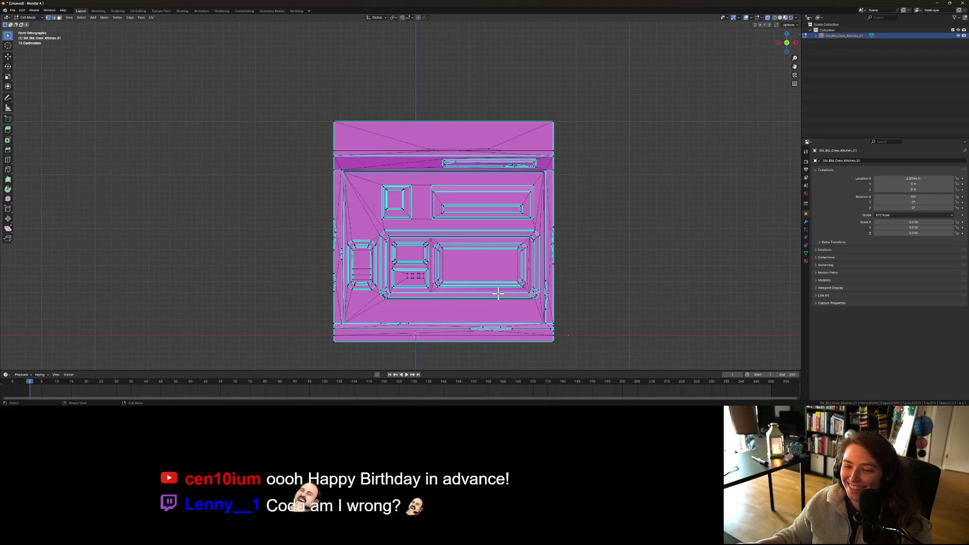
- Slide the small square window panel slightly right along X
{"action": "scroll", "coordinate": [492, 291], "scroll_direction": "up", "scroll_amount": 1}
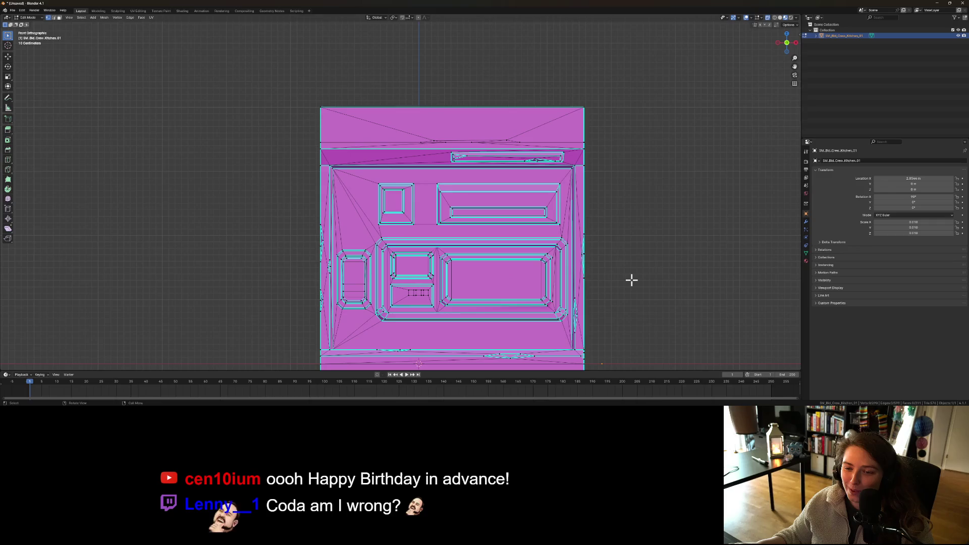
{"action": "scroll", "coordinate": [626, 279], "scroll_direction": "down", "scroll_amount": 1}
{"action": "scroll", "coordinate": [413, 221], "scroll_direction": "up", "scroll_amount": 2}
{"action": "left_click_drag", "start_coordinate": [362, 172], "coordinate": [423, 235]}
{"action": "key", "text": "g"}
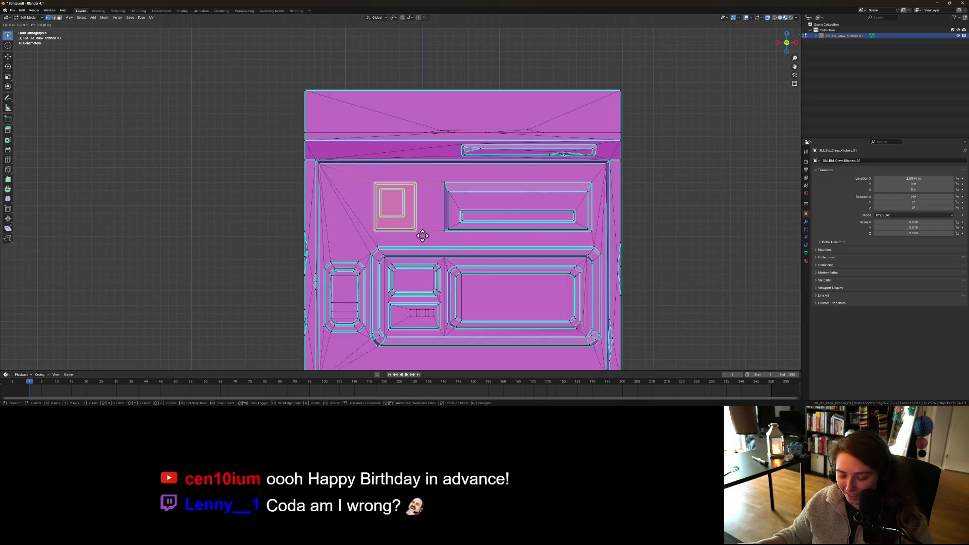
{"action": "key", "text": "x"}
{"action": "left_click", "coordinate": [431, 235]}
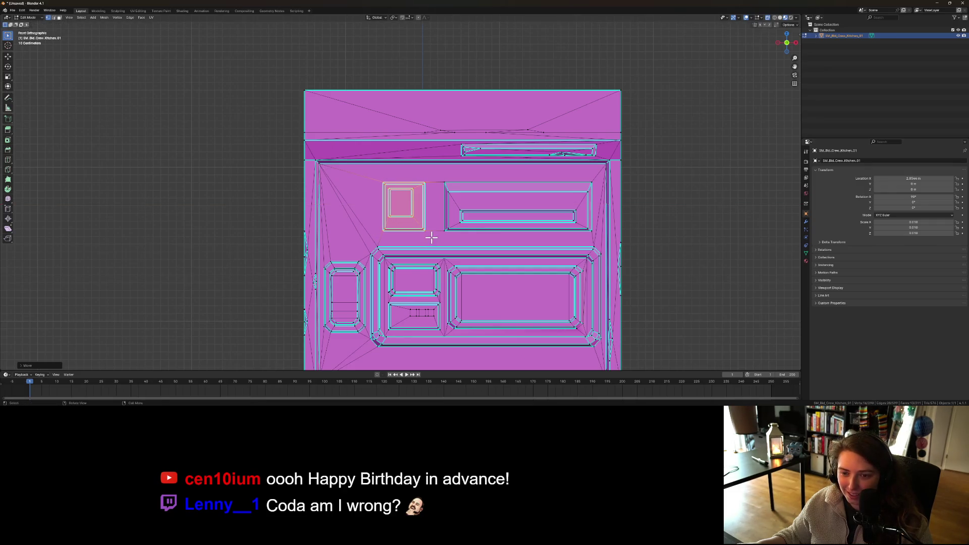
{"action": "left_click", "coordinate": [679, 281]}
- Orbit to a perspective view of the kitchen mesh and start saving with Ctrl+S
{"action": "scroll", "coordinate": [666, 290], "scroll_direction": "down", "scroll_amount": 4}
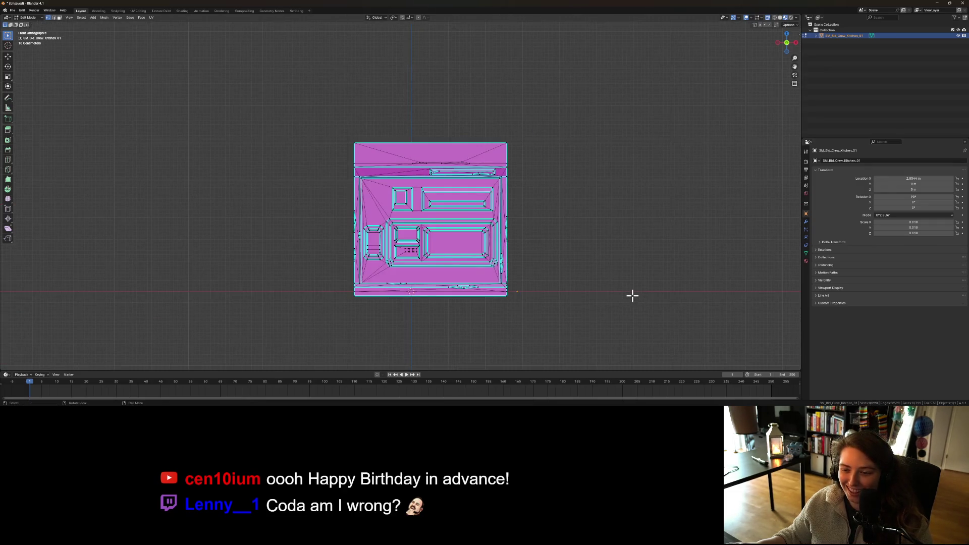
{"action": "mouse_move", "coordinate": [606, 296]}
{"action": "left_mouse_down"}
{"action": "mouse_move", "coordinate": [498, 320]}
{"action": "mouse_move", "coordinate": [577, 326]}
{"action": "mouse_move", "coordinate": [549, 311]}
{"action": "mouse_move", "coordinate": [434, 313]}
{"action": "left_mouse_up"}
{"action": "key", "text": "ctrl+s"}
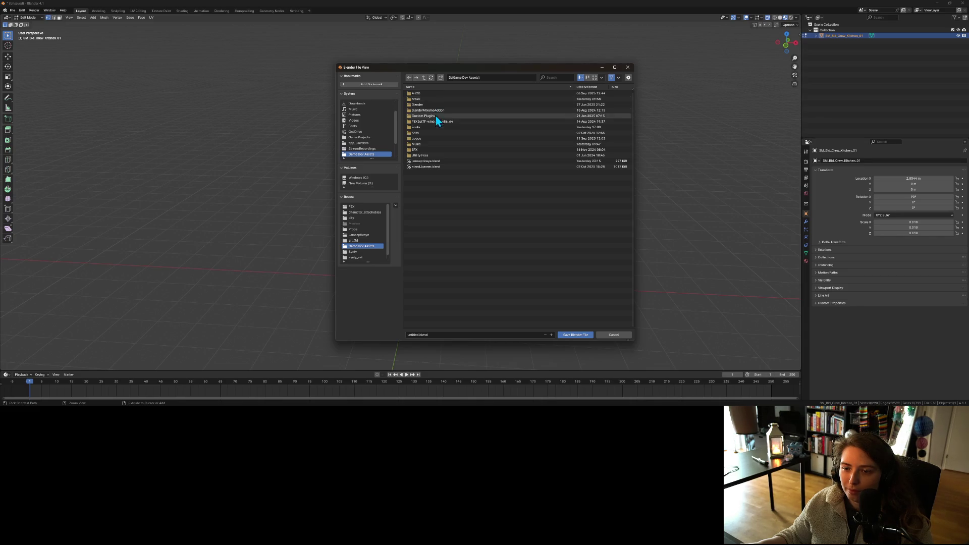
- Look through the Game Dev Assets Blender, art_3d and synty_sst folders in the save browser
{"action": "left_click", "coordinate": [423, 105]}
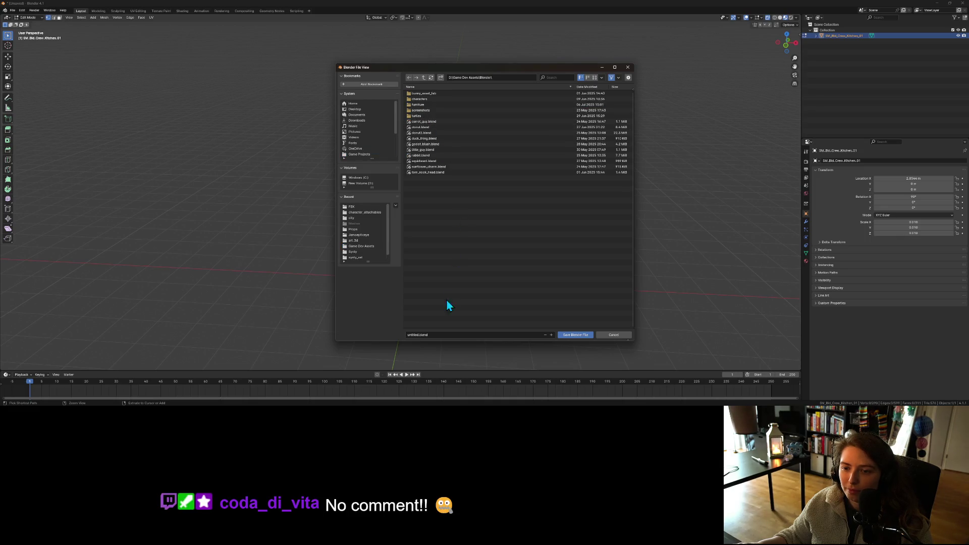
{"action": "double_click", "coordinate": [417, 334]}
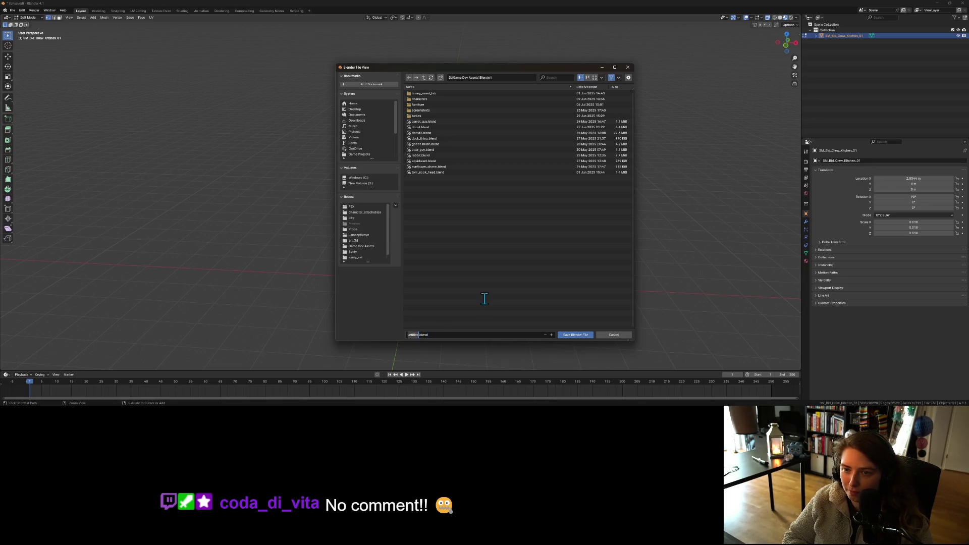
{"action": "left_click", "coordinate": [365, 212]}
{"action": "scroll", "coordinate": [368, 222], "scroll_direction": "down", "scroll_amount": 1}
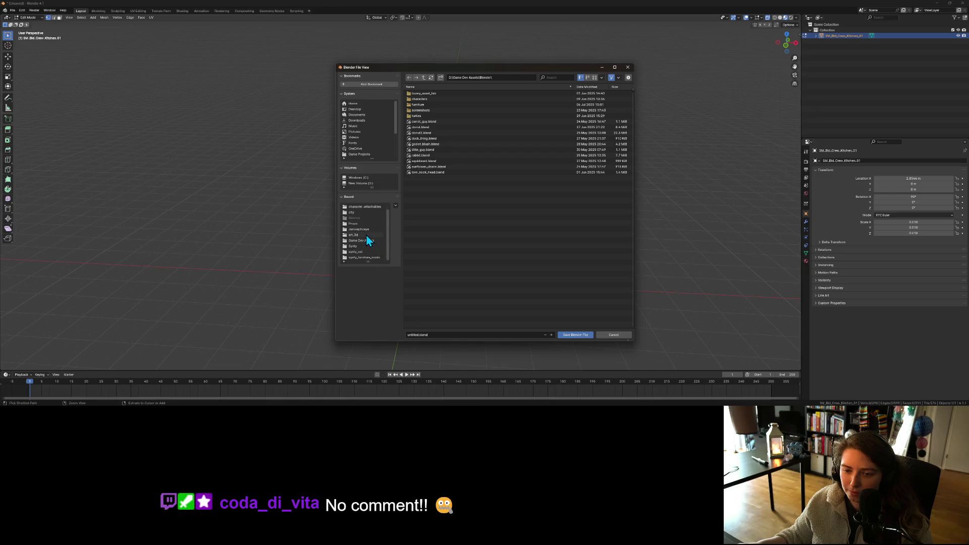
{"action": "left_click", "coordinate": [366, 235]}
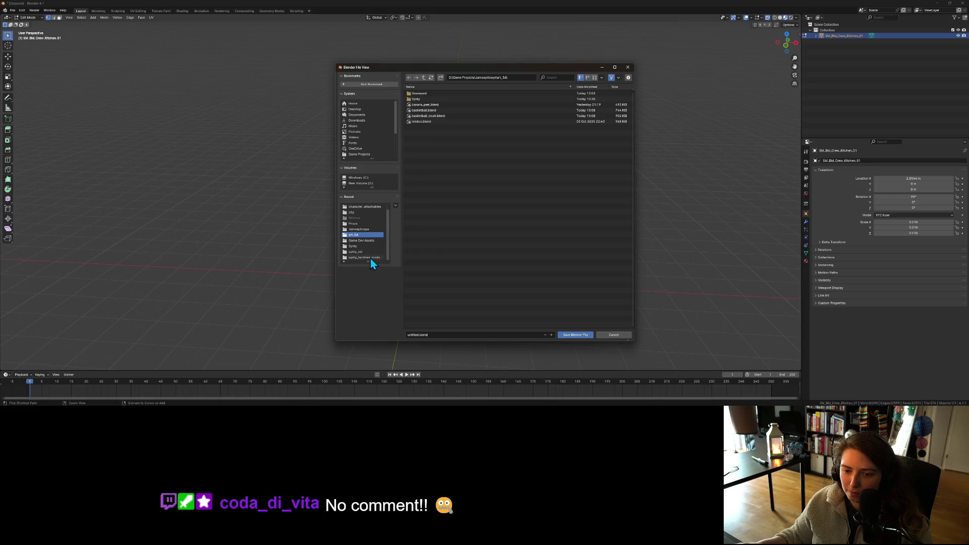
{"action": "left_click", "coordinate": [367, 252]}
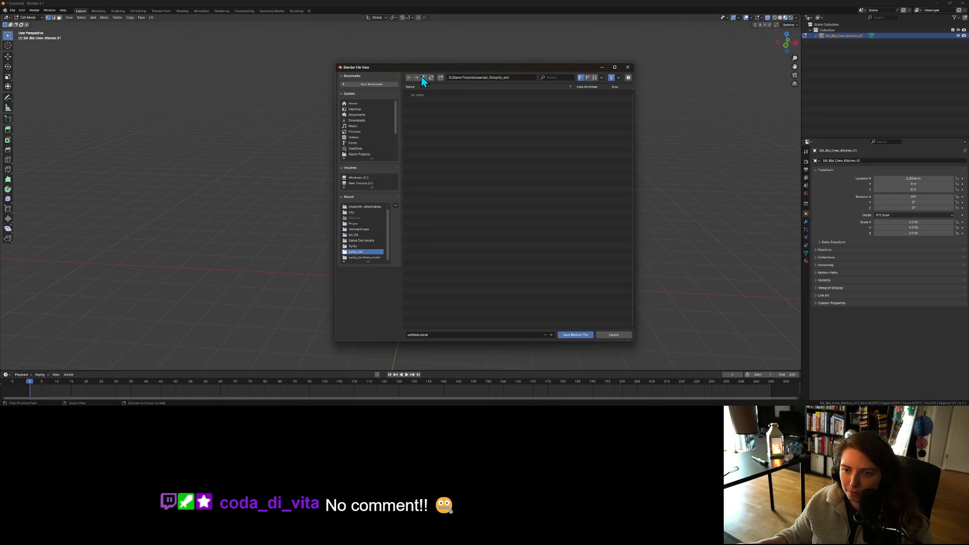
{"action": "scroll", "coordinate": [386, 250], "scroll_direction": "up", "scroll_amount": 1}
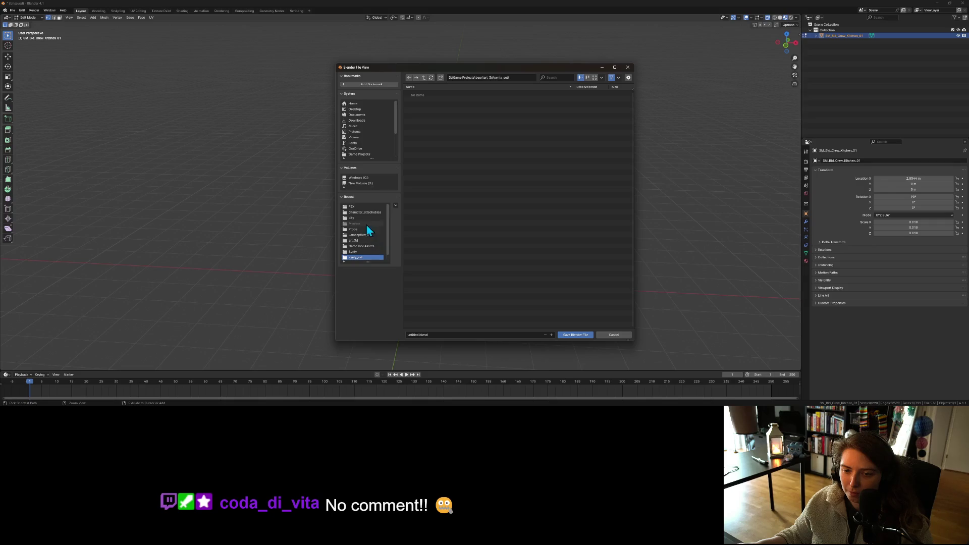
- Navigate to D:\Game Projects\birthdaypartybeananza in the save browser
{"action": "left_click", "coordinate": [362, 185]}
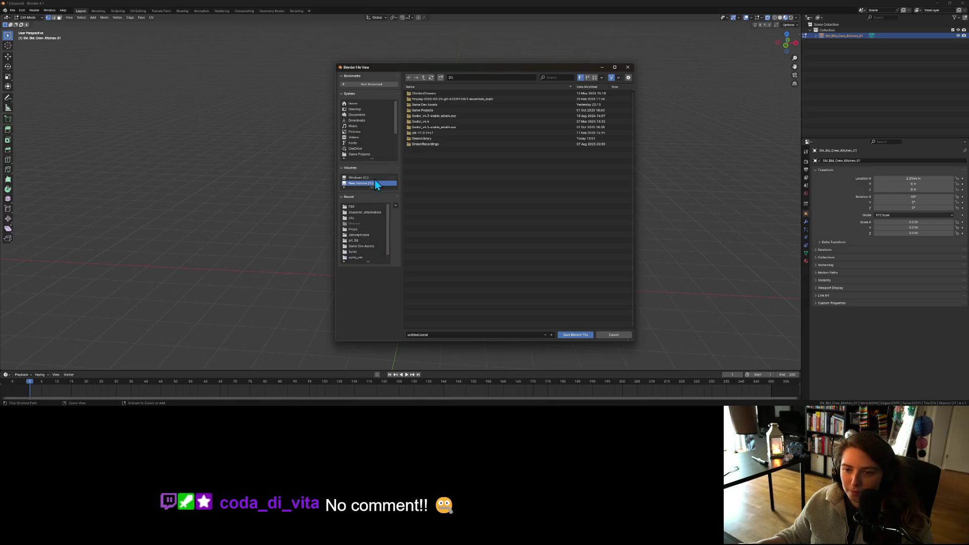
{"action": "double_click", "coordinate": [435, 111]}
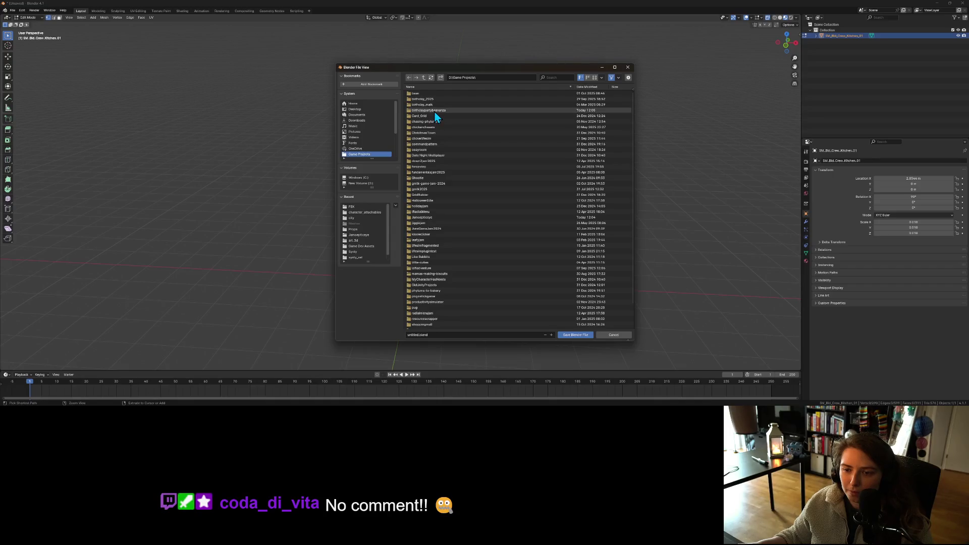
{"action": "scroll", "coordinate": [446, 242], "scroll_direction": "down", "scroll_amount": 3}
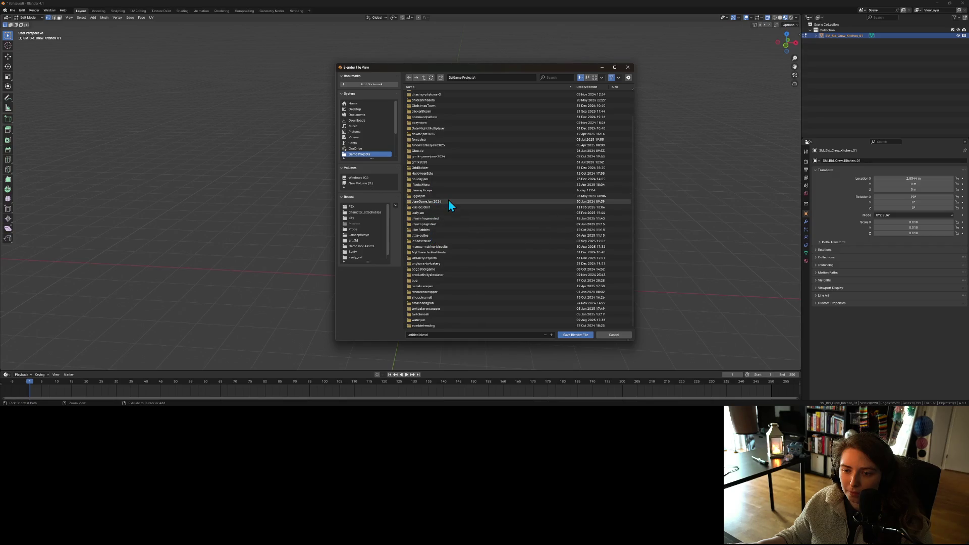
{"action": "scroll", "coordinate": [446, 217], "scroll_direction": "up", "scroll_amount": 2}
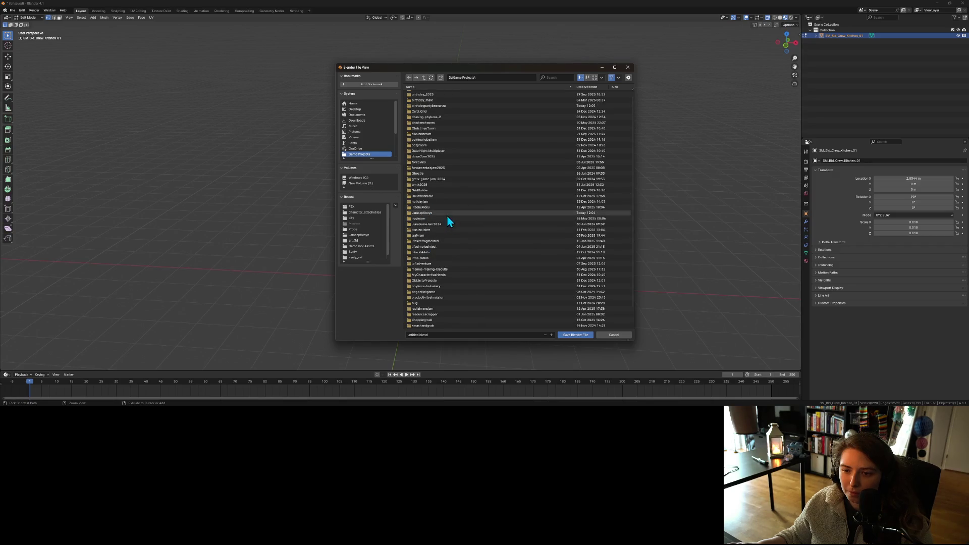
{"action": "scroll", "coordinate": [447, 215], "scroll_direction": "up", "scroll_amount": 1}
{"action": "double_click", "coordinate": [427, 112]}
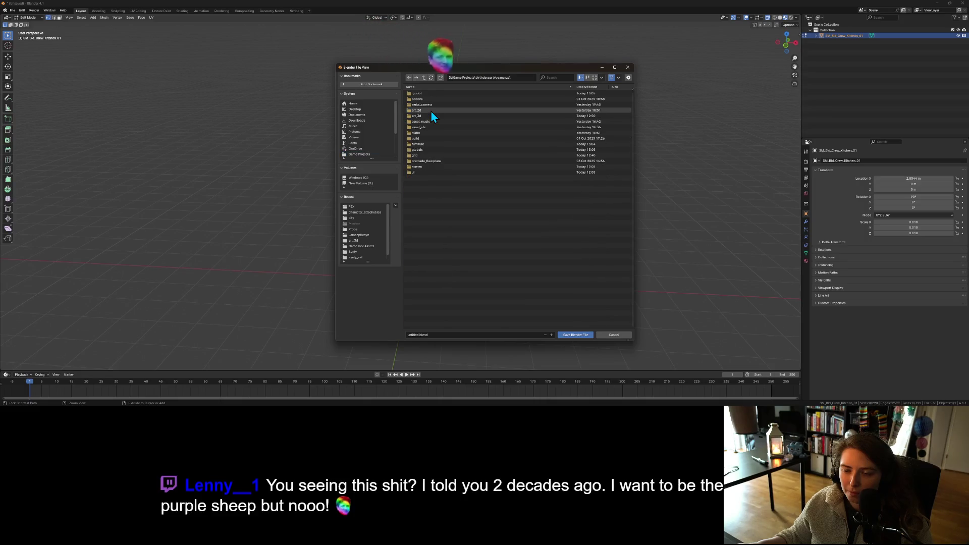
{"action": "double_click", "coordinate": [426, 120]}
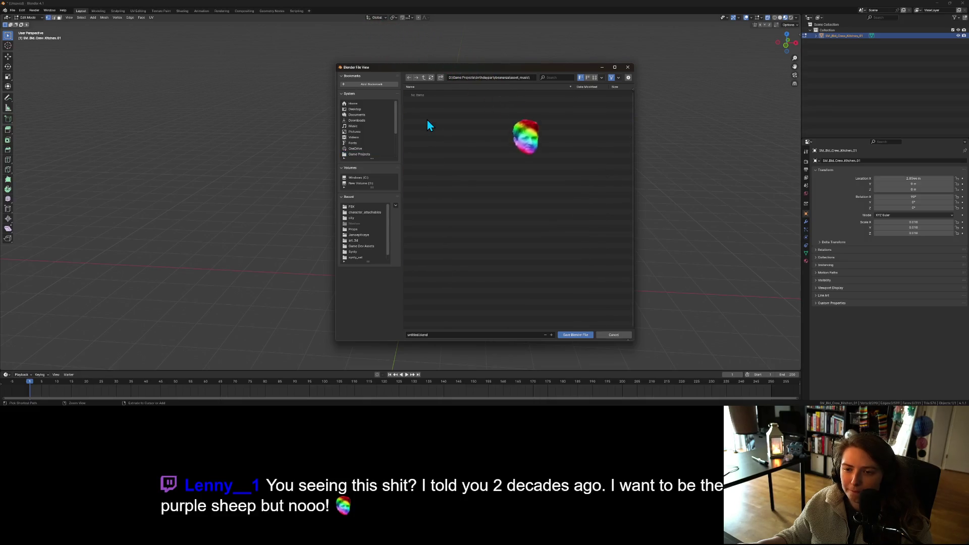
{"action": "left_click", "coordinate": [425, 80]}
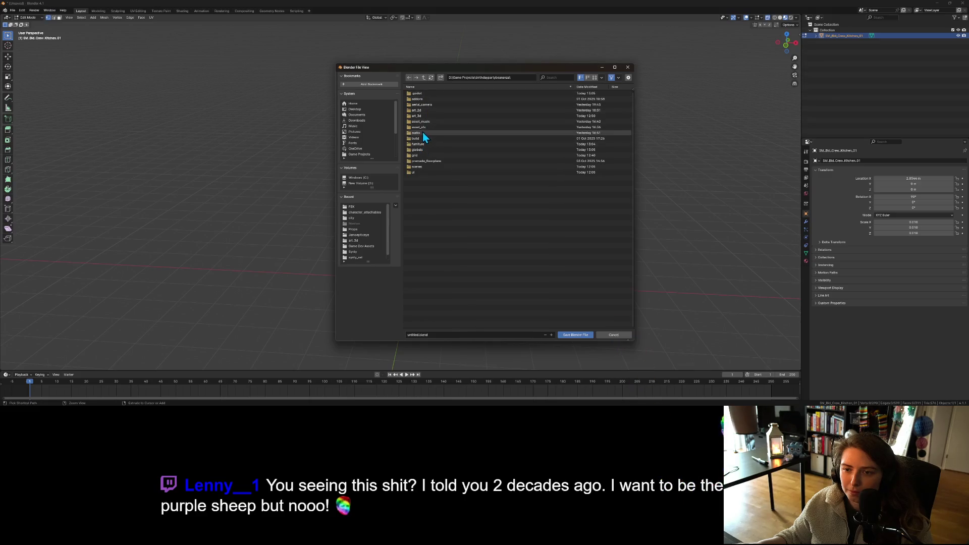
- Create a new folder named xx_dont_build inside the birthdaypartybeananza project
{"action": "right_click", "coordinate": [426, 189]}
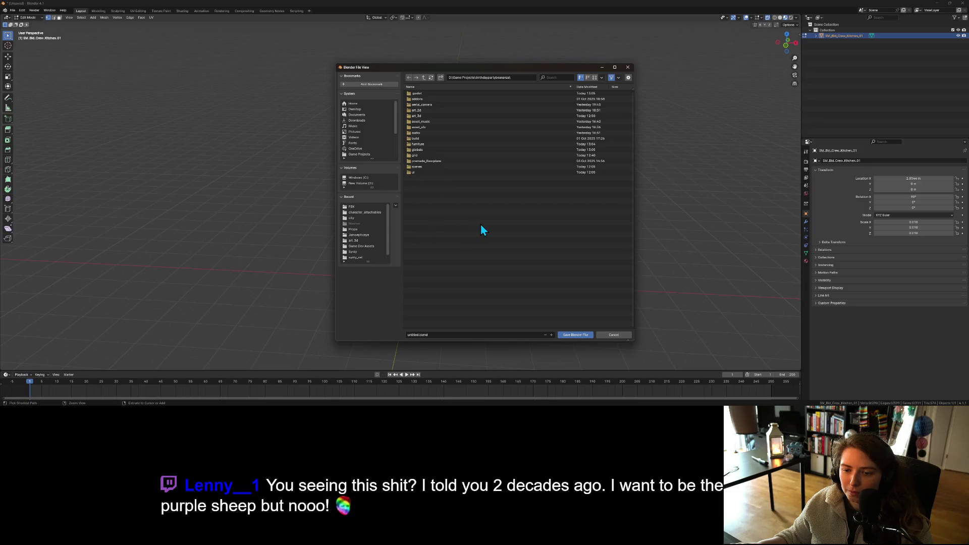
{"action": "right_click", "coordinate": [515, 224]}
{"action": "left_click", "coordinate": [508, 225]}
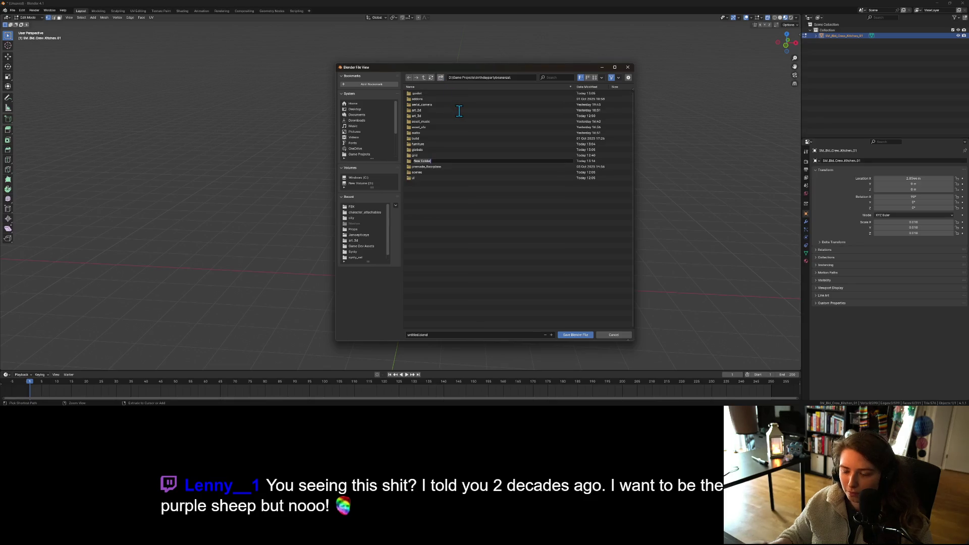
{"action": "type", "text": "de"}
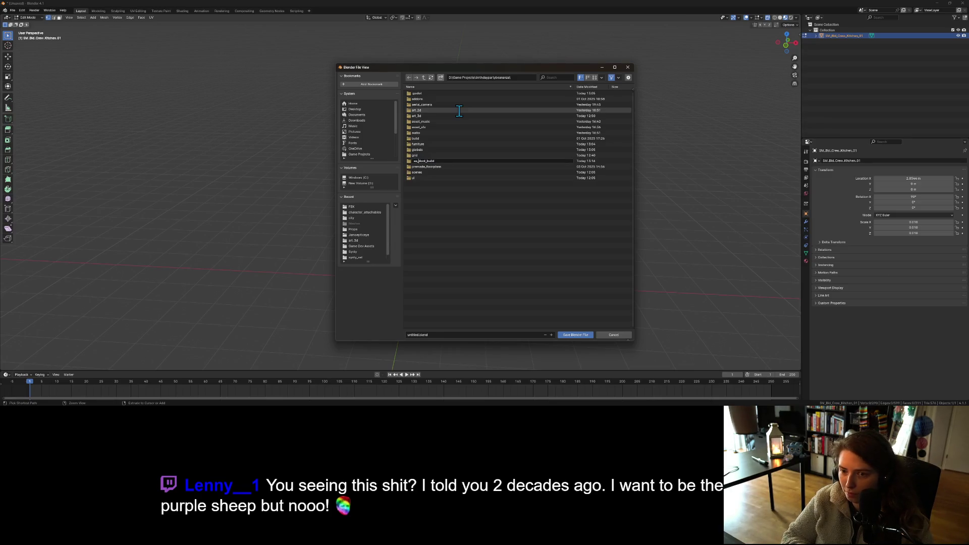
{"action": "key", "text": "Return"}
{"action": "key", "text": "Return"}
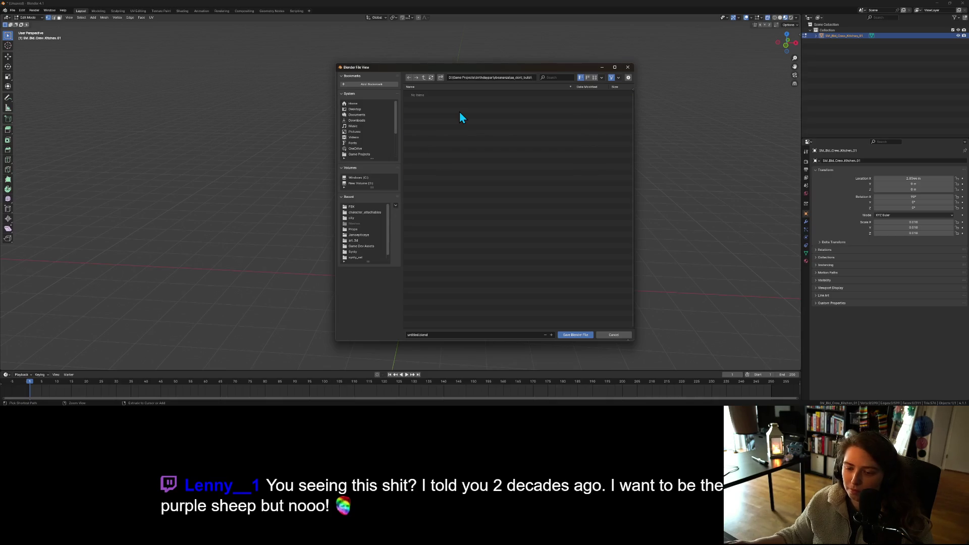
- Name the file synty_mods.blend and save it
{"action": "left_click", "coordinate": [418, 335]}
{"action": "type", "text": "sy"}
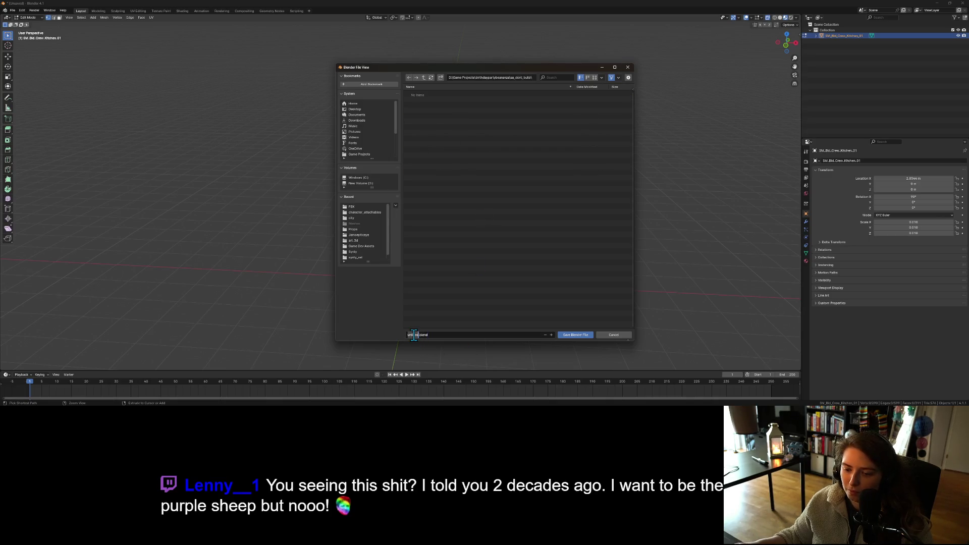
{"action": "type", "text": "nty_mods_spac"}
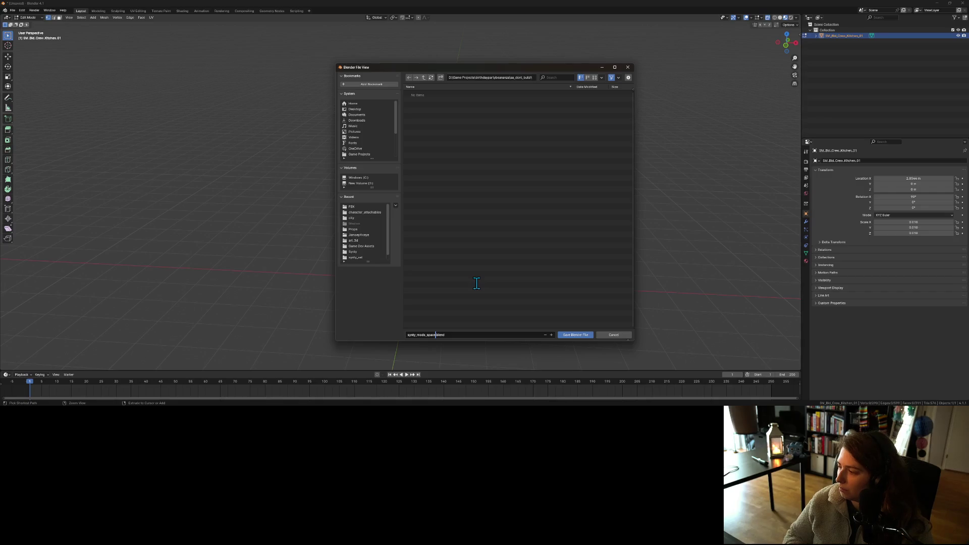
{"action": "key", "text": "BackSpace"}
{"action": "key", "text": "BackSpace"}
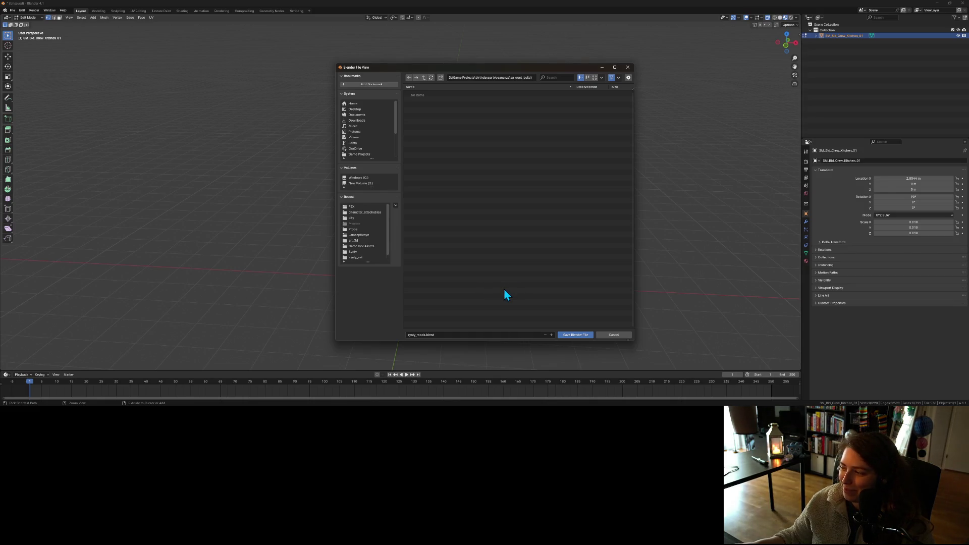
{"action": "left_click", "coordinate": [568, 334]}
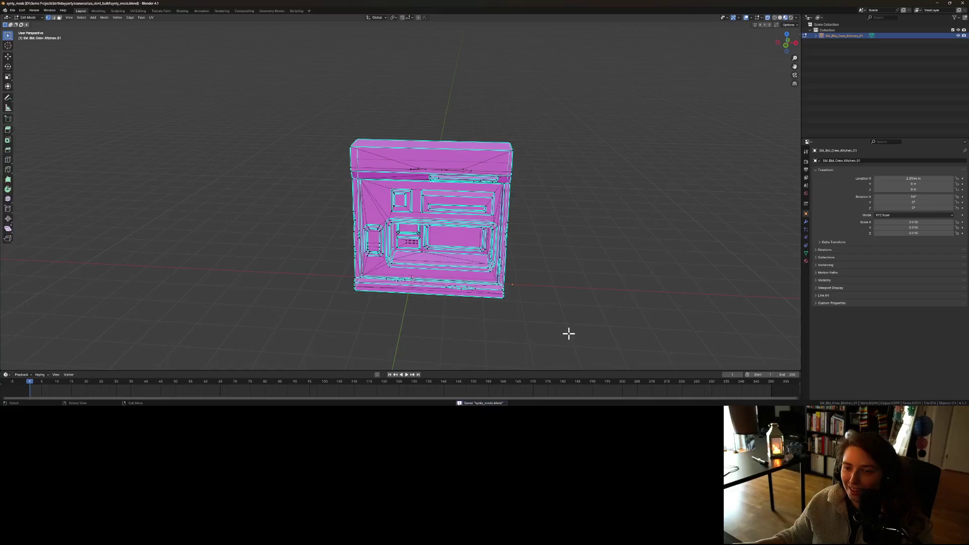
- Return to Object Mode and view the cabinet from the front, slightly above
{"action": "mouse_move", "coordinate": [546, 313]}
{"action": "left_mouse_down"}
{"action": "mouse_move", "coordinate": [547, 290]}
{"action": "mouse_move", "coordinate": [449, 300]}
{"action": "mouse_move", "coordinate": [532, 290]}
{"action": "mouse_move", "coordinate": [542, 303]}
{"action": "left_mouse_up"}
{"action": "scroll", "coordinate": [543, 303], "scroll_direction": "up", "scroll_amount": 3}
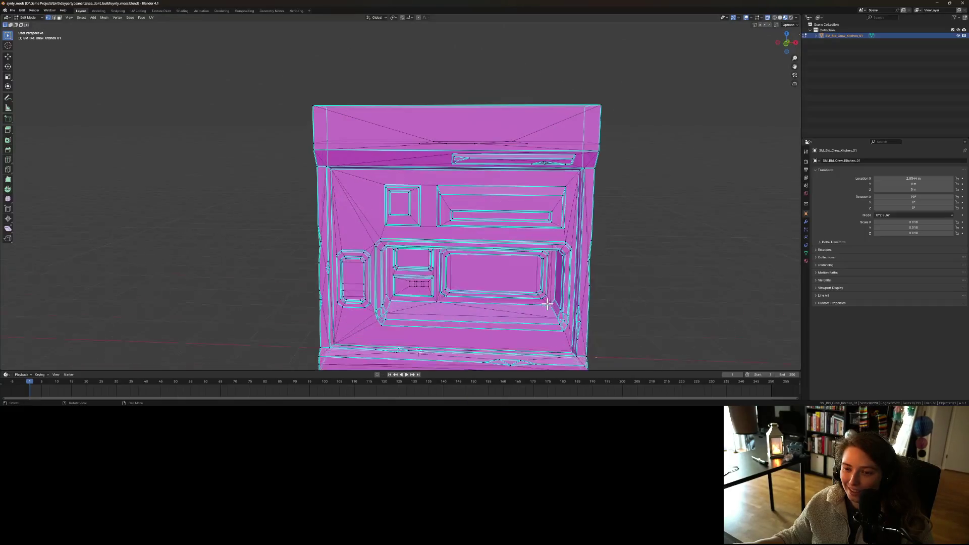
{"action": "key", "text": "Tab"}
{"action": "scroll", "coordinate": [610, 323], "scroll_direction": "down", "scroll_amount": 2}
{"action": "left_click_drag", "start_coordinate": [609, 322], "coordinate": [604, 319]}
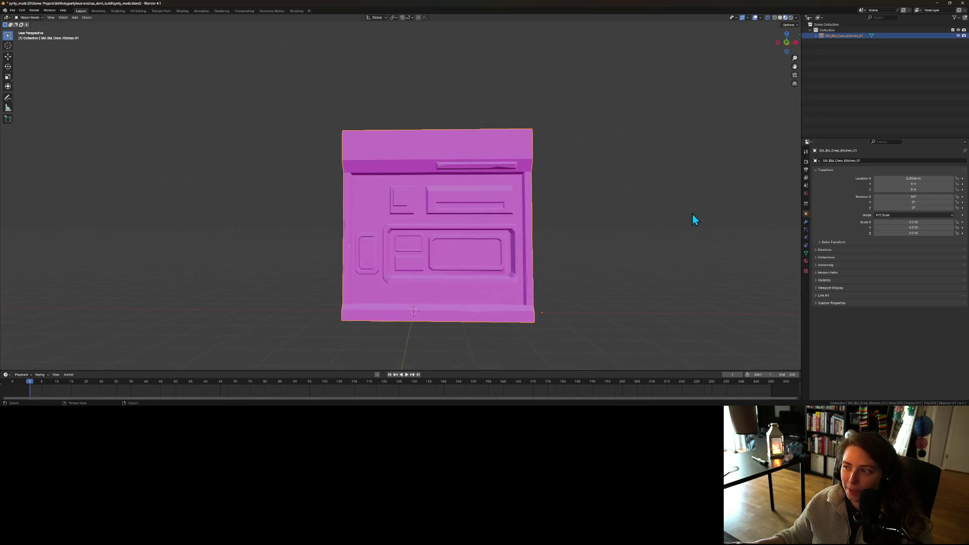
- Pick SM_Bld_Crew_Kitchen_01.fbx in the File > Import > FBX browser
{"action": "left_click", "coordinate": [12, 11]}
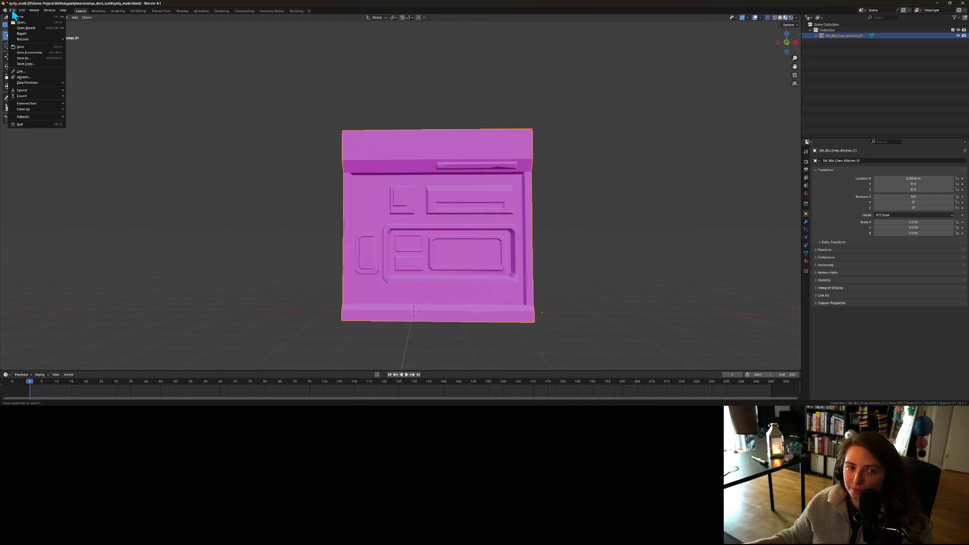
{"action": "mouse_move", "coordinate": [38, 92]}
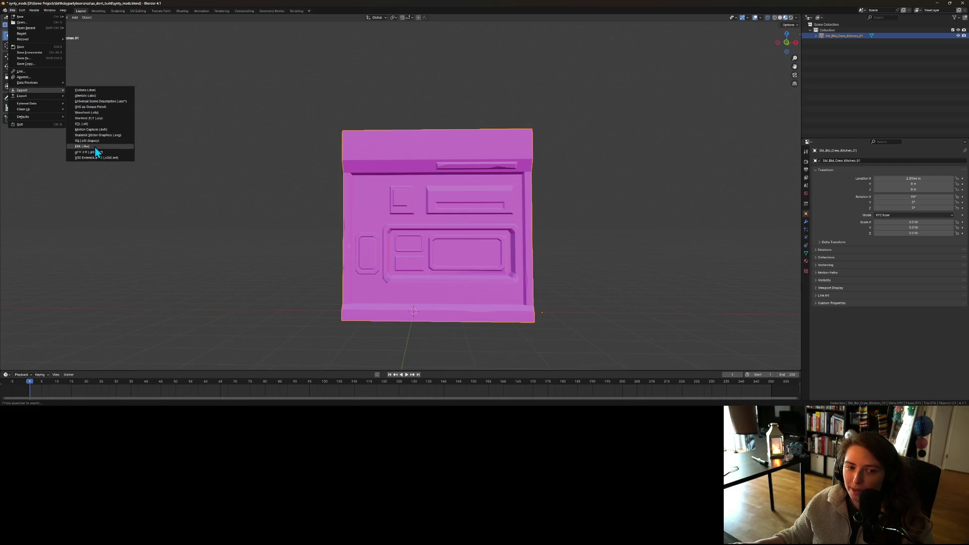
{"action": "left_click", "coordinate": [96, 150]}
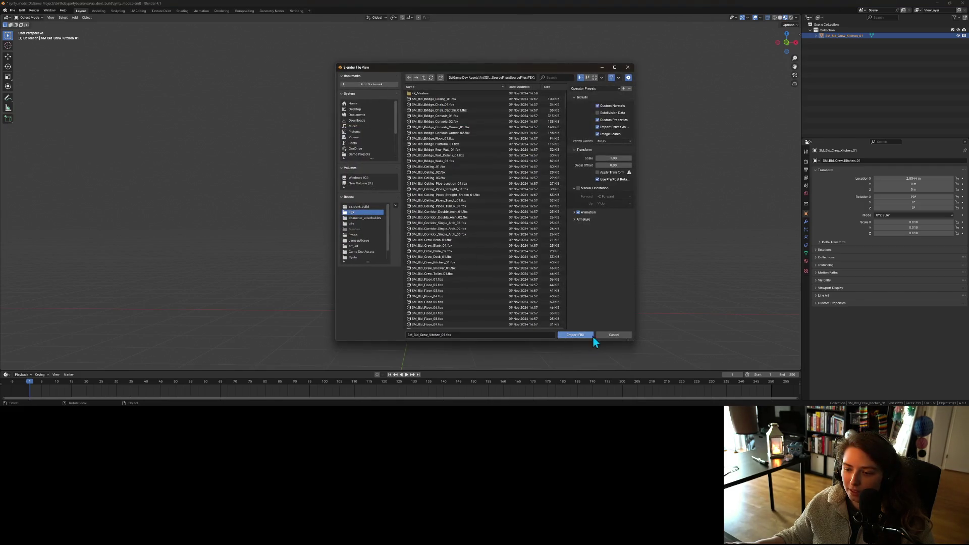
{"action": "left_click", "coordinate": [580, 335]}
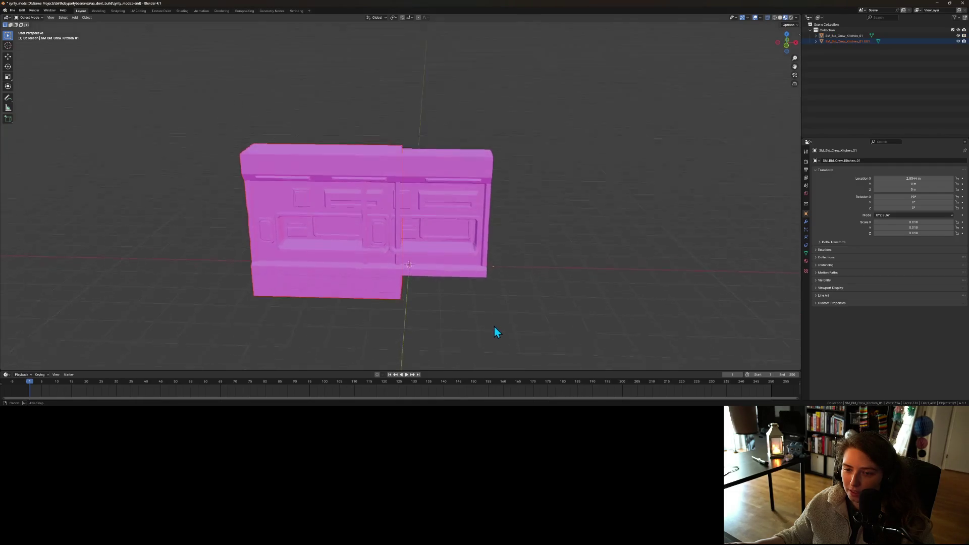
- In front view, move the imported kitchen copy up above the edited one
{"action": "left_click_drag", "start_coordinate": [496, 309], "coordinate": [495, 306]}
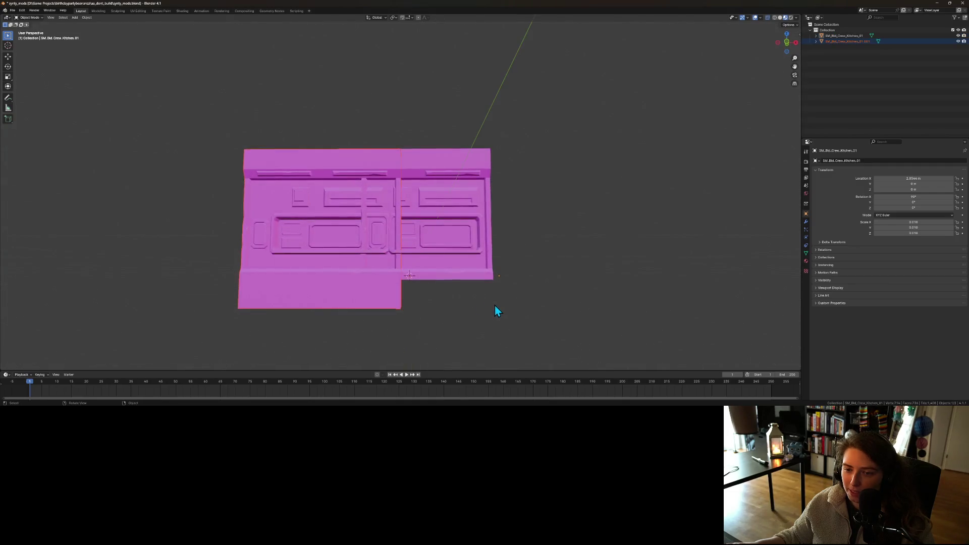
{"action": "left_click", "coordinate": [328, 298]}
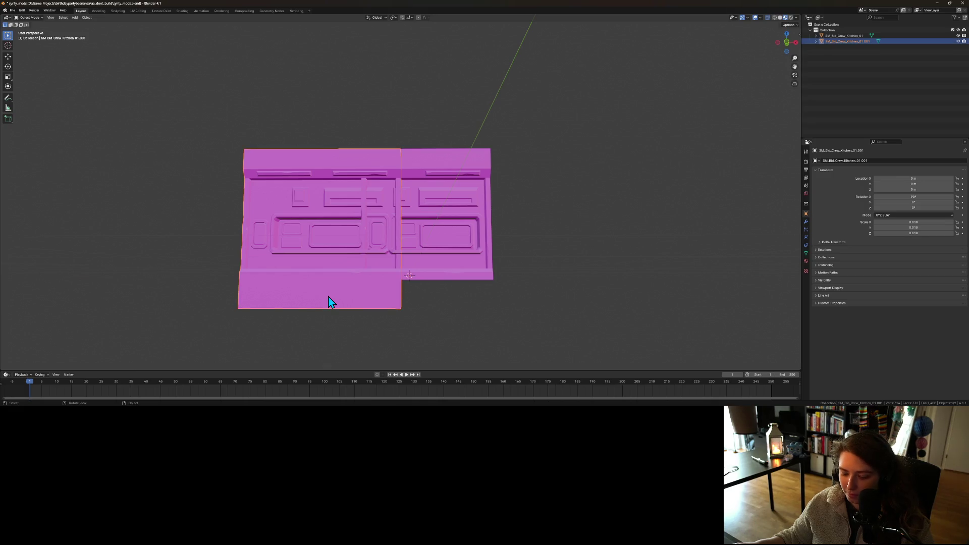
{"action": "key", "text": "KP_1"}
{"action": "key", "text": "g"}
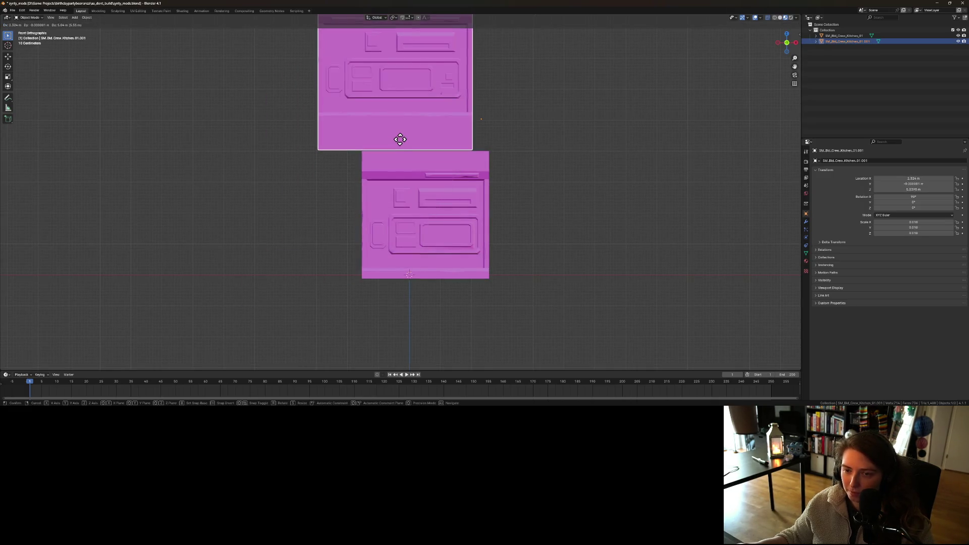
{"action": "left_click", "coordinate": [418, 142]}
{"action": "left_click", "coordinate": [531, 301]}
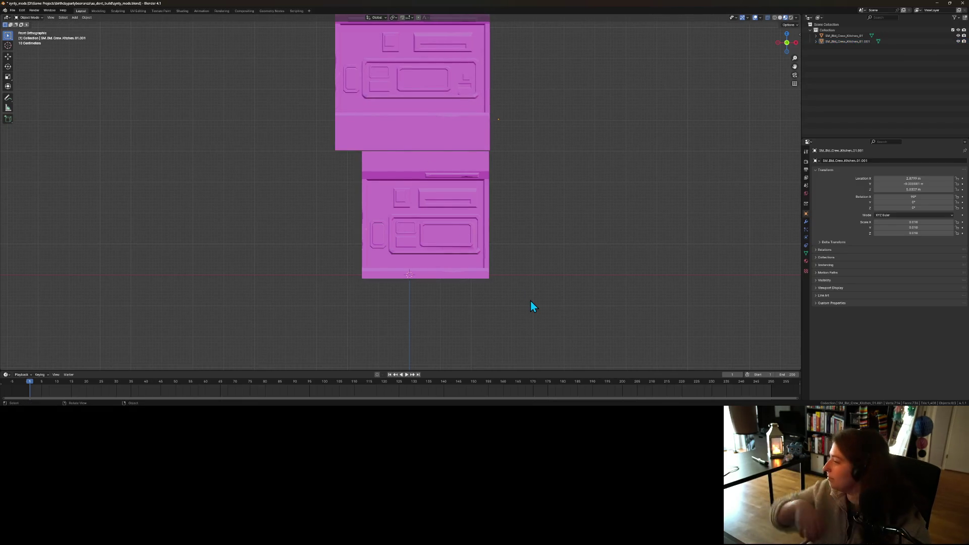
- Zoom in on the lower panel and switch Edit Mode to the original lower kitchen mesh
{"action": "scroll", "coordinate": [480, 304], "scroll_direction": "up", "scroll_amount": 1}
{"action": "scroll", "coordinate": [480, 304], "scroll_direction": "up", "scroll_amount": 3}
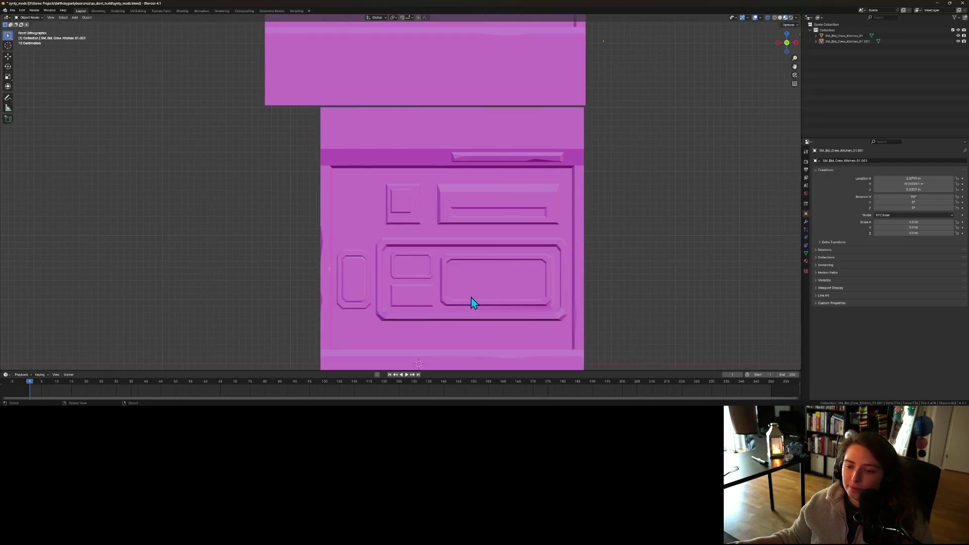
{"action": "scroll", "coordinate": [471, 298], "scroll_direction": "down", "scroll_amount": 5}
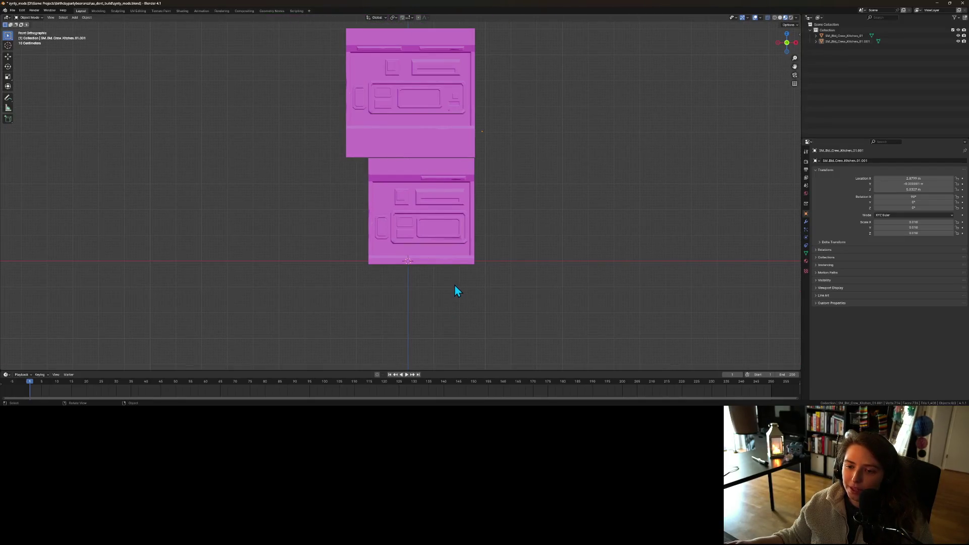
{"action": "scroll", "coordinate": [430, 260], "scroll_direction": "up", "scroll_amount": 7}
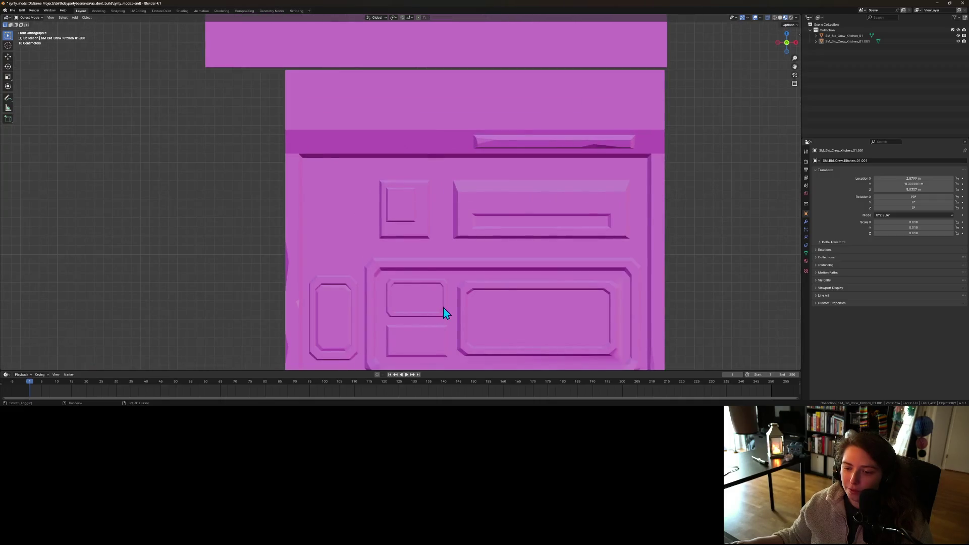
{"action": "left_click_drag", "start_coordinate": [444, 312], "coordinate": [404, 209]}
{"action": "scroll", "coordinate": [404, 210], "scroll_direction": "up", "scroll_amount": 1}
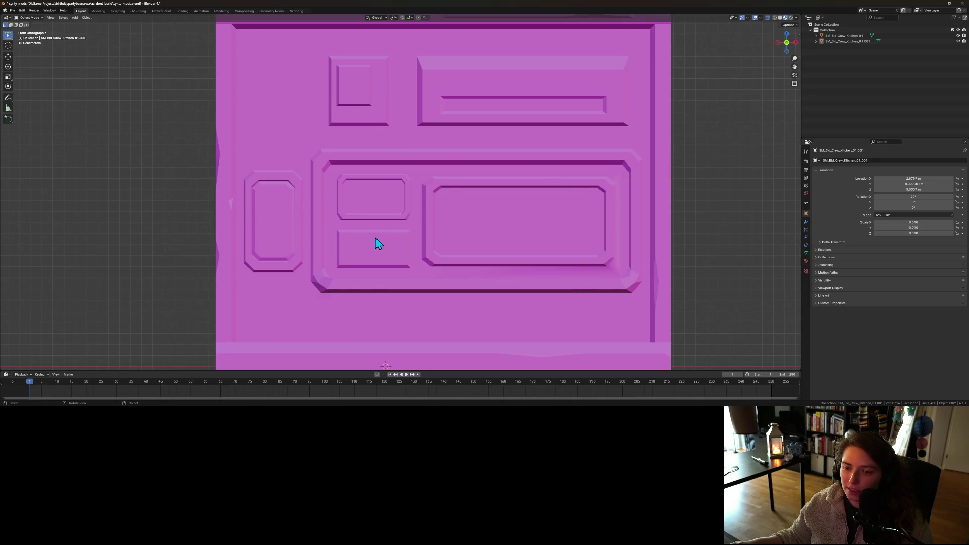
{"action": "scroll", "coordinate": [389, 238], "scroll_direction": "down", "scroll_amount": 6}
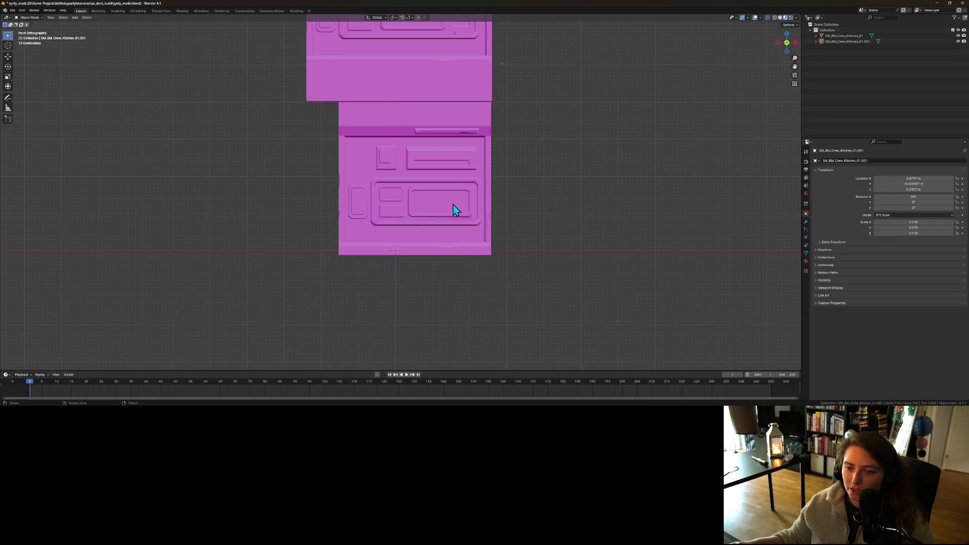
{"action": "key", "text": "Tab"}
{"action": "key", "text": "Tab"}
{"action": "left_click", "coordinate": [406, 212]}
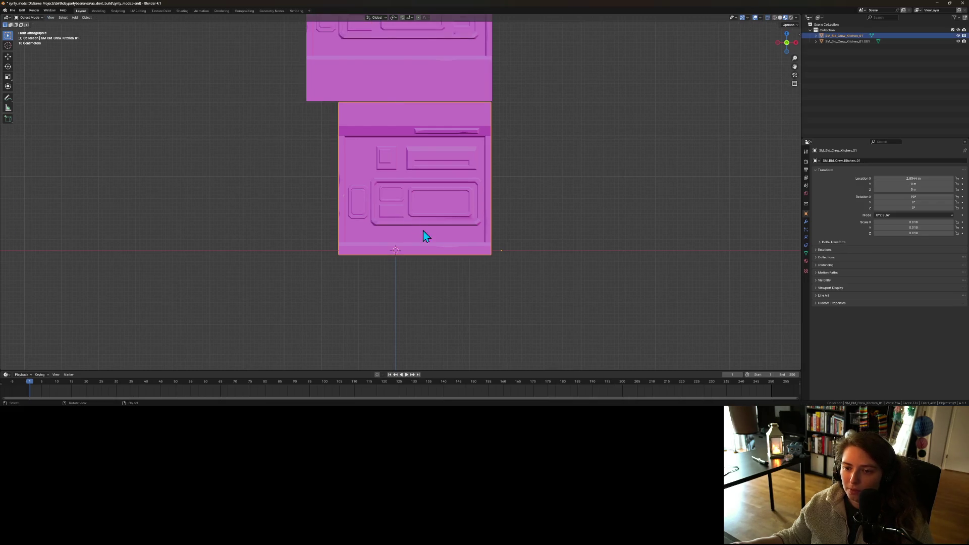
{"action": "key", "text": "Tab"}
- Slide a vertical strip of the right inset's faces along X to narrow it
{"action": "scroll", "coordinate": [433, 241], "scroll_direction": "up", "scroll_amount": 5}
{"action": "scroll", "coordinate": [433, 241], "scroll_direction": "up", "scroll_amount": 2}
{"action": "mouse_move", "coordinate": [511, 288]}
{"action": "left_mouse_down"}
{"action": "mouse_move", "coordinate": [456, 278]}
{"action": "mouse_move", "coordinate": [348, 204]}
{"action": "left_mouse_up"}
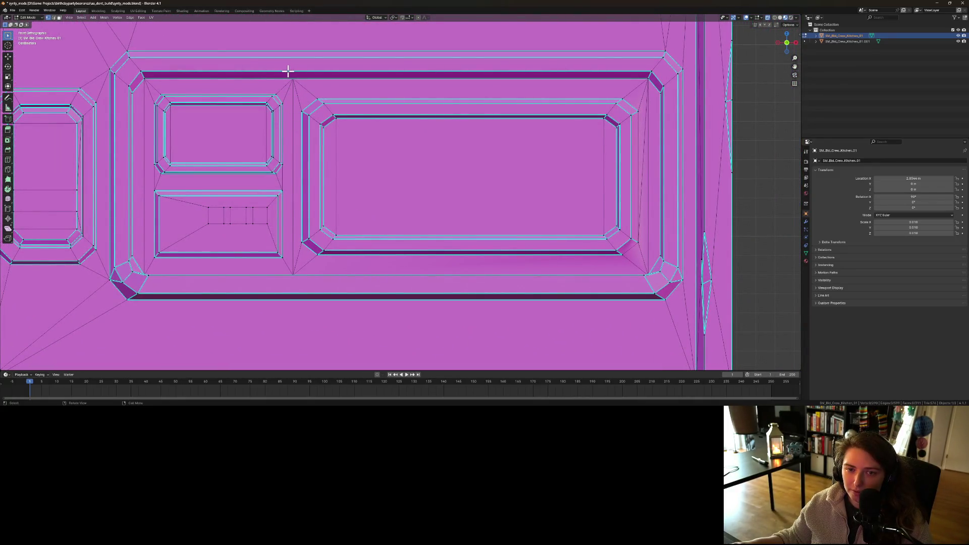
{"action": "left_click", "coordinate": [360, 280]}
{"action": "key", "text": "g"}
{"action": "key", "text": "x"}
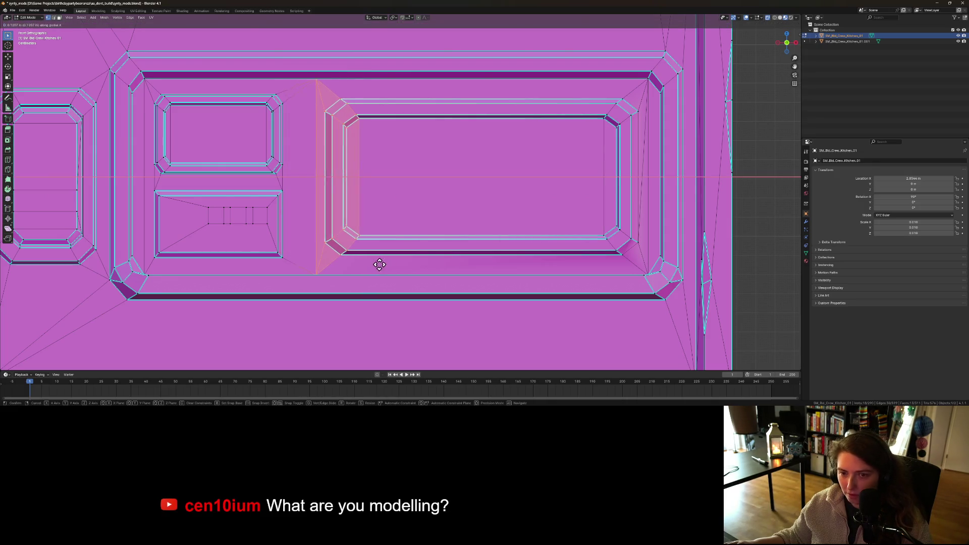
{"action": "left_click", "coordinate": [480, 262]}
- Dissolve the vertices of the two small inset rectangles to remove them
{"action": "scroll", "coordinate": [477, 262], "scroll_direction": "down", "scroll_amount": 3}
{"action": "key", "text": "alt+a"}
{"action": "scroll", "coordinate": [470, 261], "scroll_direction": "down", "scroll_amount": 2}
{"action": "scroll", "coordinate": [356, 227], "scroll_direction": "up", "scroll_amount": 2}
{"action": "scroll", "coordinate": [302, 205], "scroll_direction": "up", "scroll_amount": 1}
{"action": "scroll", "coordinate": [296, 206], "scroll_direction": "up", "scroll_amount": 1}
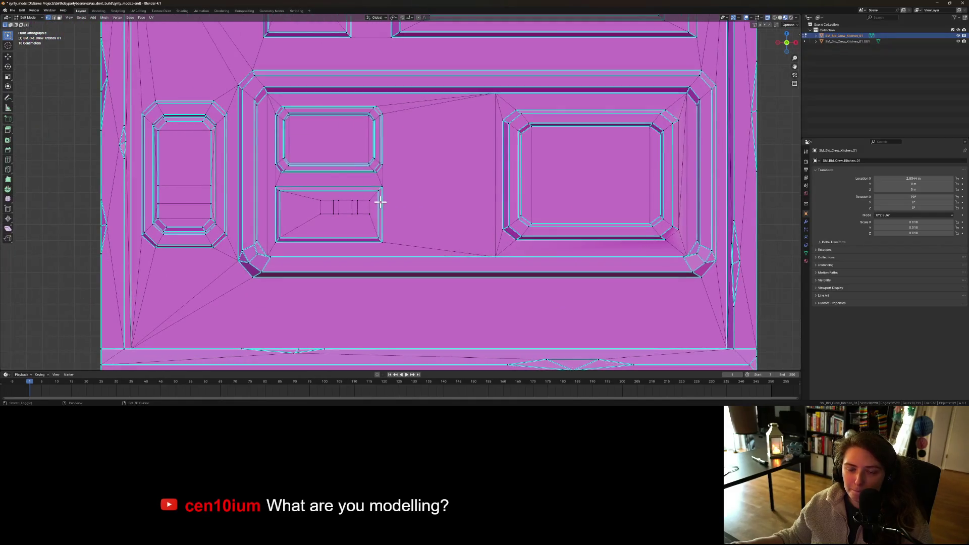
{"action": "scroll", "coordinate": [383, 219], "scroll_direction": "up", "scroll_amount": 1}
{"action": "left_click_drag", "start_coordinate": [396, 261], "coordinate": [244, 86]}
{"action": "right_click", "coordinate": [292, 152]}
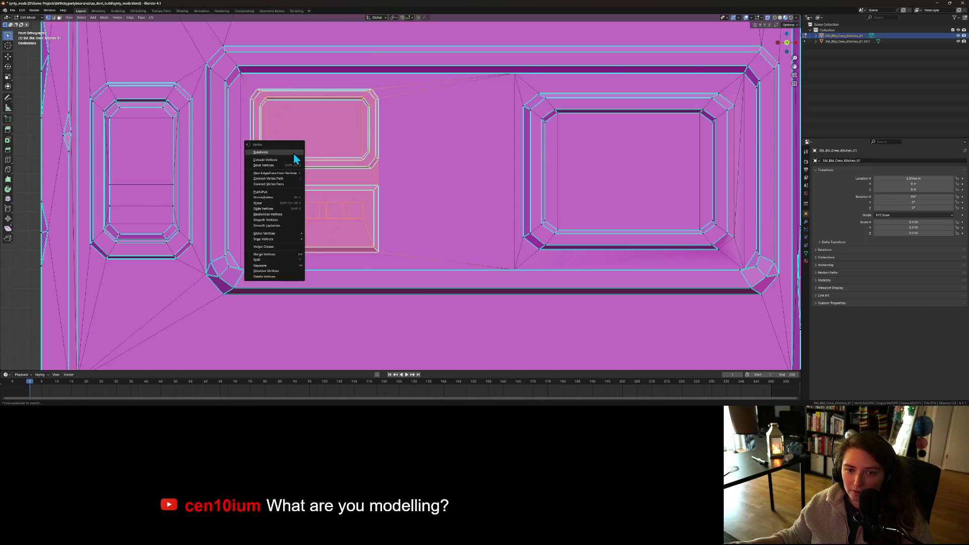
{"action": "left_click", "coordinate": [274, 273]}
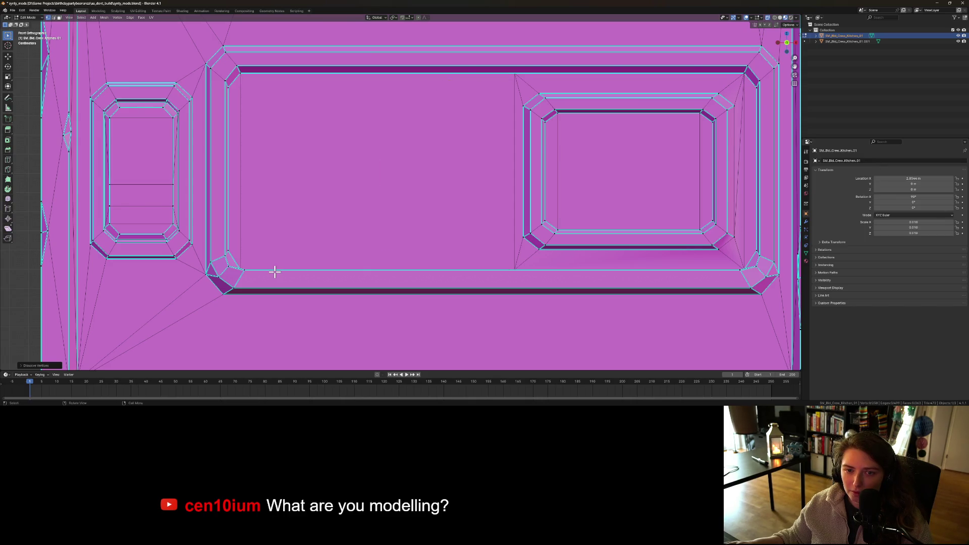
- Select the tall left inset's vertices and begin moving them right along X
{"action": "scroll", "coordinate": [380, 234], "scroll_direction": "down", "scroll_amount": 3}
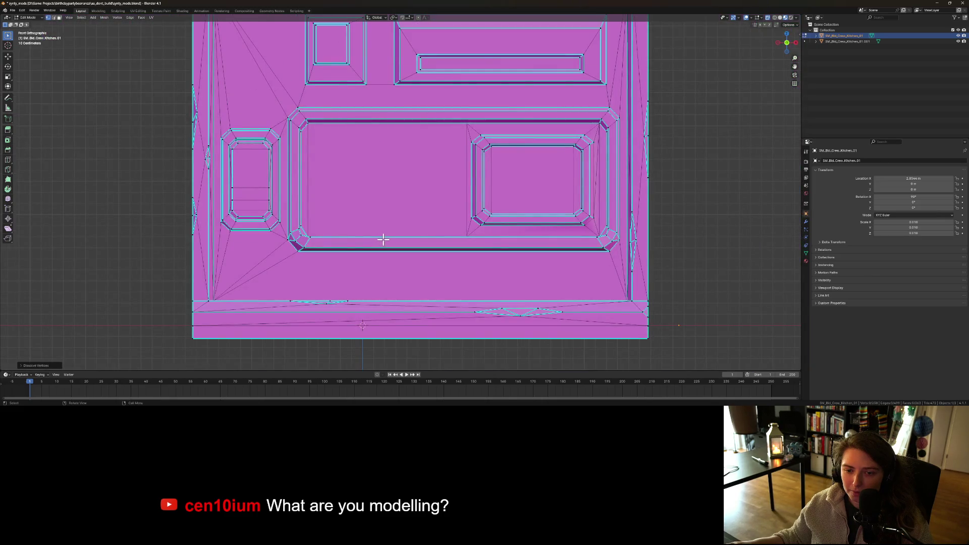
{"action": "scroll", "coordinate": [354, 232], "scroll_direction": "up", "scroll_amount": 5}
{"action": "left_click_drag", "start_coordinate": [216, 275], "coordinate": [220, 285]}
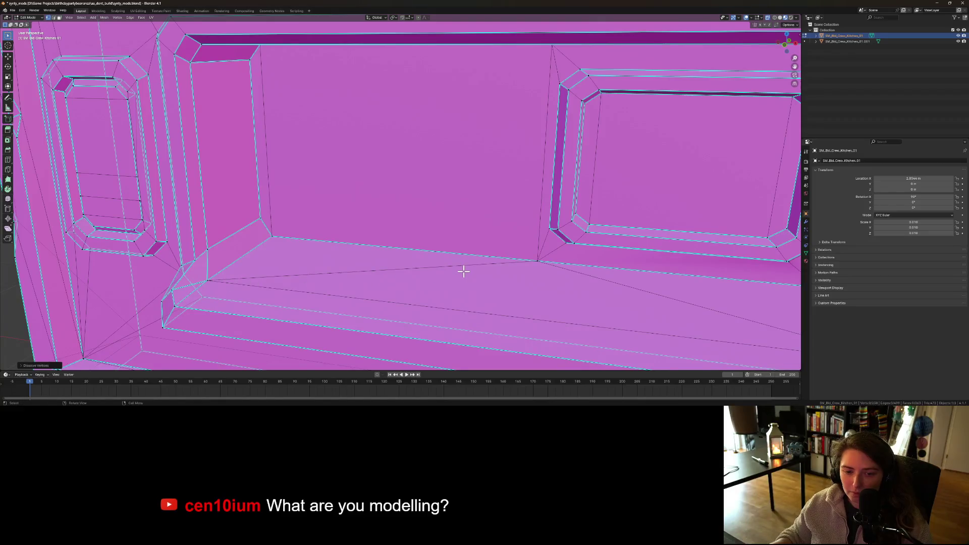
{"action": "scroll", "coordinate": [463, 271], "scroll_direction": "down", "scroll_amount": 3}
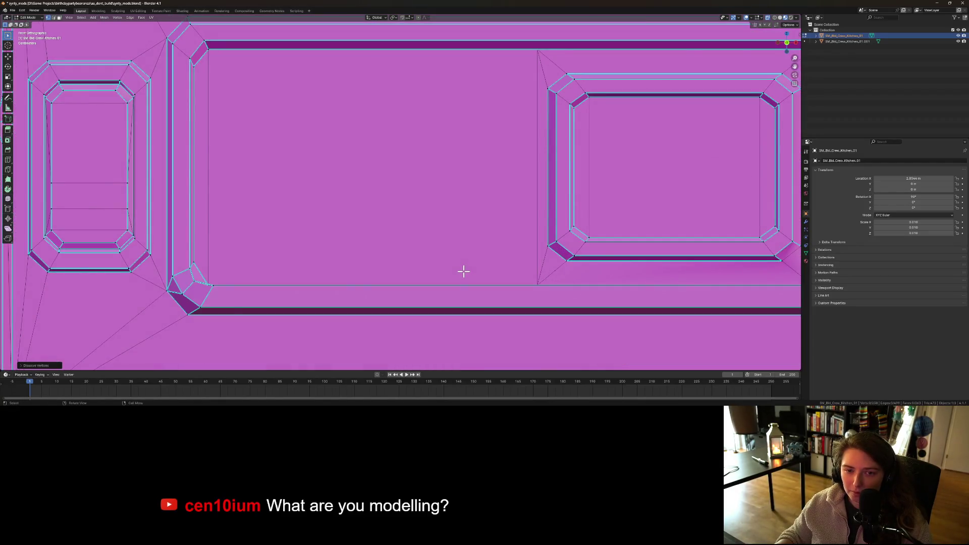
{"action": "scroll", "coordinate": [419, 262], "scroll_direction": "down", "scroll_amount": 4}
{"action": "left_click_drag", "start_coordinate": [408, 269], "coordinate": [410, 264]}
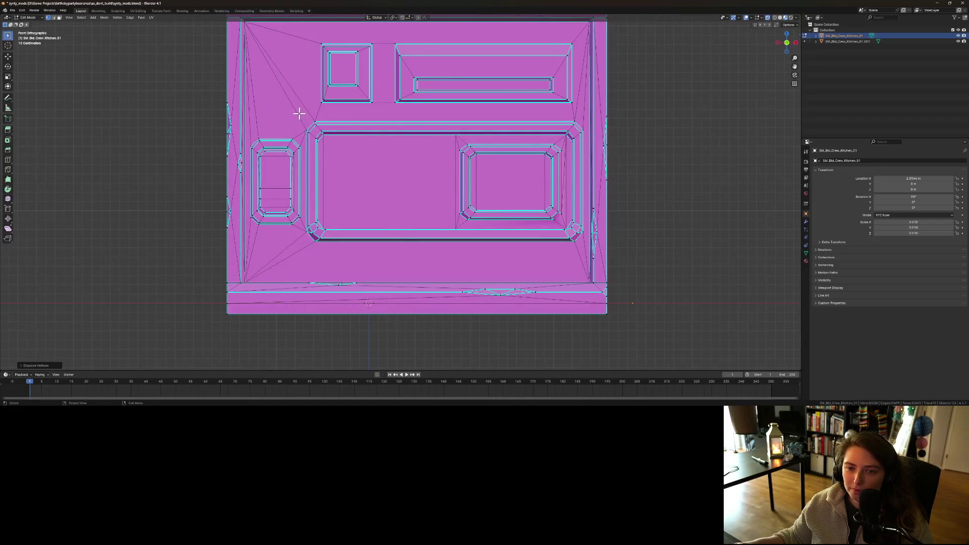
{"action": "left_click", "coordinate": [343, 217]}
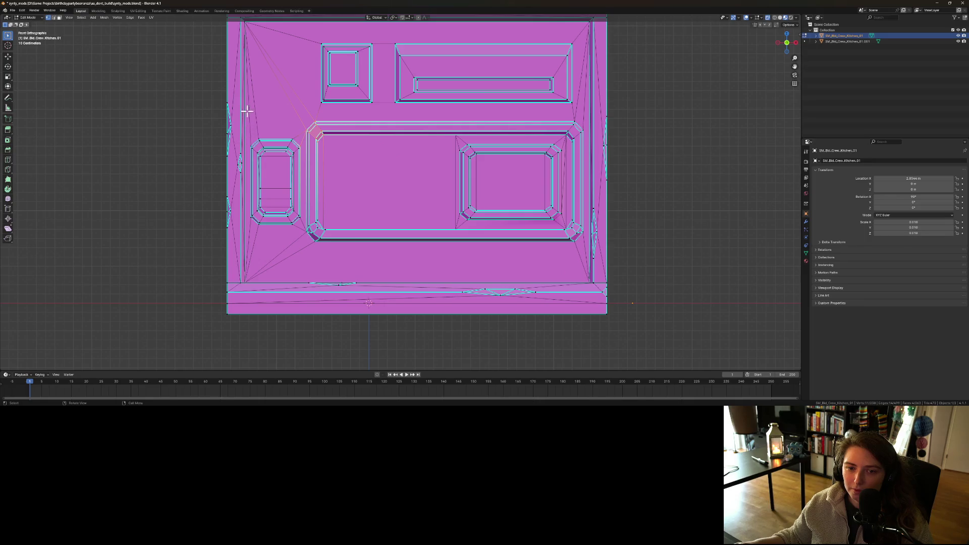
{"action": "mouse_move", "coordinate": [249, 100]}
{"action": "left_mouse_down"}
{"action": "mouse_move", "coordinate": [321, 242]}
{"action": "mouse_move", "coordinate": [319, 273]}
{"action": "mouse_move", "coordinate": [249, 116]}
{"action": "left_mouse_up"}
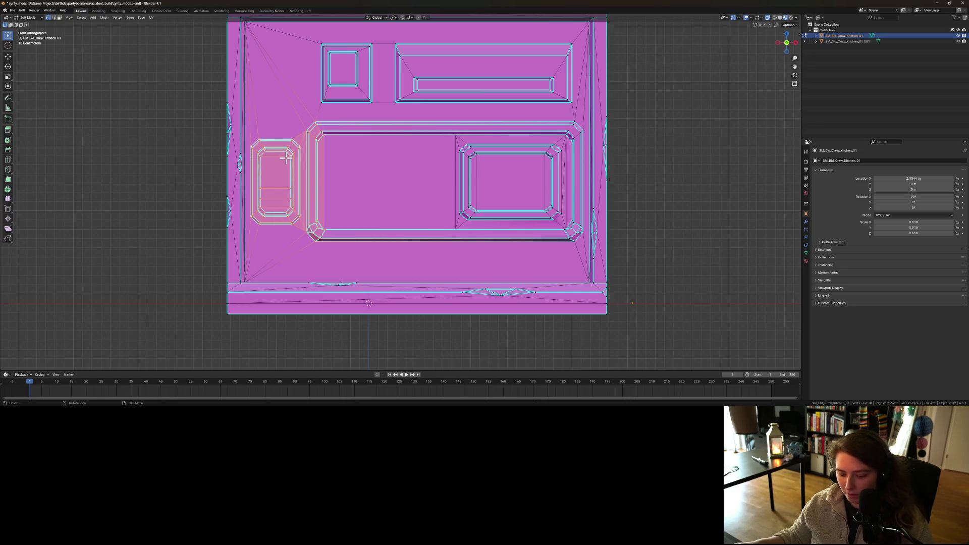
{"action": "key", "text": "g"}
{"action": "key", "text": "x"}
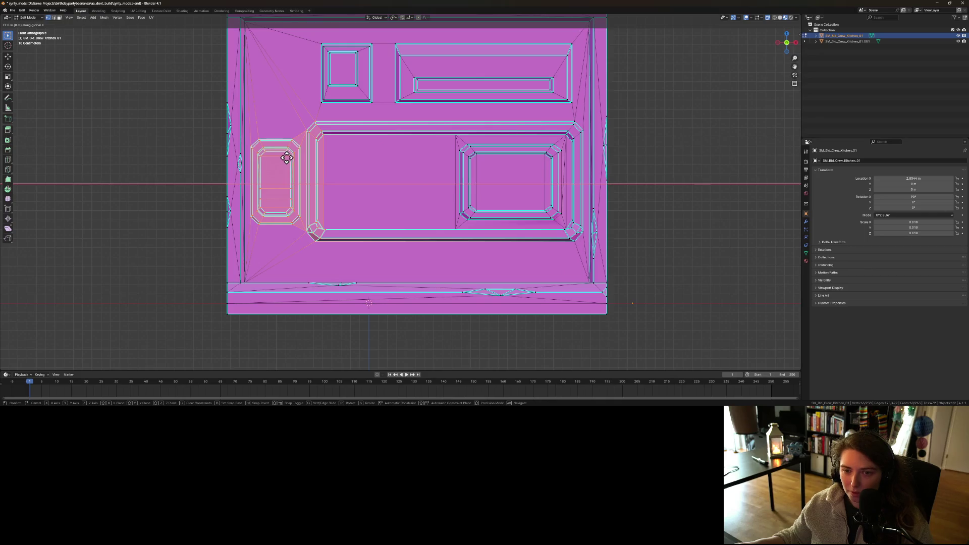
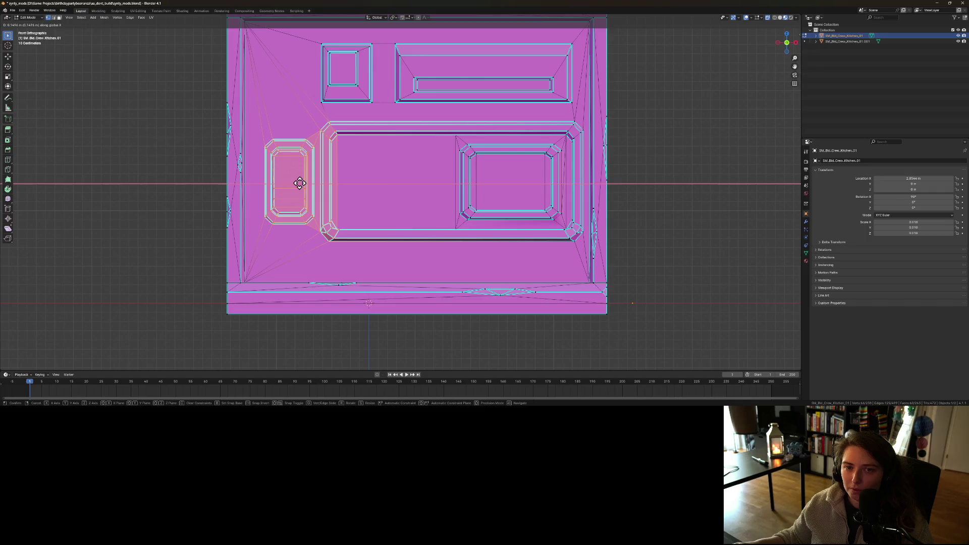
- Confirm the pending move, then dissolve two stray diagonal edges in the wall's left area
{"action": "left_click", "coordinate": [300, 183]}
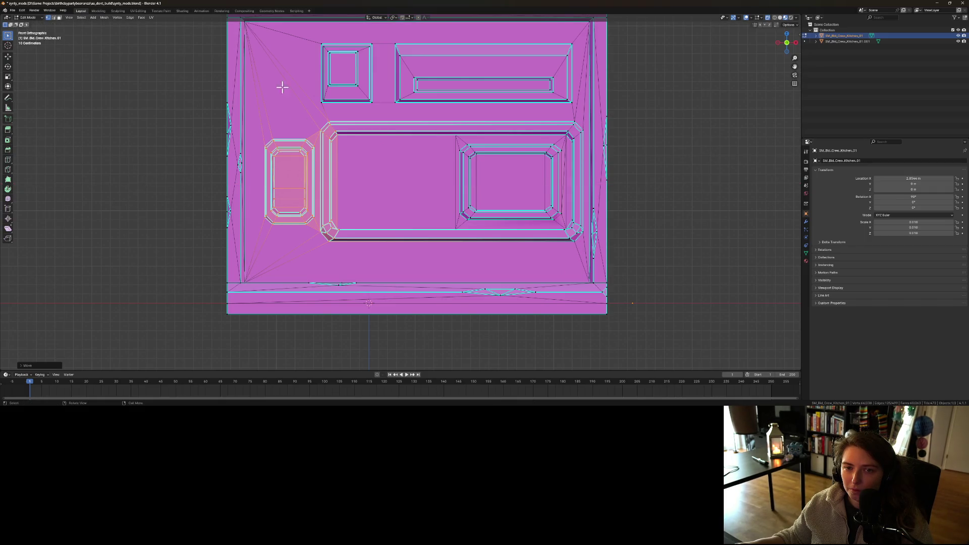
{"action": "key", "text": "alt+a"}
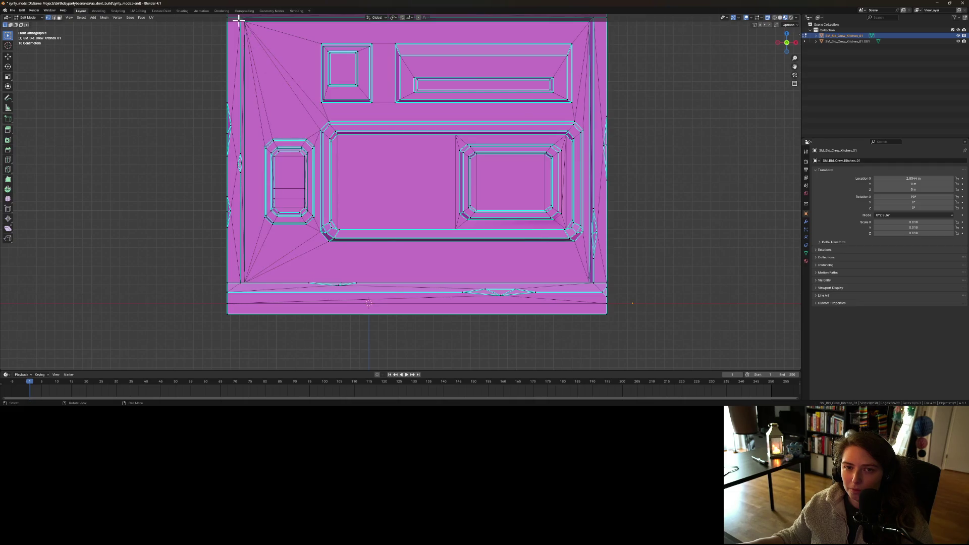
{"action": "left_click", "coordinate": [314, 102]}
{"action": "key", "text": "ctrl+e"}
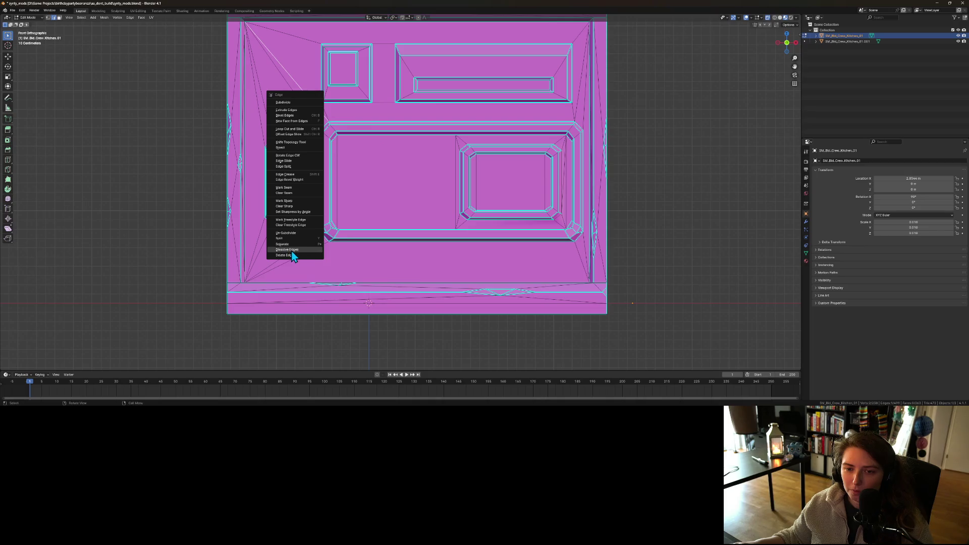
{"action": "left_click", "coordinate": [291, 251]}
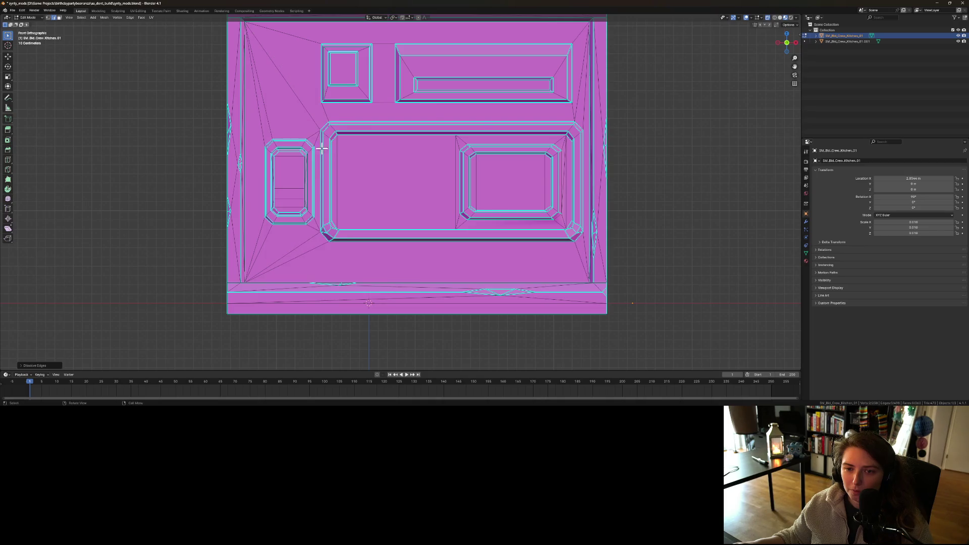
{"action": "left_click", "coordinate": [305, 108]}
{"action": "key", "text": "ctrl+e"}
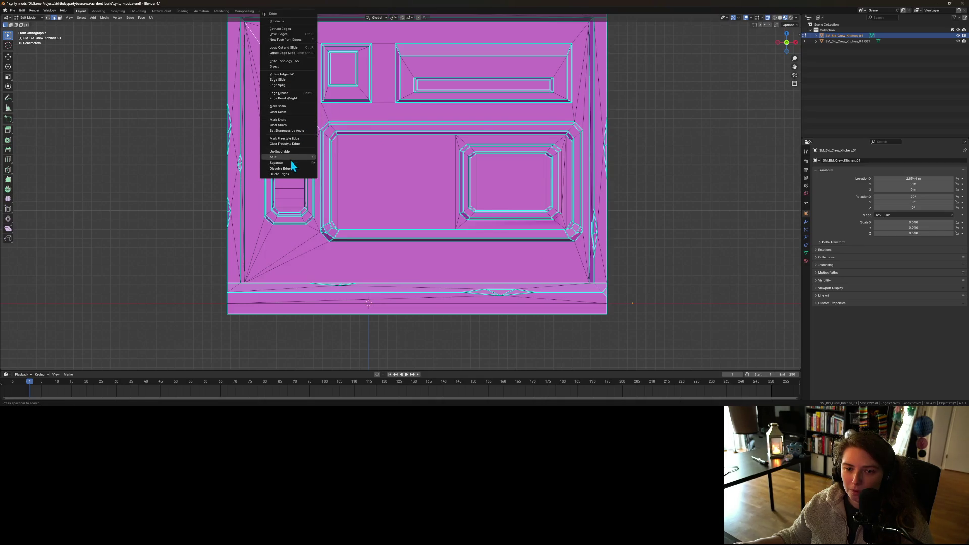
{"action": "left_click", "coordinate": [281, 168]}
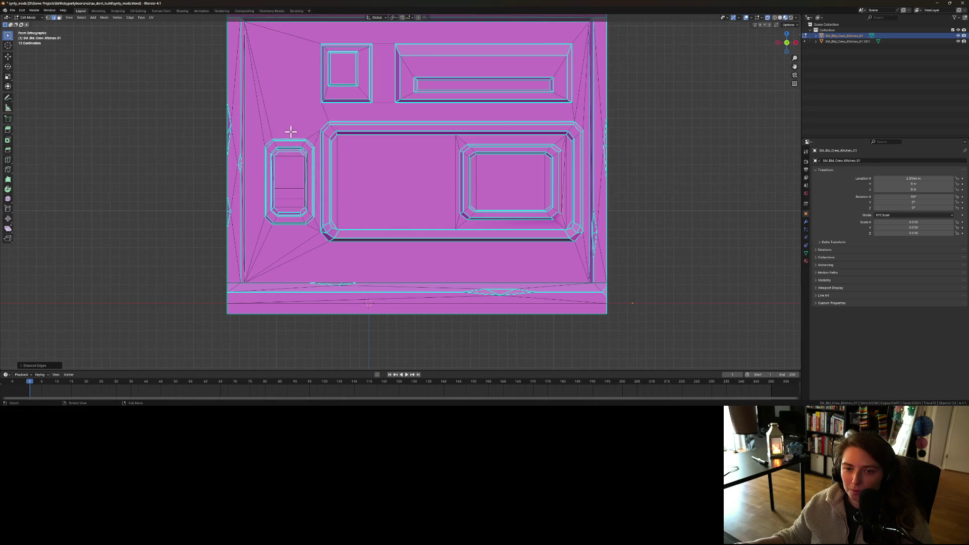
- Slide the small left panel and the frame's left side to the right along X
{"action": "left_click", "coordinate": [265, 116]}
{"action": "left_click", "coordinate": [303, 126]}
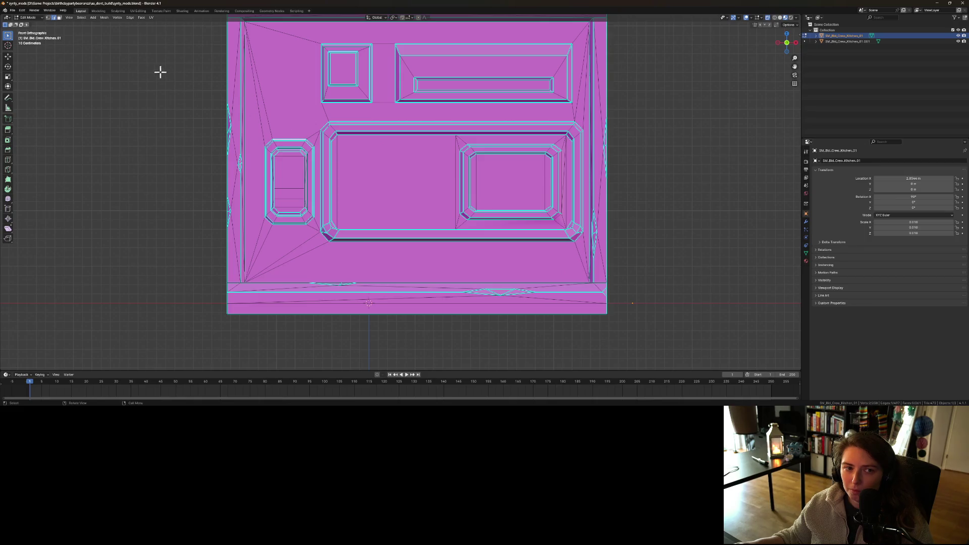
{"action": "scroll", "coordinate": [279, 147], "scroll_direction": "up", "scroll_amount": 1}
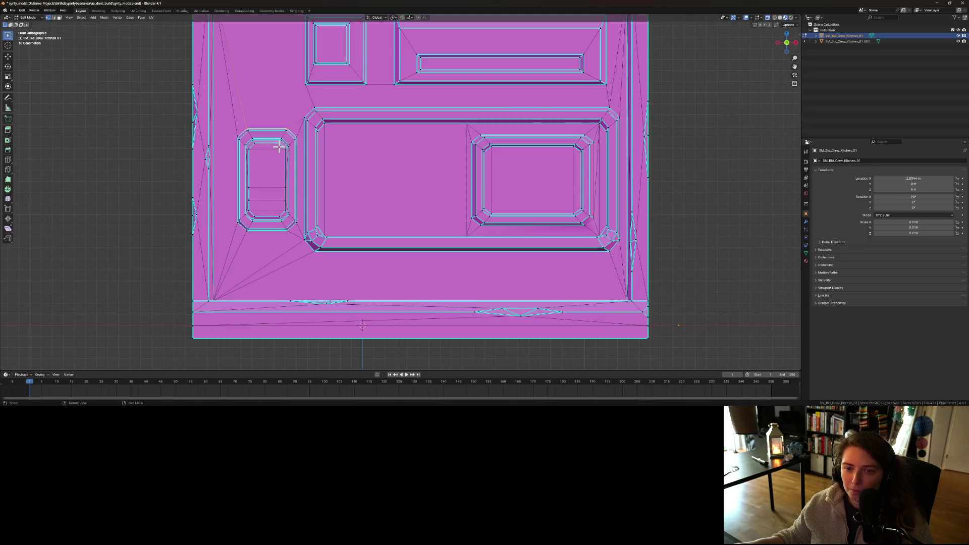
{"action": "mouse_move", "coordinate": [222, 94]}
{"action": "left_mouse_down"}
{"action": "mouse_move", "coordinate": [244, 106]}
{"action": "mouse_move", "coordinate": [324, 230]}
{"action": "mouse_move", "coordinate": [338, 272]}
{"action": "left_mouse_up"}
{"action": "key", "text": "g"}
{"action": "key", "text": "x"}
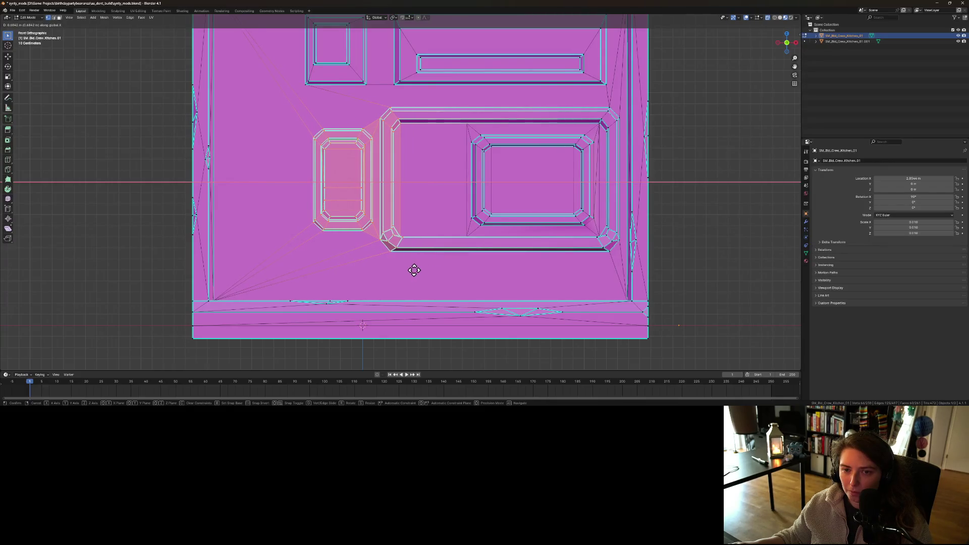
{"action": "left_click", "coordinate": [414, 270]}
- Connect a left vertex to the upper rectangle's corner vertex with a new edge (J)
{"action": "scroll", "coordinate": [361, 247], "scroll_direction": "down", "scroll_amount": 2}
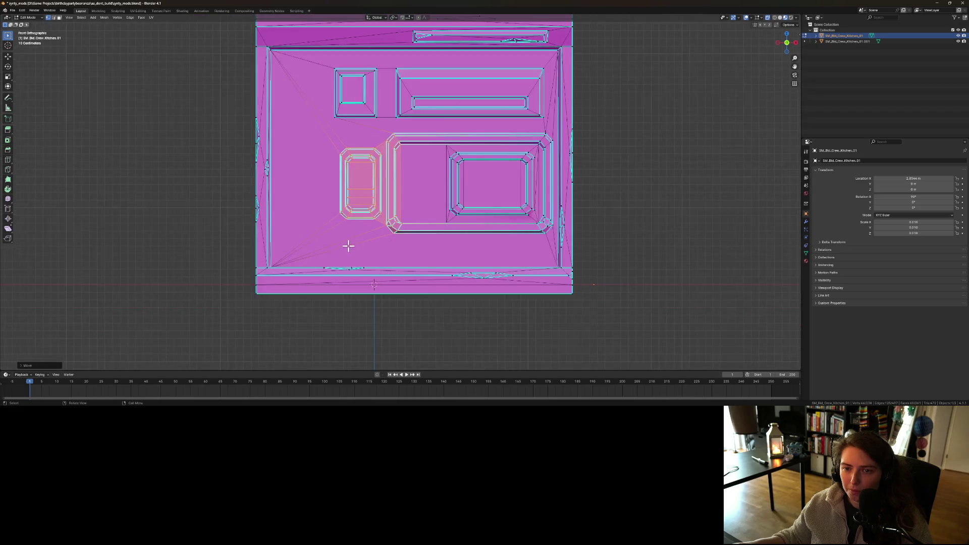
{"action": "left_click", "coordinate": [389, 134]}
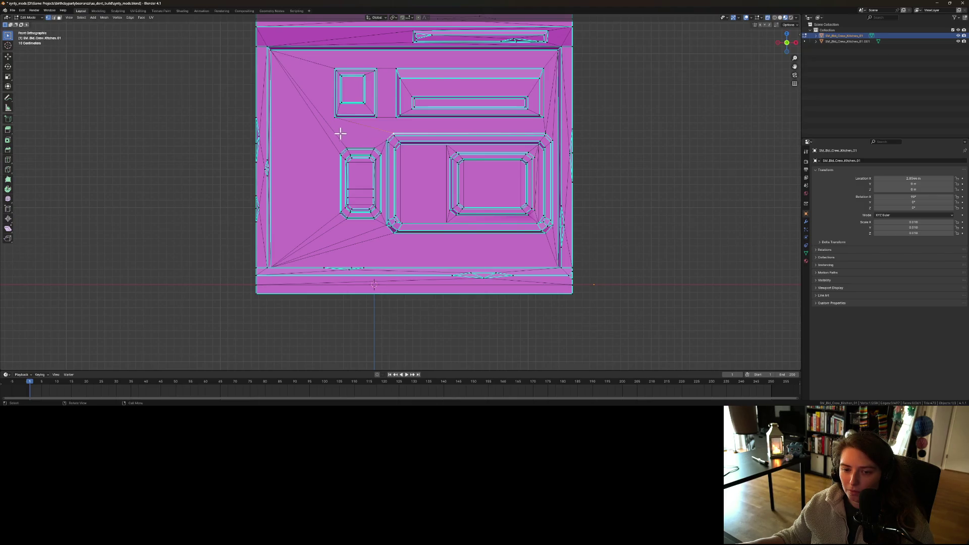
{"action": "scroll", "coordinate": [340, 133], "scroll_direction": "up", "scroll_amount": 3}
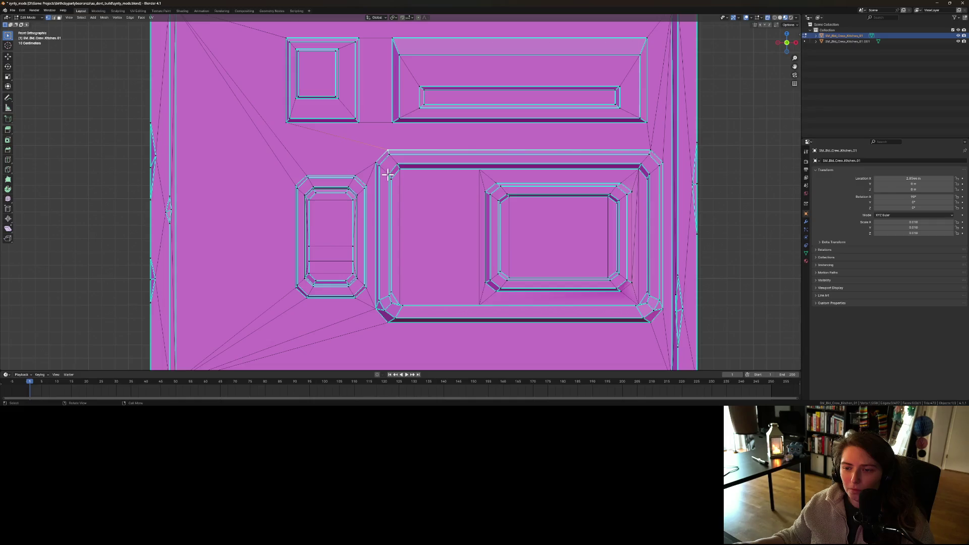
{"action": "left_click", "coordinate": [392, 122], "text": "shift"}
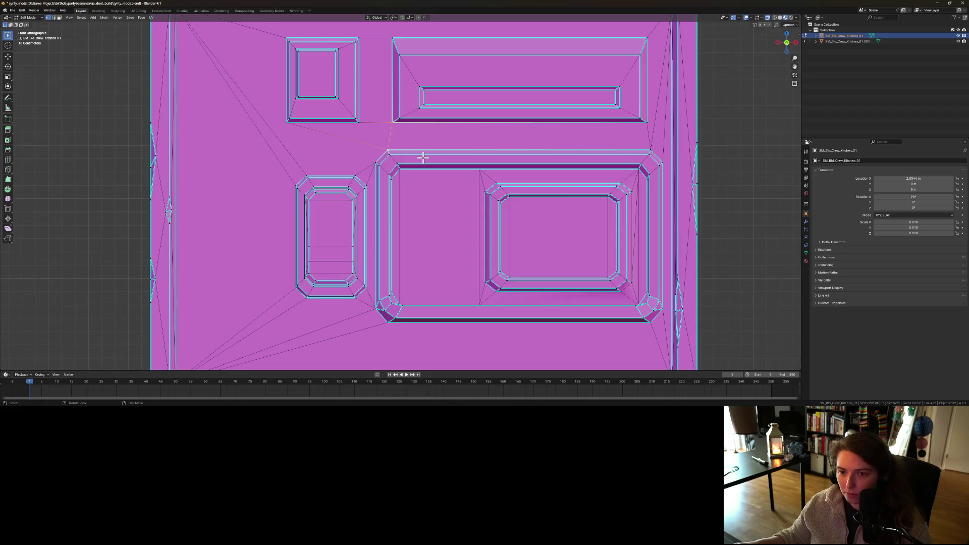
{"action": "key", "text": "j"}
{"action": "key", "text": "alt+a"}
- Dissolve the edge running between the two panels
{"action": "left_click", "coordinate": [286, 122]}
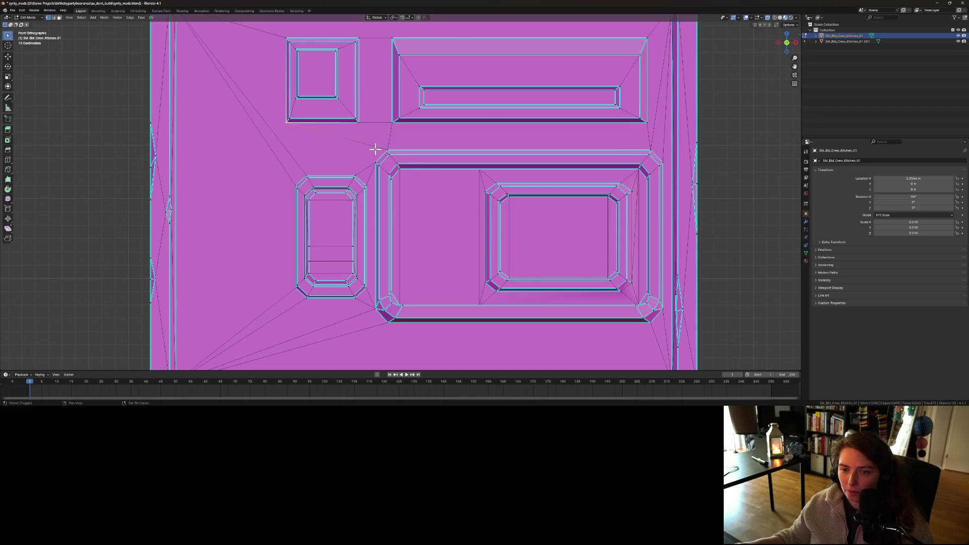
{"action": "left_click", "coordinate": [384, 148], "text": "shift"}
{"action": "right_click", "coordinate": [362, 144]}
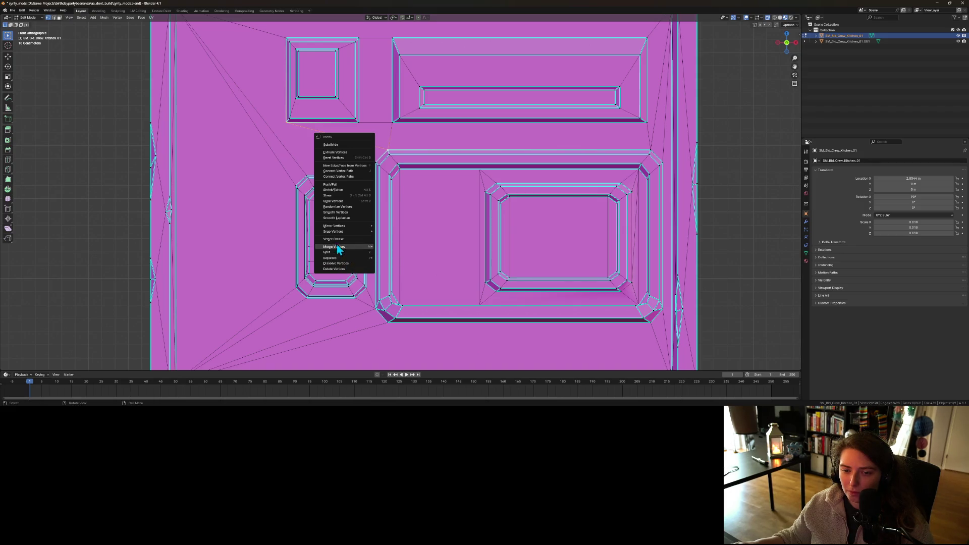
{"action": "left_click", "coordinate": [279, 147]}
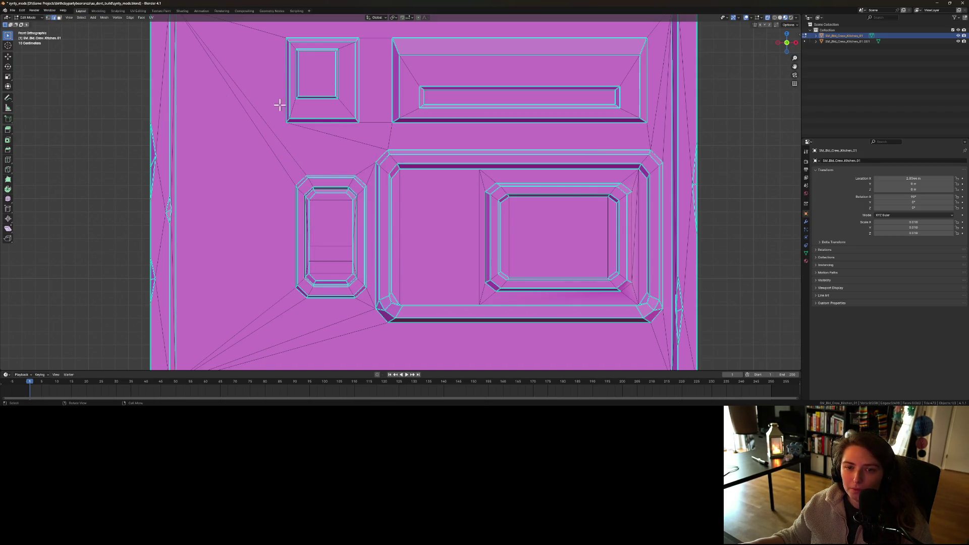
{"action": "left_click", "coordinate": [339, 139]}
{"action": "right_click", "coordinate": [341, 140]}
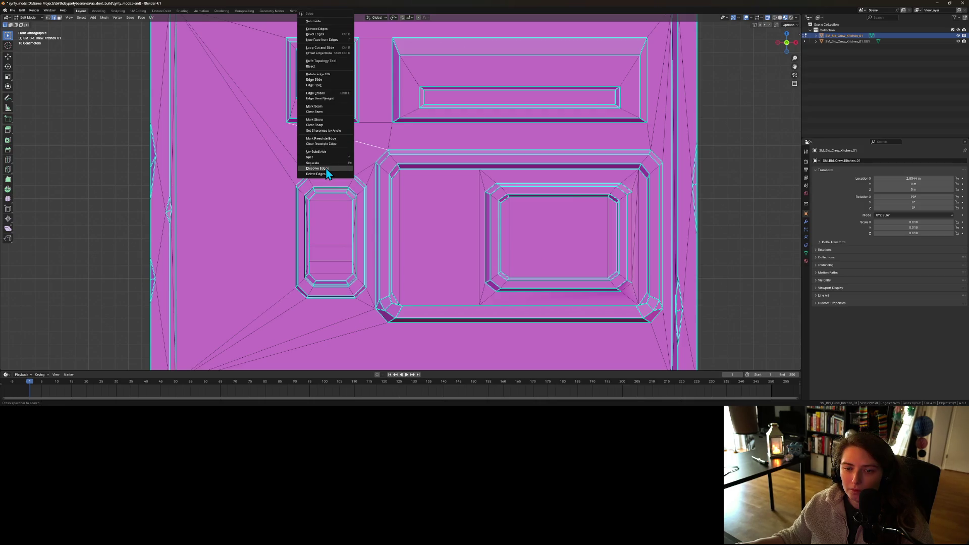
{"action": "left_click", "coordinate": [317, 168]}
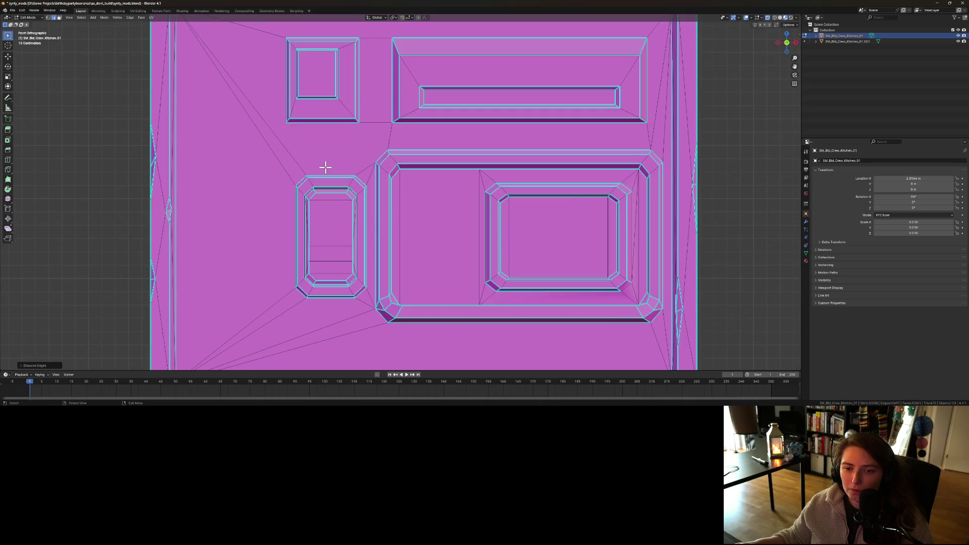
- Dissolve the diagonal edge on the left side of the wall
{"action": "left_click", "coordinate": [296, 163]}
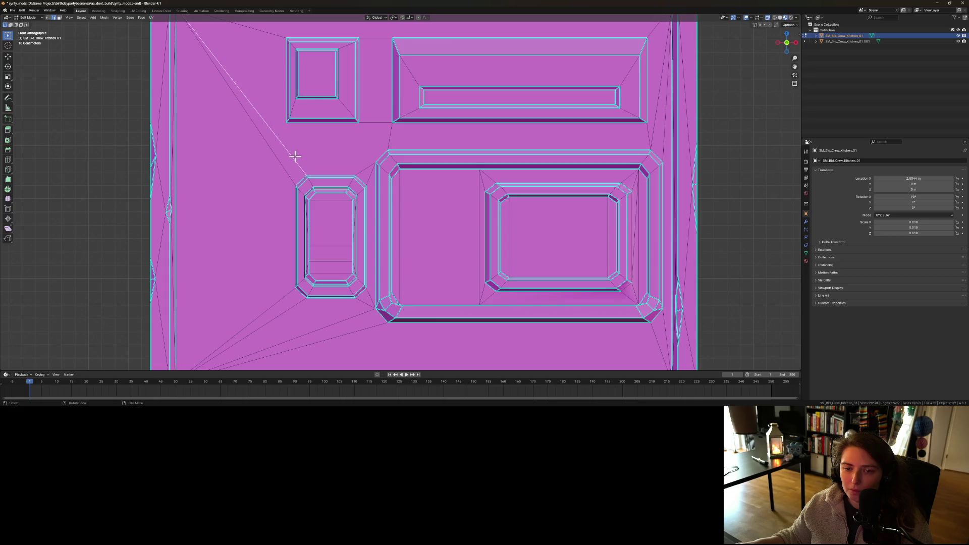
{"action": "right_click", "coordinate": [293, 166]}
{"action": "mouse_move", "coordinate": [293, 163]}
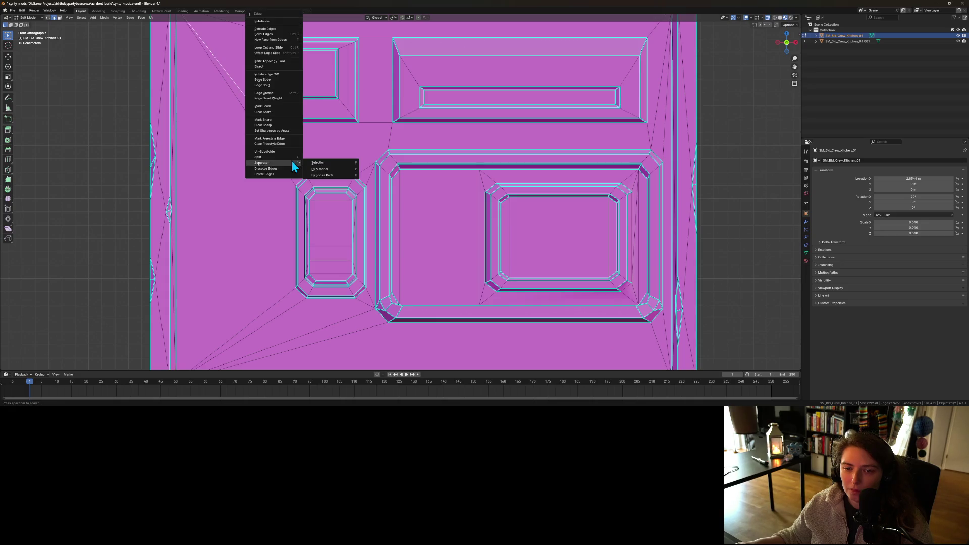
{"action": "key", "text": "Escape"}
{"action": "right_click", "coordinate": [286, 171]}
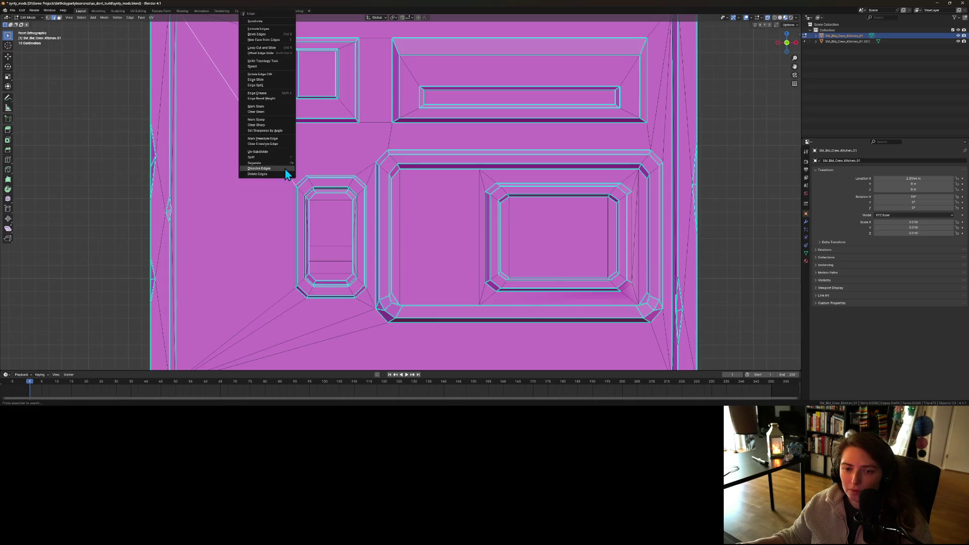
{"action": "left_click", "coordinate": [286, 169]}
- Select the diagonal edge running to the bottom-left corner
{"action": "scroll", "coordinate": [378, 213], "scroll_direction": "down", "scroll_amount": 2}
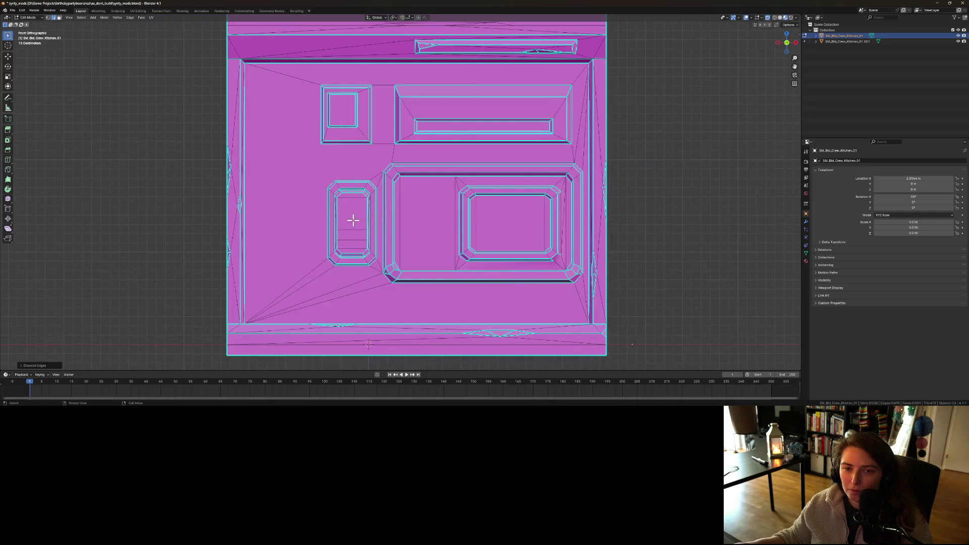
{"action": "scroll", "coordinate": [353, 220], "scroll_direction": "up", "scroll_amount": 1}
{"action": "left_click", "coordinate": [302, 280]}
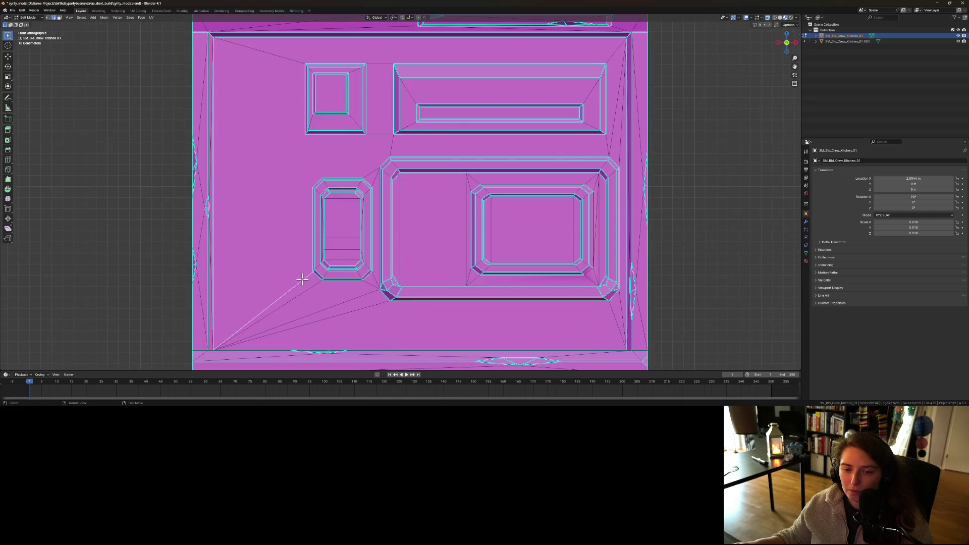
{"action": "scroll", "coordinate": [335, 269], "scroll_direction": "down", "scroll_amount": 1}
{"action": "scroll", "coordinate": [335, 269], "scroll_direction": "up", "scroll_amount": 1}
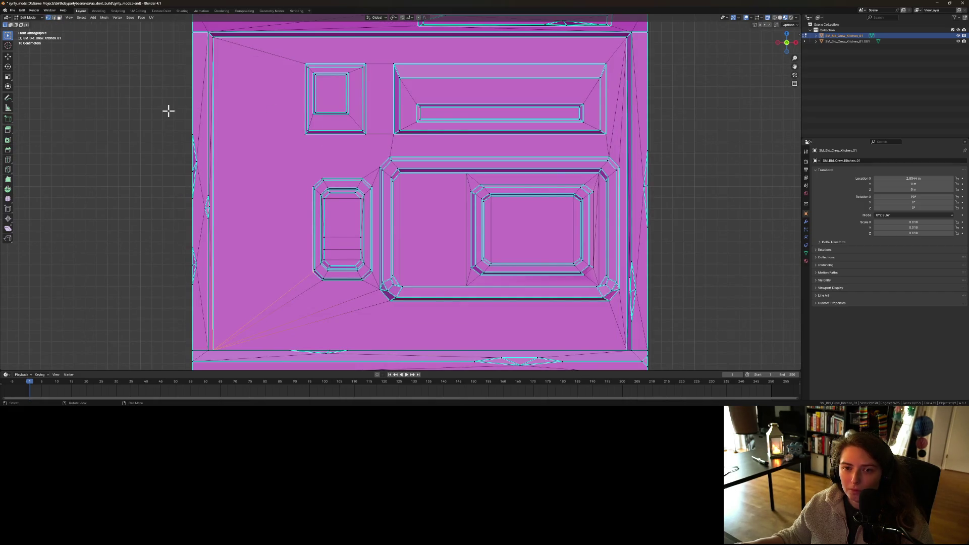
{"action": "scroll", "coordinate": [252, 174], "scroll_direction": "down", "scroll_amount": 1}
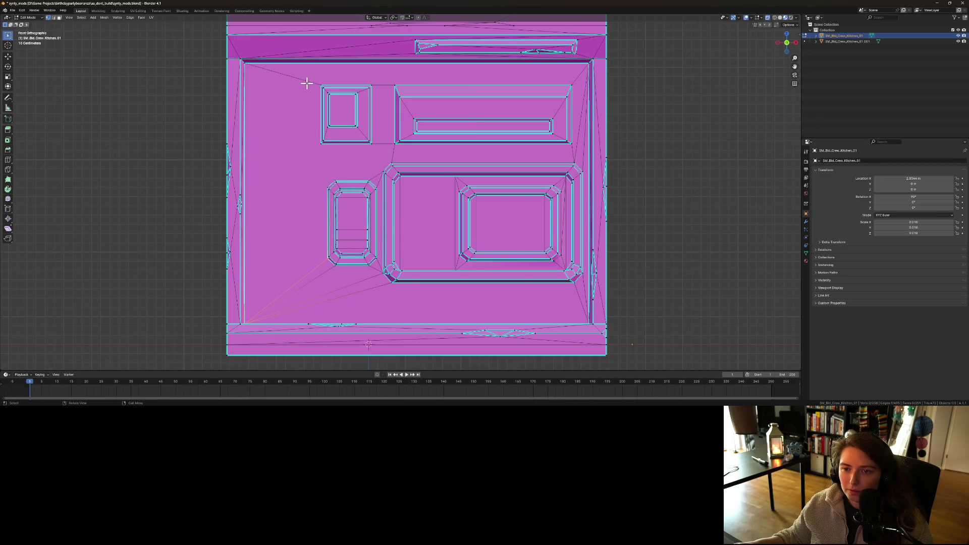
- Box-select the left panels and frame side and slide them right along X in two moves
{"action": "left_click_drag", "start_coordinate": [295, 68], "coordinate": [429, 302]}
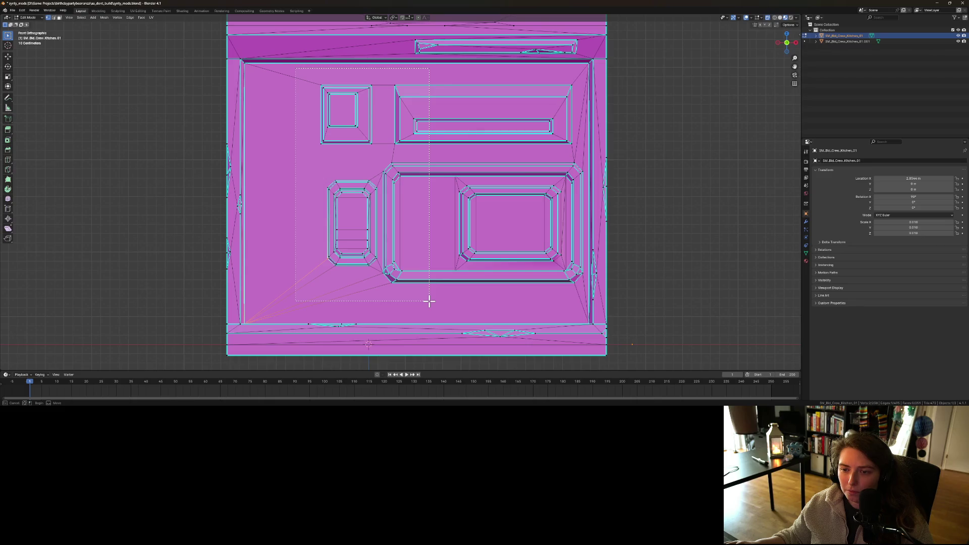
{"action": "left_click_drag", "start_coordinate": [423, 301], "coordinate": [423, 300]}
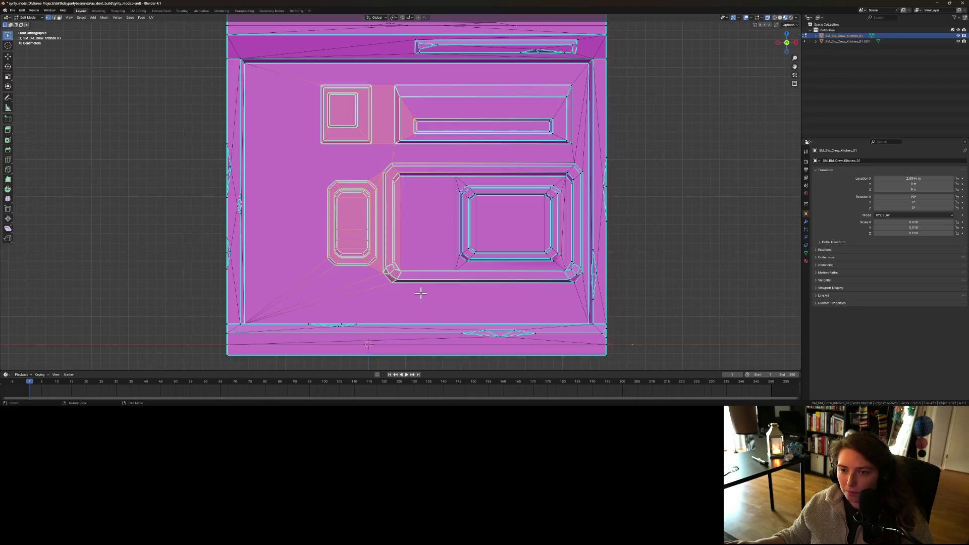
{"action": "key", "text": "g"}
{"action": "key", "text": "x"}
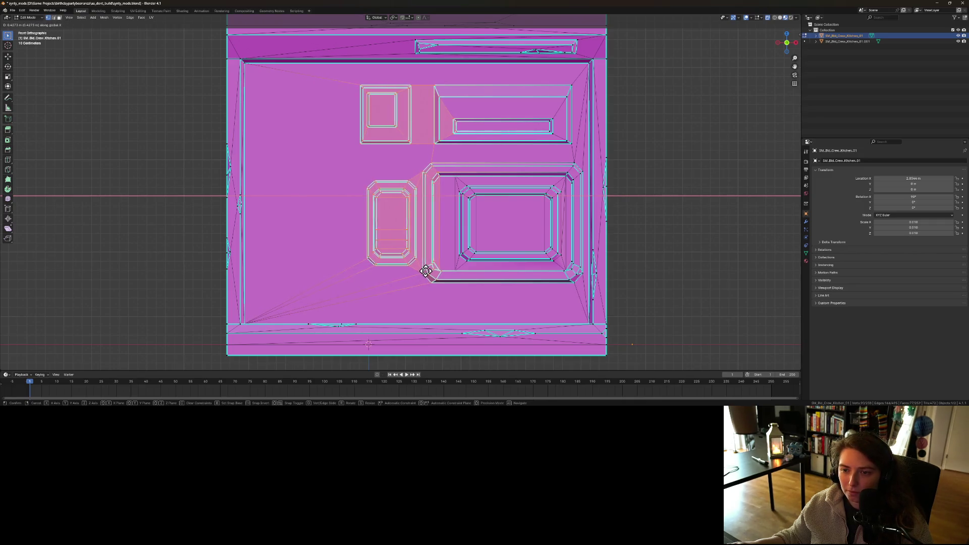
{"action": "left_click", "coordinate": [426, 271]}
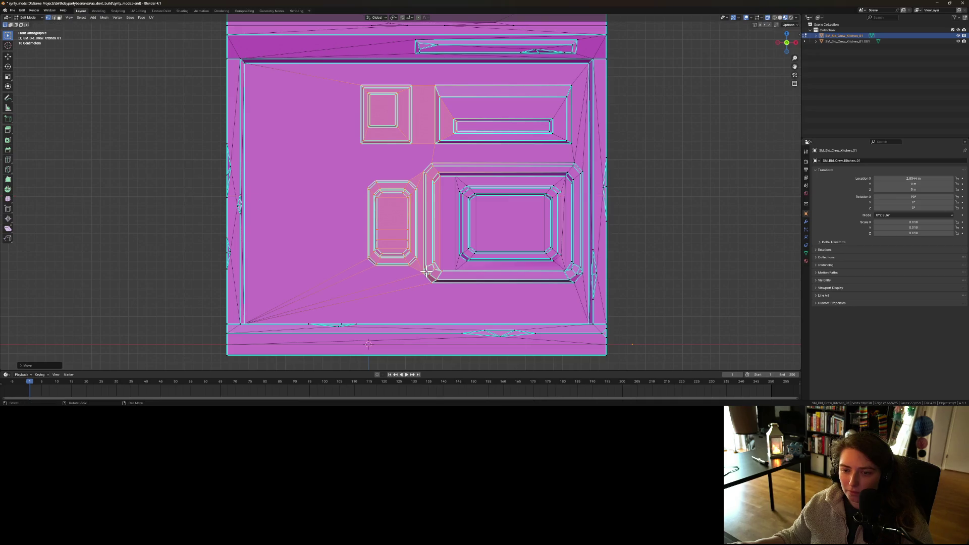
{"action": "key", "text": "g"}
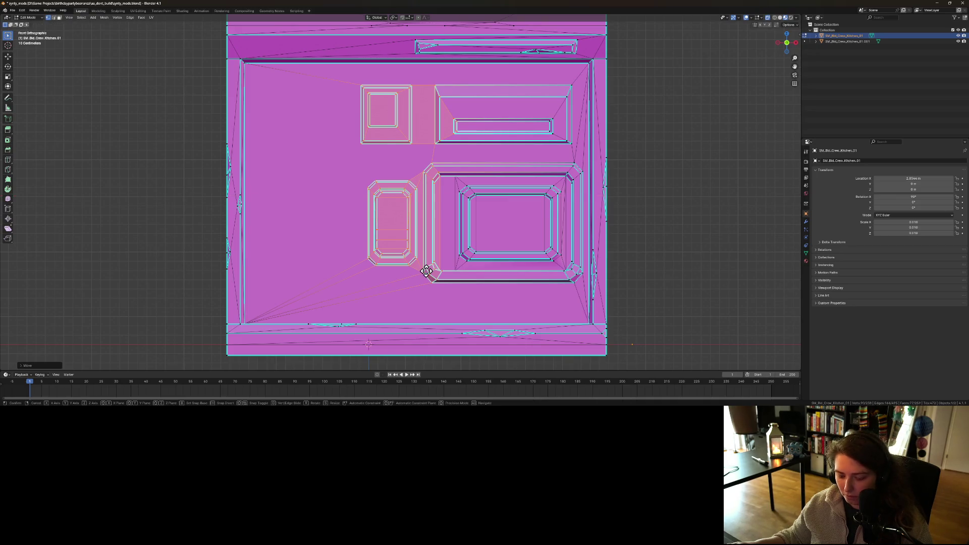
{"action": "key", "text": "x"}
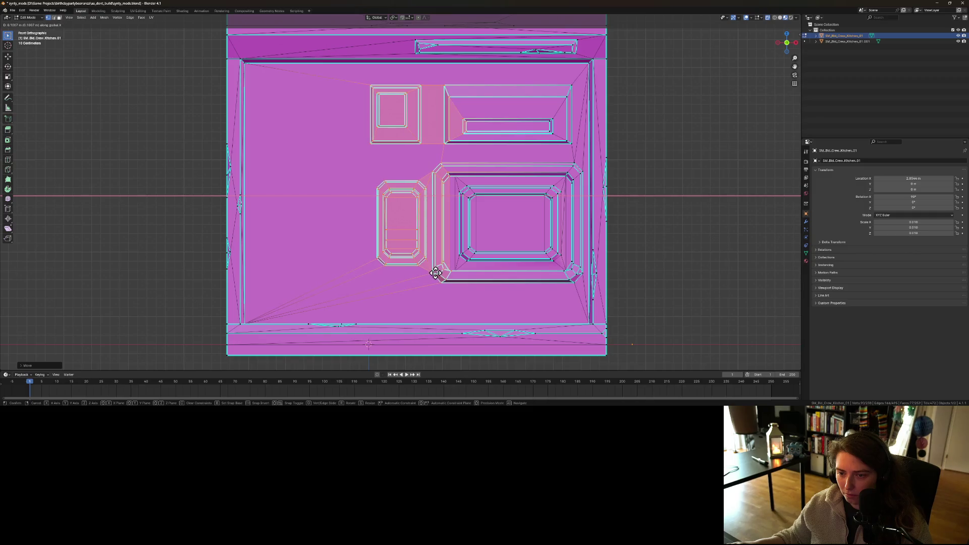
{"action": "left_click", "coordinate": [435, 271]}
- Slide the small square frame near the top right along X toward the wide panel
{"action": "left_click_drag", "start_coordinate": [356, 75], "coordinate": [393, 123]}
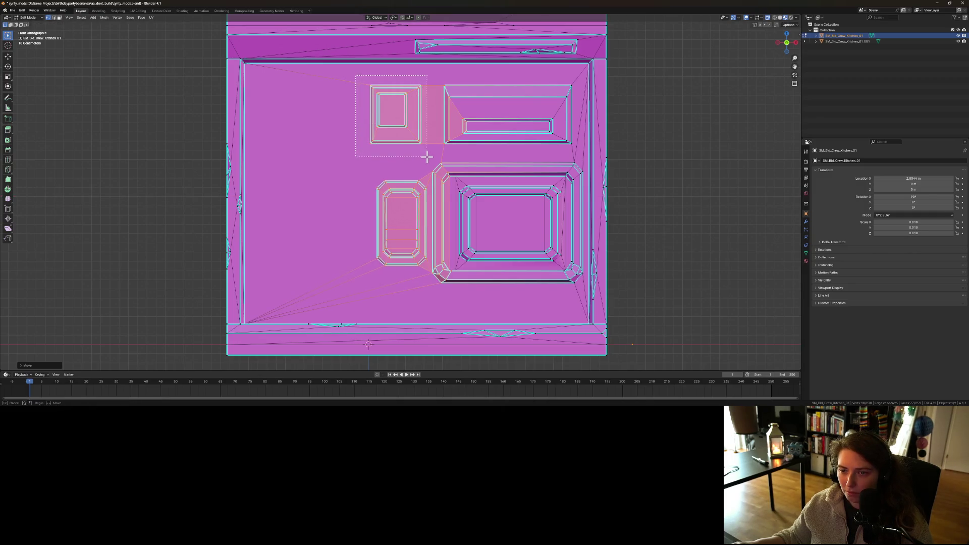
{"action": "left_click_drag", "start_coordinate": [426, 157], "coordinate": [426, 157]}
{"action": "key", "text": "g"}
{"action": "key", "text": "x"}
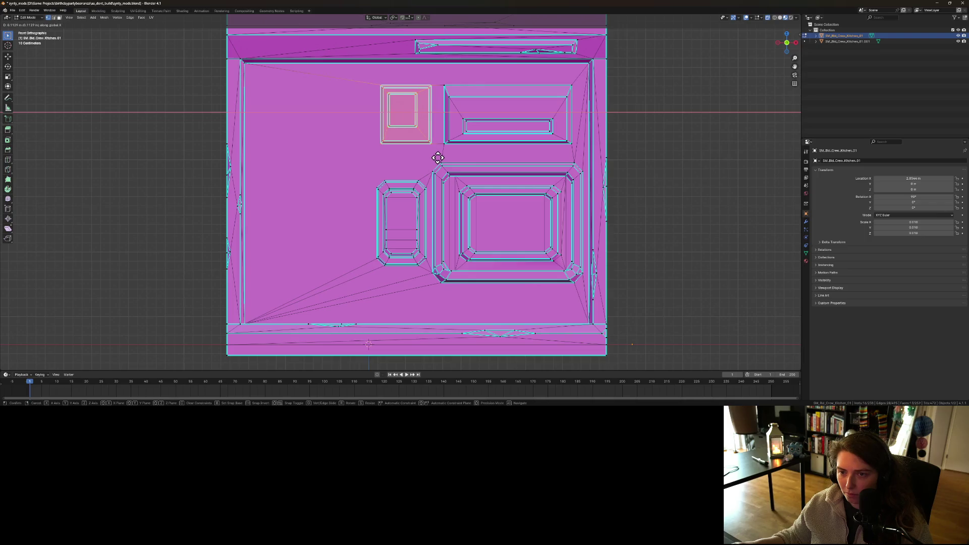
{"action": "left_click", "coordinate": [440, 158]}
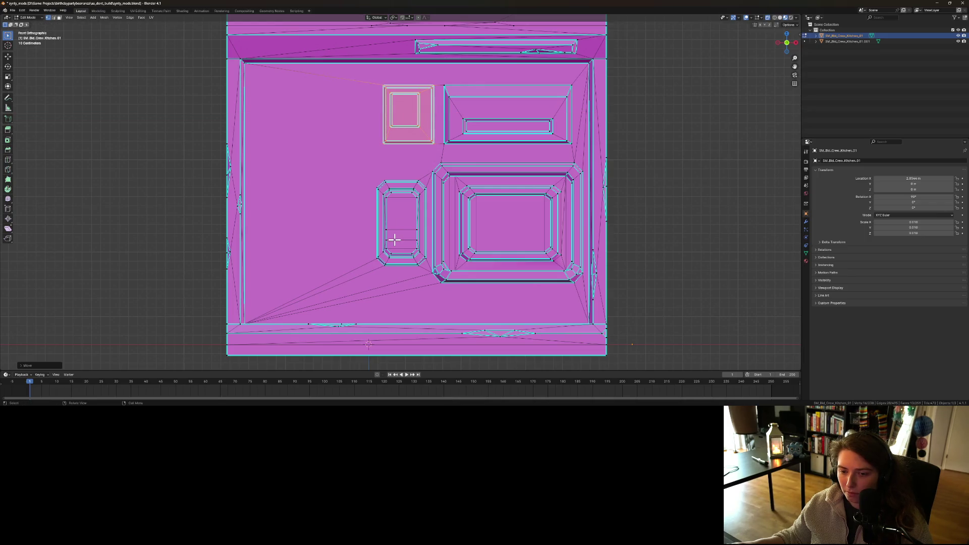
{"action": "scroll", "coordinate": [395, 240], "scroll_direction": "down", "scroll_amount": 4}
{"action": "mouse_move", "coordinate": [298, 61]}
{"action": "left_mouse_down"}
{"action": "mouse_move", "coordinate": [394, 296]}
{"action": "mouse_move", "coordinate": [384, 294]}
{"action": "left_mouse_up"}
- Move the vertices along the wall's left side inward along the X axis
{"action": "scroll", "coordinate": [396, 150], "scroll_direction": "up", "scroll_amount": 2}
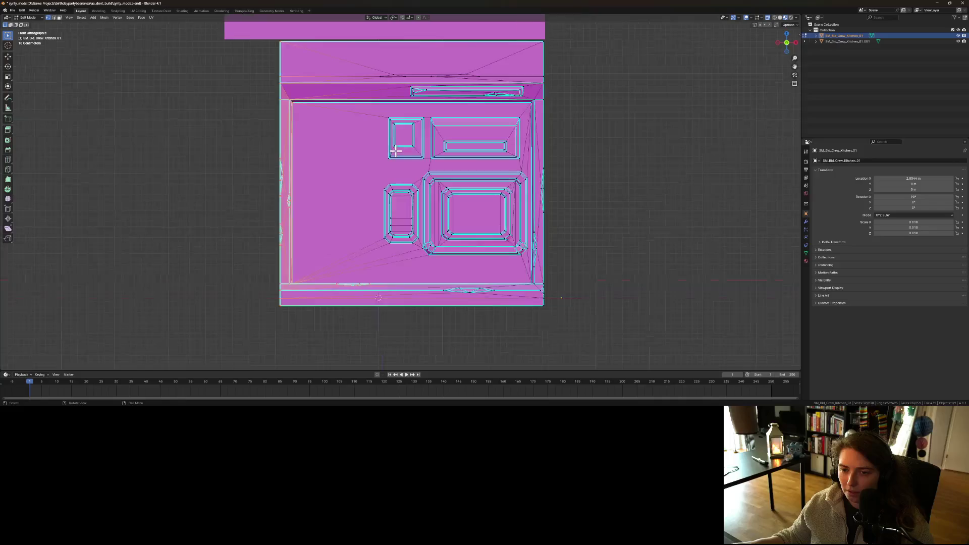
{"action": "scroll", "coordinate": [392, 182], "scroll_direction": "up", "scroll_amount": 3}
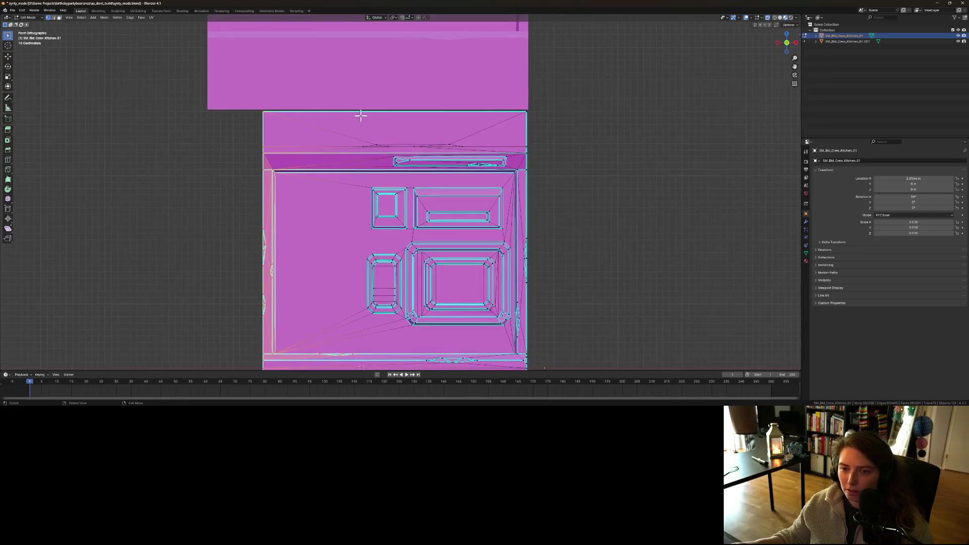
{"action": "mouse_move", "coordinate": [338, 97]}
{"action": "left_mouse_down"}
{"action": "mouse_move", "coordinate": [365, 128]}
{"action": "mouse_move", "coordinate": [396, 133]}
{"action": "left_mouse_up"}
{"action": "scroll", "coordinate": [397, 134], "scroll_direction": "down", "scroll_amount": 4}
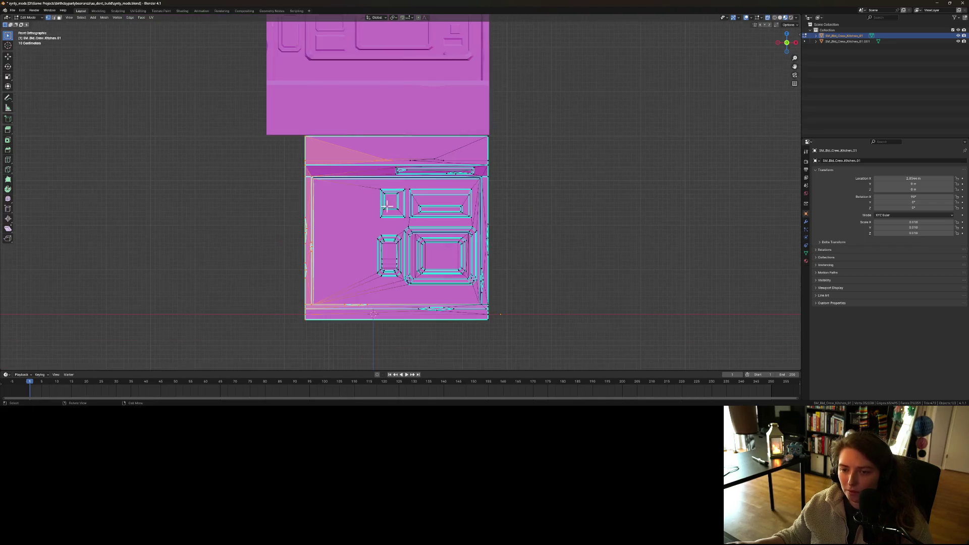
{"action": "scroll", "coordinate": [398, 181], "scroll_direction": "up", "scroll_amount": 3}
{"action": "scroll", "coordinate": [393, 194], "scroll_direction": "down", "scroll_amount": 1}
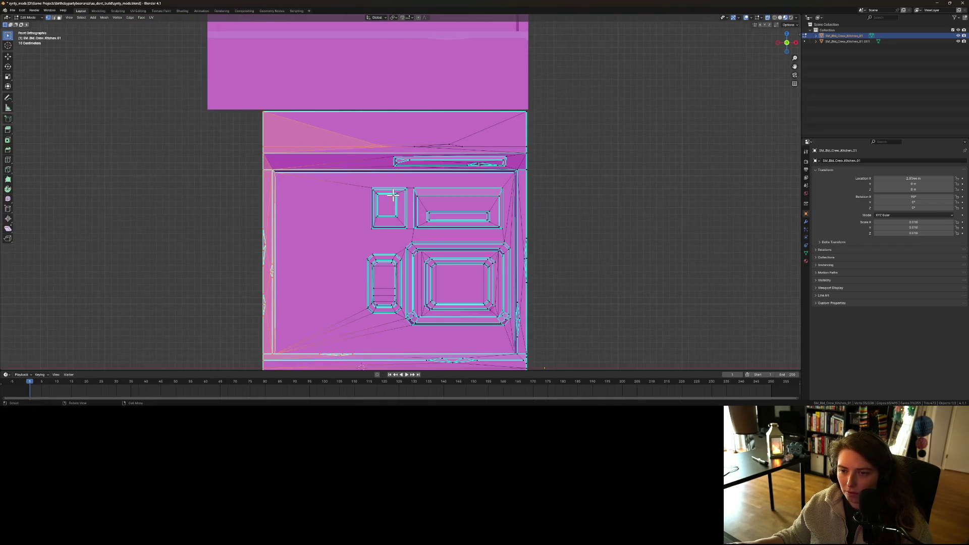
{"action": "key", "text": "g"}
{"action": "key", "text": "x"}
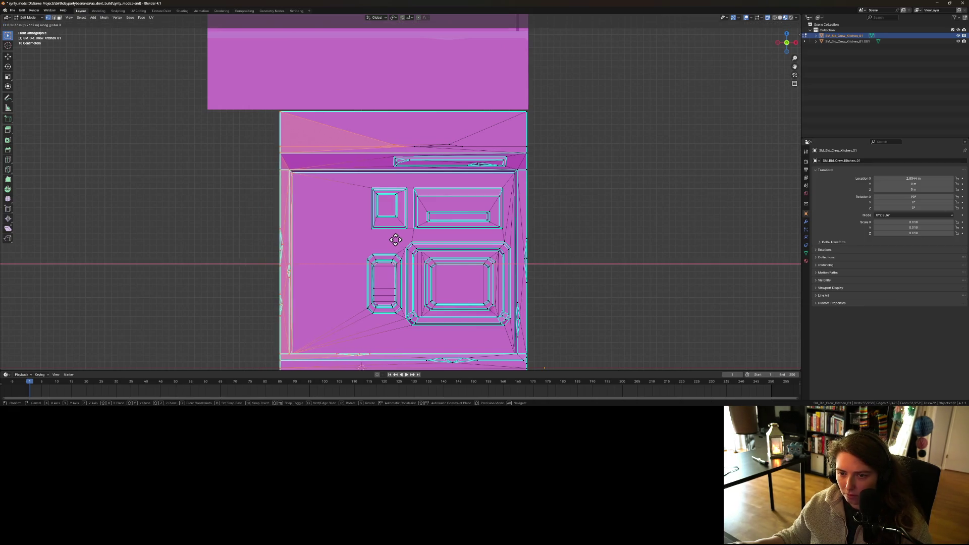
{"action": "left_click", "coordinate": [396, 240]}
- Merge the stray vertices along the top edge at their center
{"action": "scroll", "coordinate": [404, 222], "scroll_direction": "up", "scroll_amount": 4}
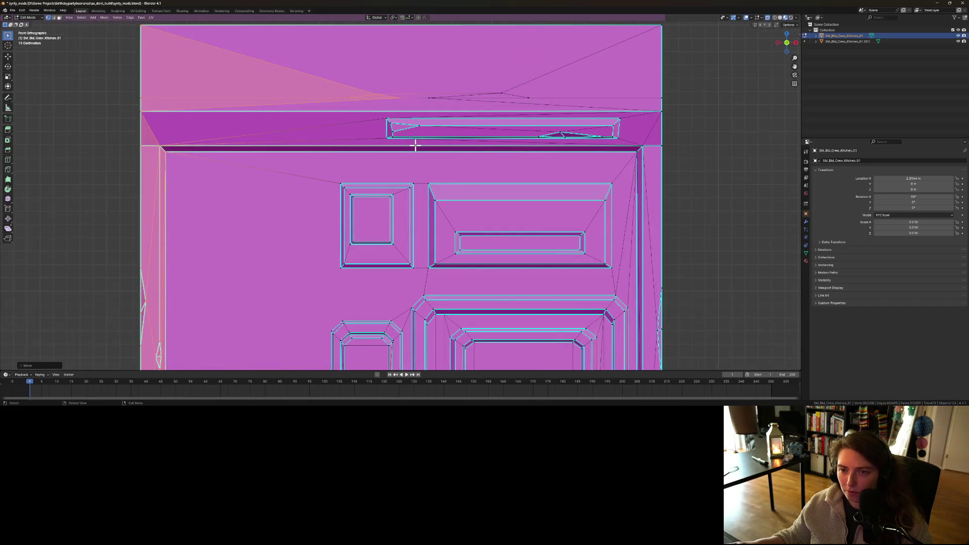
{"action": "left_click", "coordinate": [397, 98]}
{"action": "left_click", "coordinate": [429, 97]}
{"action": "right_click", "coordinate": [419, 101]}
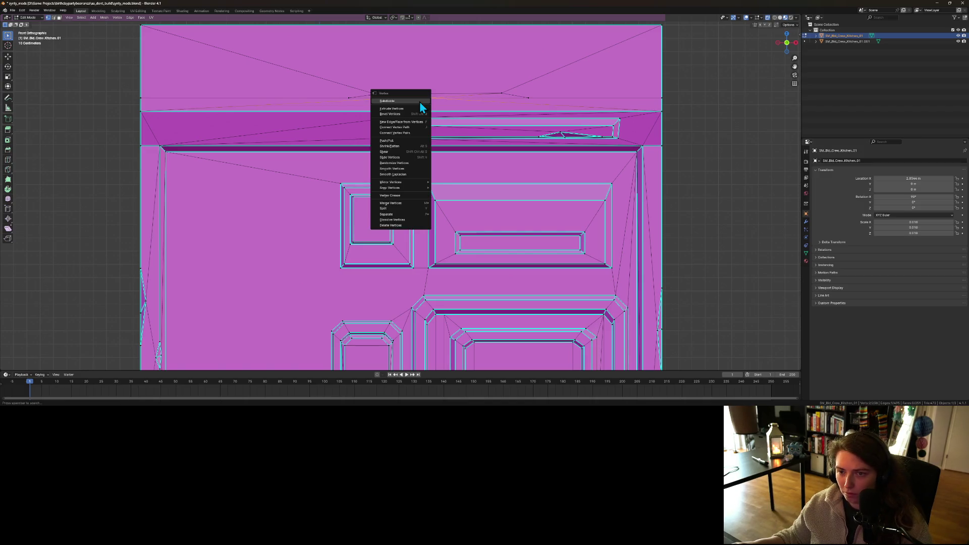
{"action": "mouse_move", "coordinate": [402, 202]}
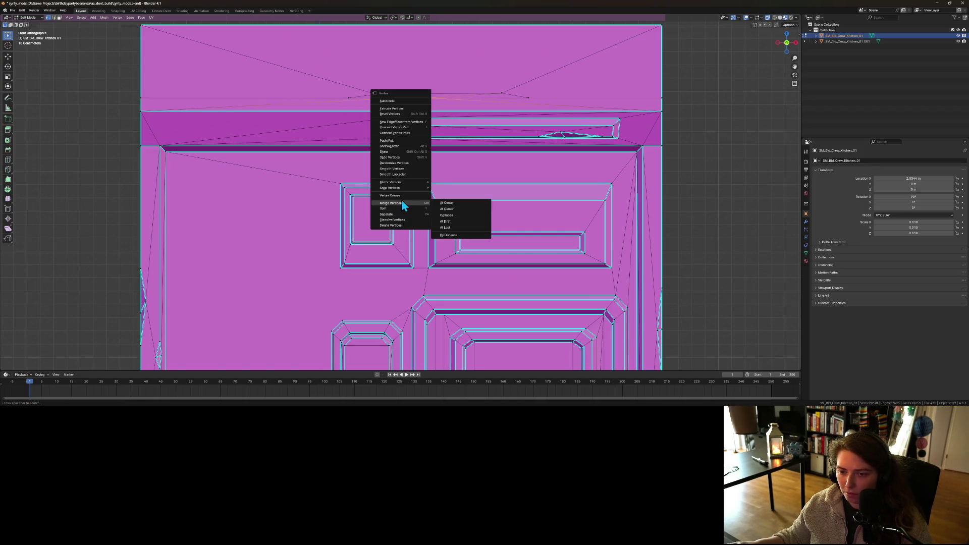
{"action": "left_click", "coordinate": [452, 203]}
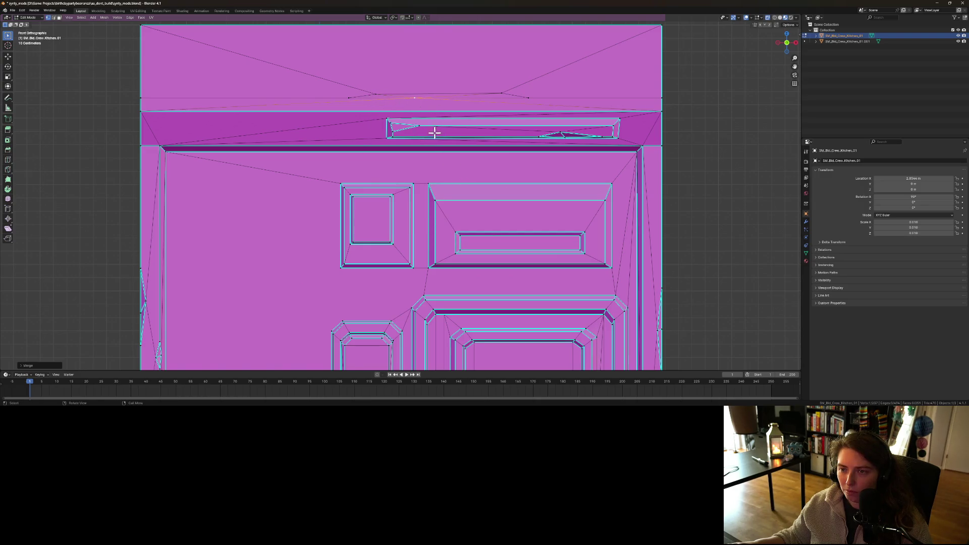
{"action": "scroll", "coordinate": [435, 132], "scroll_direction": "down", "scroll_amount": 4}
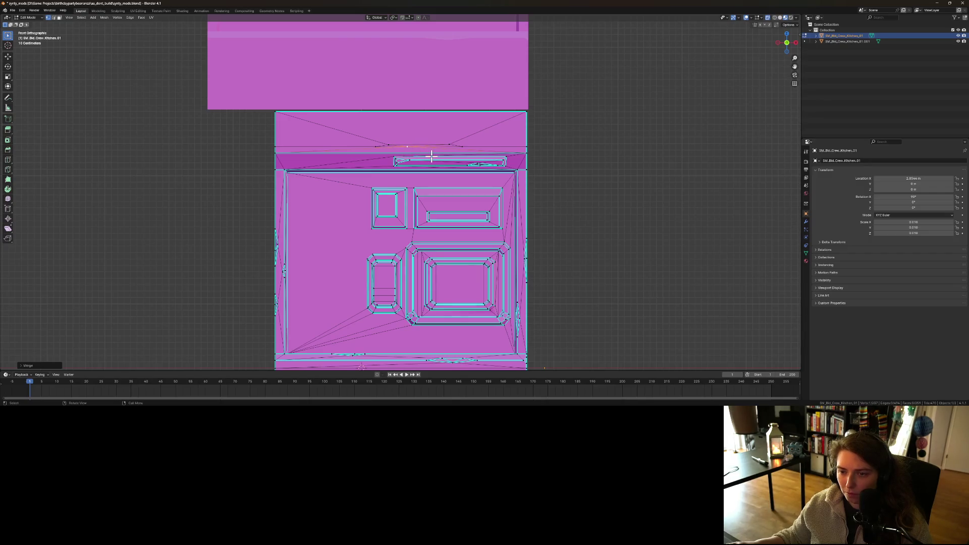
- Slide the merged top edge along X, then box-select vertices across the left portion
{"action": "key", "text": "g"}
{"action": "key", "text": "x"}
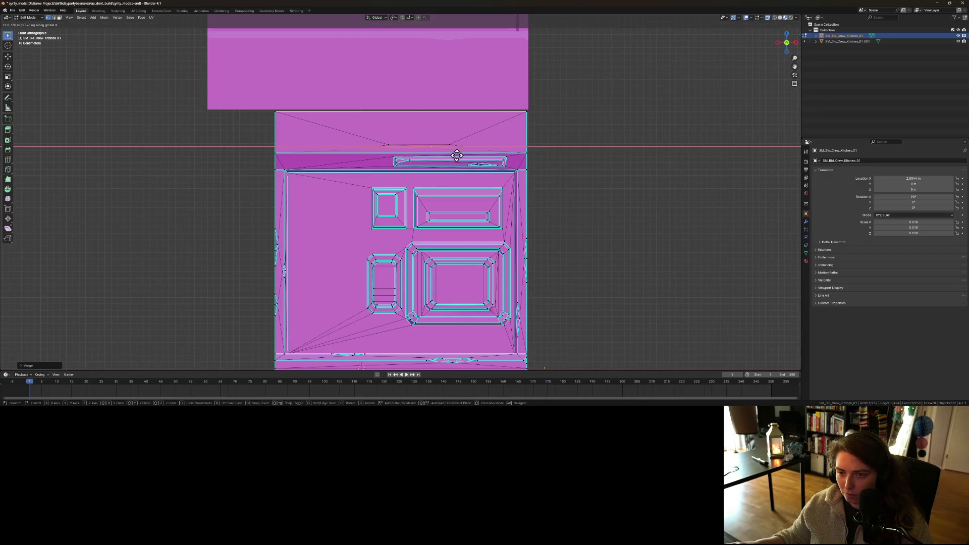
{"action": "left_click", "coordinate": [467, 157]}
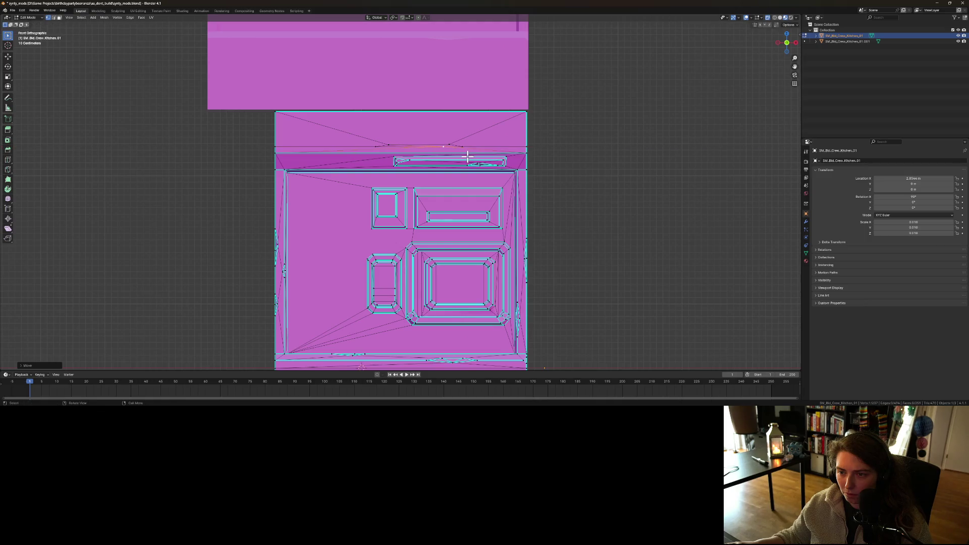
{"action": "left_click", "coordinate": [574, 217]}
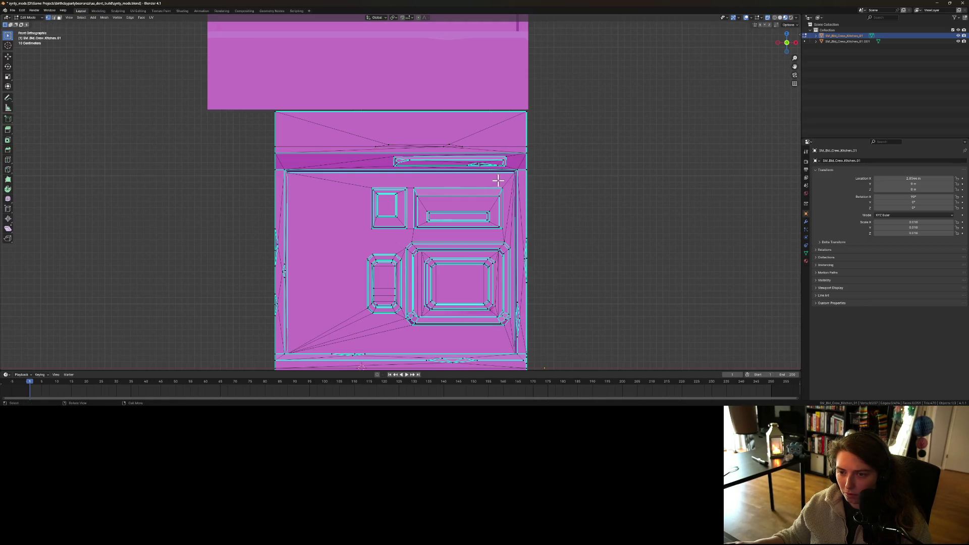
{"action": "scroll", "coordinate": [255, 159], "scroll_direction": "down", "scroll_amount": 1}
{"action": "scroll", "coordinate": [273, 165], "scroll_direction": "down", "scroll_amount": 1}
{"action": "left_click_drag", "start_coordinate": [295, 115], "coordinate": [370, 330]}
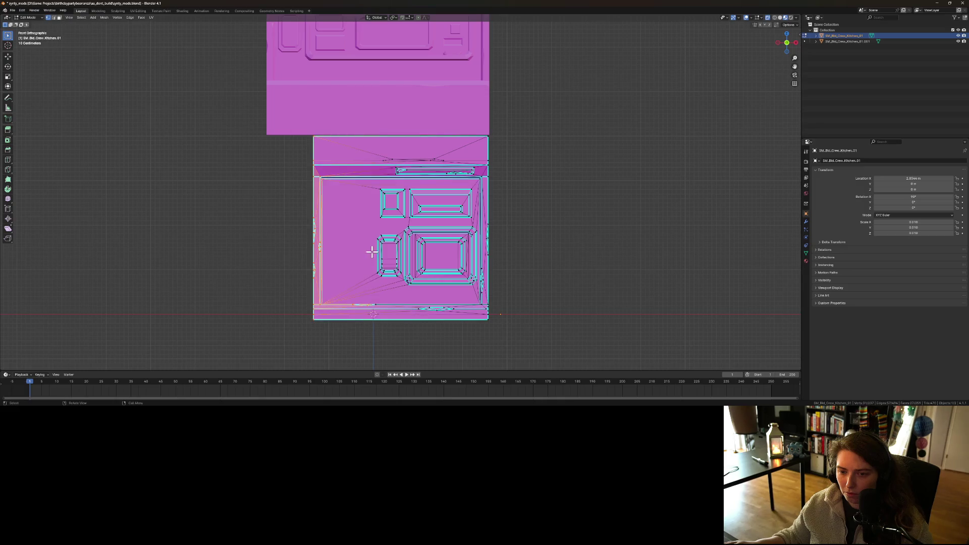
- Move the lower wall piece's left-side vertices along the X axis
{"action": "left_click_drag", "start_coordinate": [373, 147], "coordinate": [395, 165]}
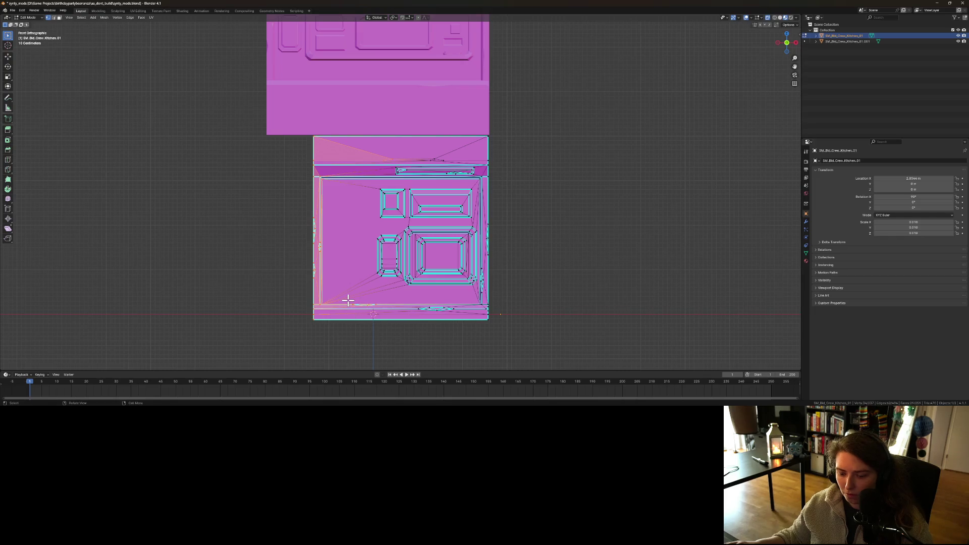
{"action": "key", "text": "g"}
{"action": "key", "text": "x"}
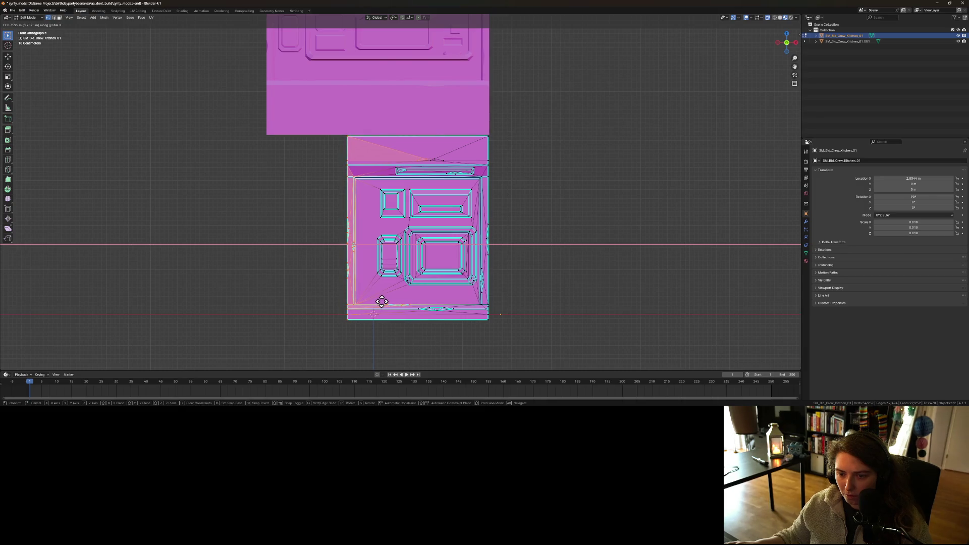
{"action": "left_click", "coordinate": [381, 301]}
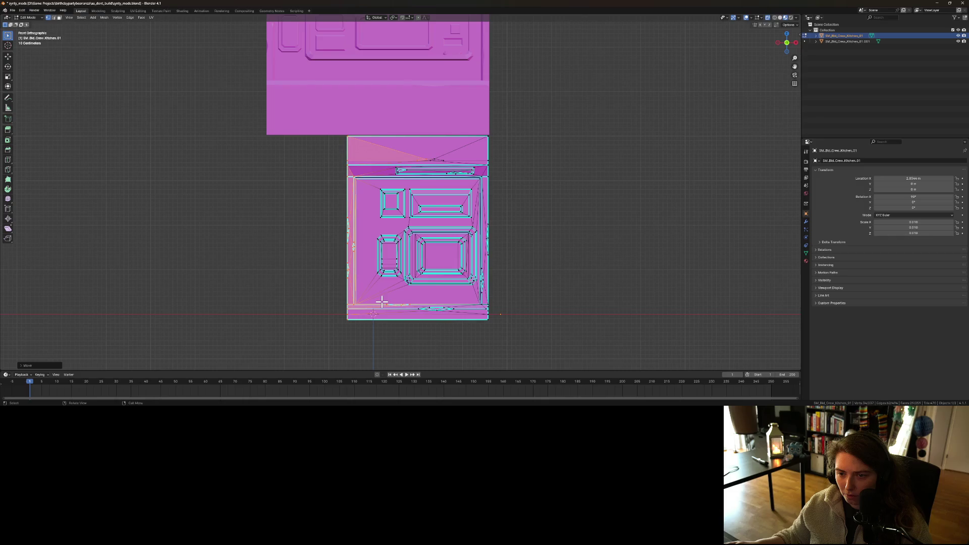
- Drop the top-left triangle from the selection and push the left edge further right along X
{"action": "scroll", "coordinate": [413, 132], "scroll_direction": "up", "scroll_amount": 4}
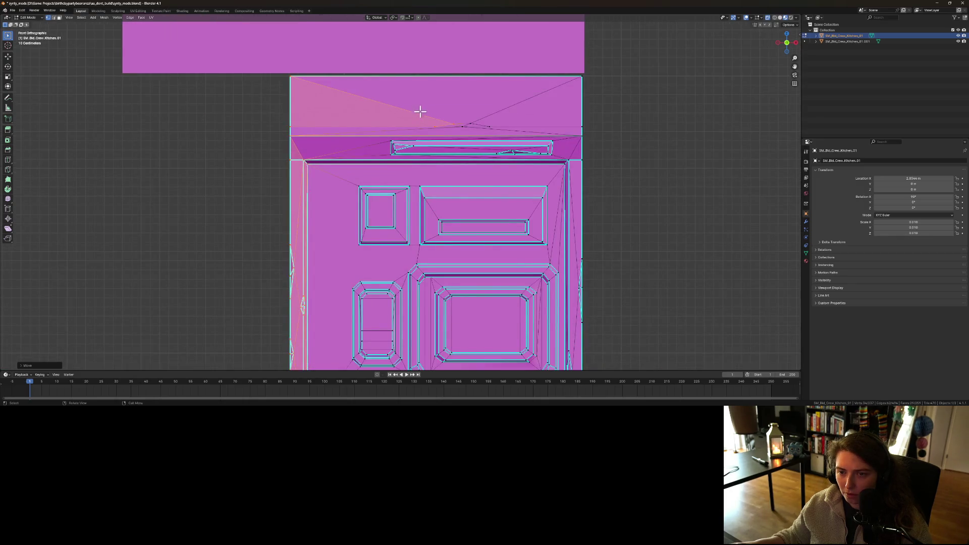
{"action": "left_click", "coordinate": [447, 126], "text": "shift"}
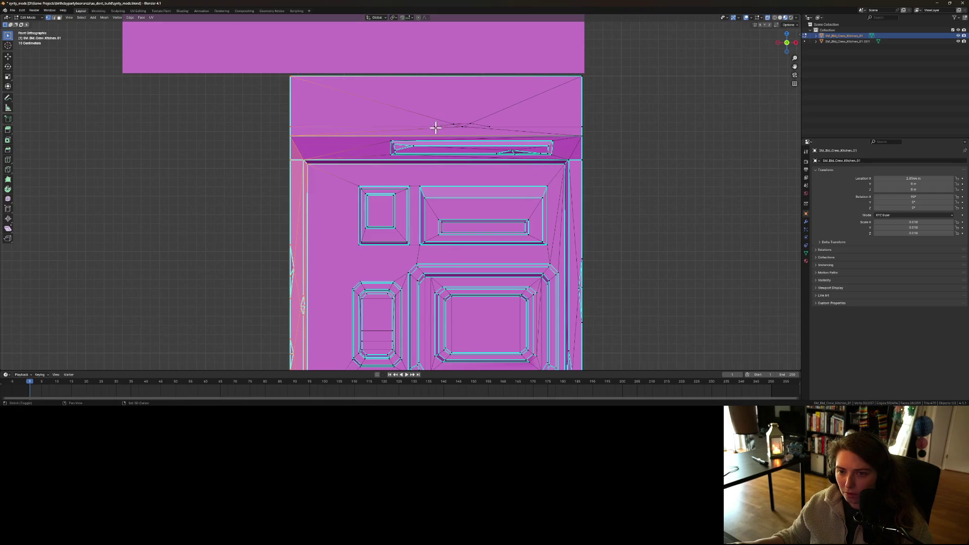
{"action": "scroll", "coordinate": [400, 174], "scroll_direction": "down", "scroll_amount": 3}
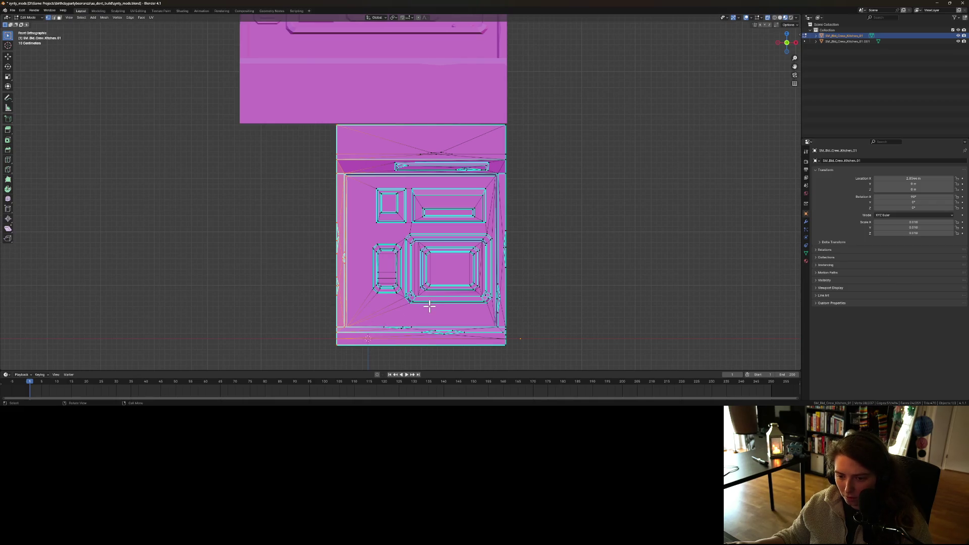
{"action": "key", "text": "g"}
{"action": "key", "text": "x"}
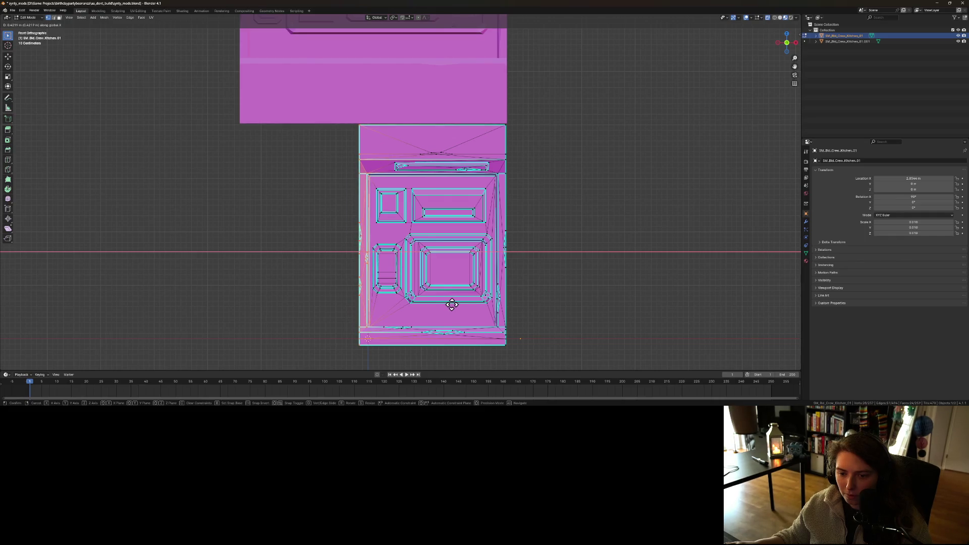
{"action": "left_click", "coordinate": [452, 304]}
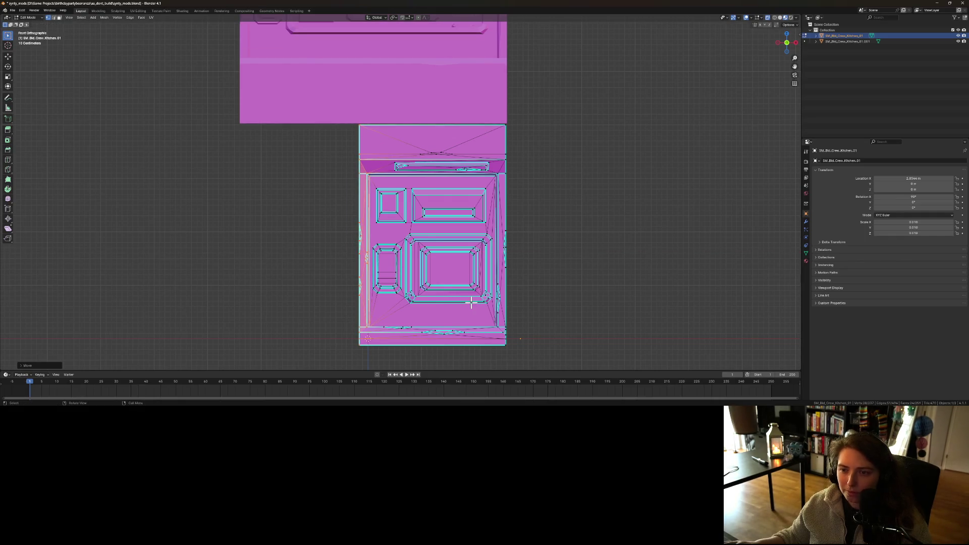
- Clear the mesh selection and orbit the view to see the wall in perspective
{"action": "scroll", "coordinate": [515, 311], "scroll_direction": "up", "scroll_amount": 2}
{"action": "scroll", "coordinate": [516, 309], "scroll_direction": "down", "scroll_amount": 3}
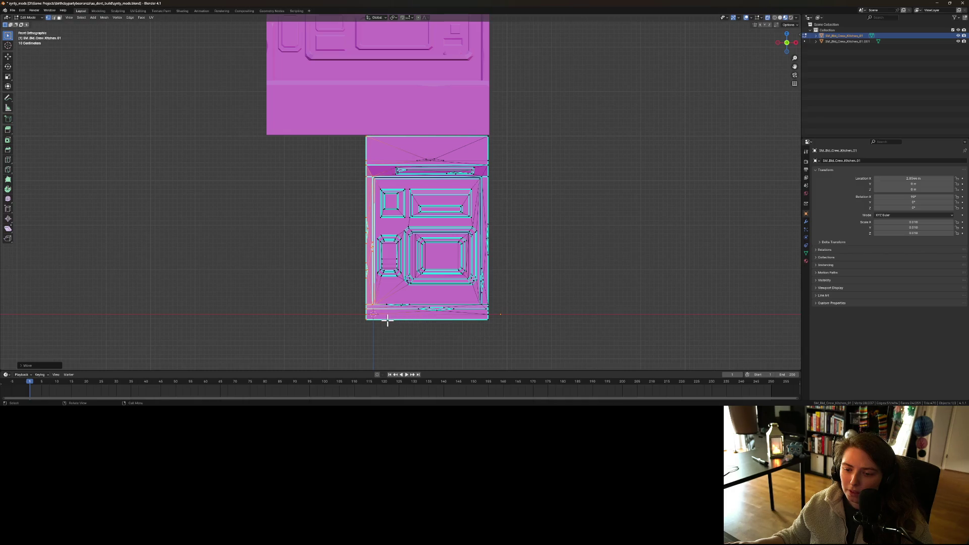
{"action": "scroll", "coordinate": [520, 313], "scroll_direction": "up", "scroll_amount": 5}
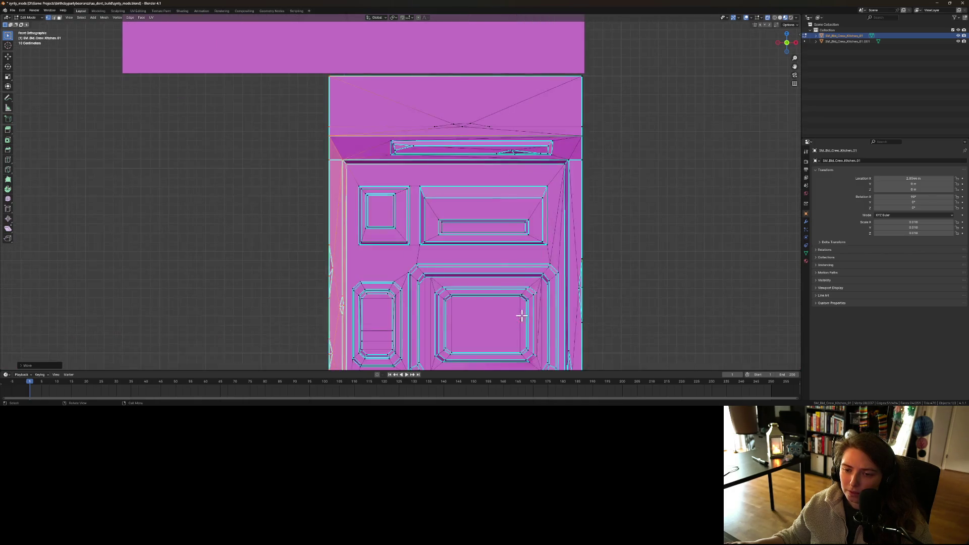
{"action": "scroll", "coordinate": [488, 251], "scroll_direction": "down", "scroll_amount": 4}
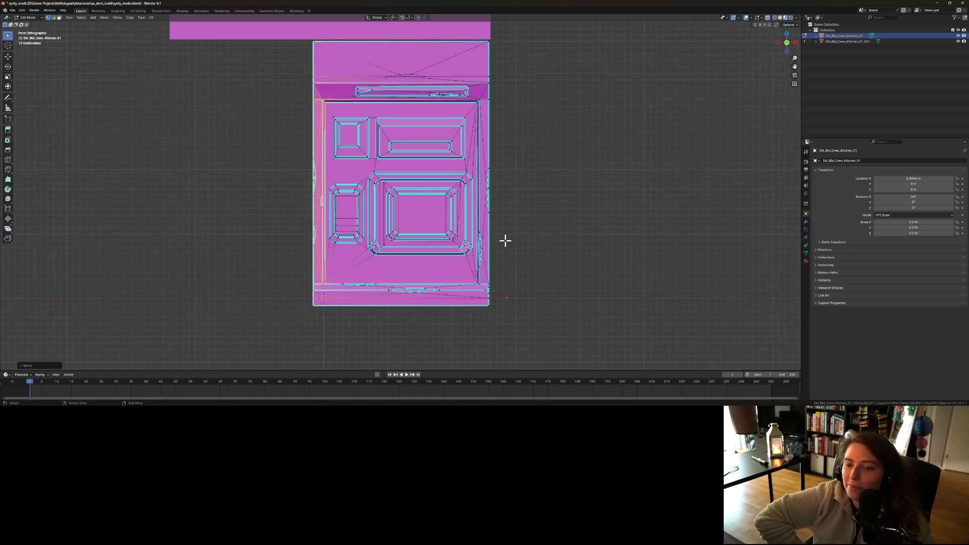
{"action": "key", "text": "alt+a"}
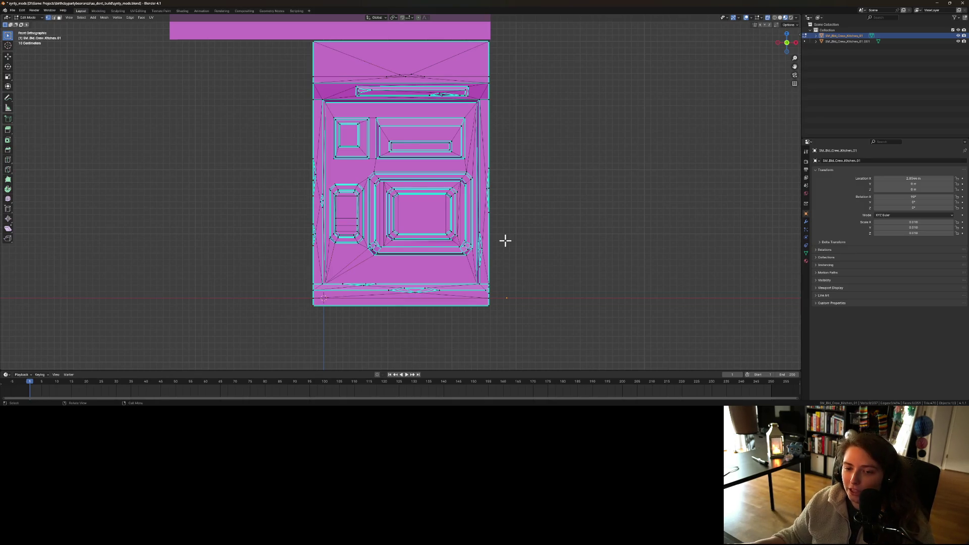
{"action": "mouse_move", "coordinate": [519, 241]}
{"action": "left_mouse_down"}
{"action": "mouse_move", "coordinate": [480, 255]}
{"action": "mouse_move", "coordinate": [497, 268]}
{"action": "mouse_move", "coordinate": [442, 200]}
{"action": "mouse_move", "coordinate": [394, 82]}
{"action": "mouse_move", "coordinate": [439, 192]}
{"action": "mouse_move", "coordinate": [472, 201]}
{"action": "left_mouse_up"}
{"action": "scroll", "coordinate": [475, 195], "scroll_direction": "up", "scroll_amount": 5}
- Zoom and orbit around the wireframe kitchen mesh to inspect it from several angles
{"action": "scroll", "coordinate": [471, 188], "scroll_direction": "up", "scroll_amount": 2}
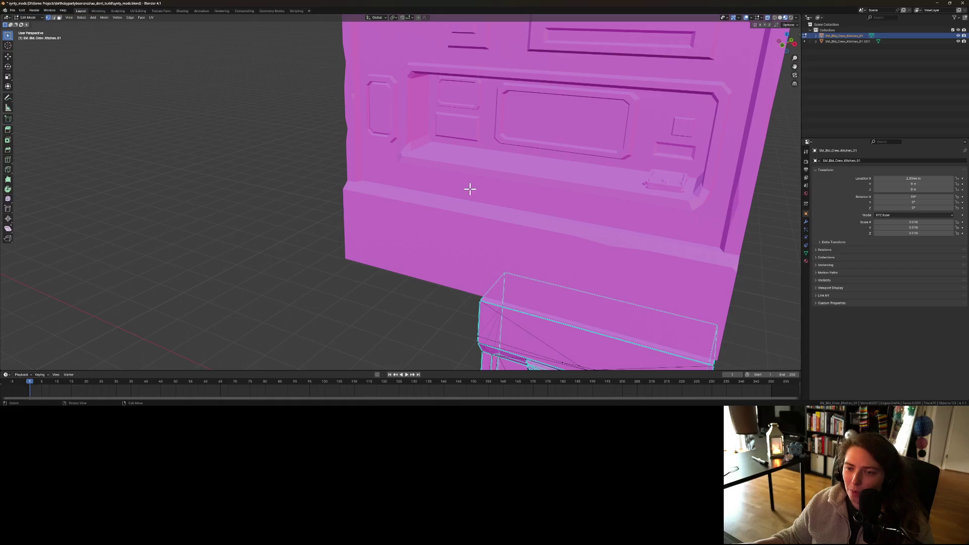
{"action": "scroll", "coordinate": [524, 221], "scroll_direction": "down", "scroll_amount": 6}
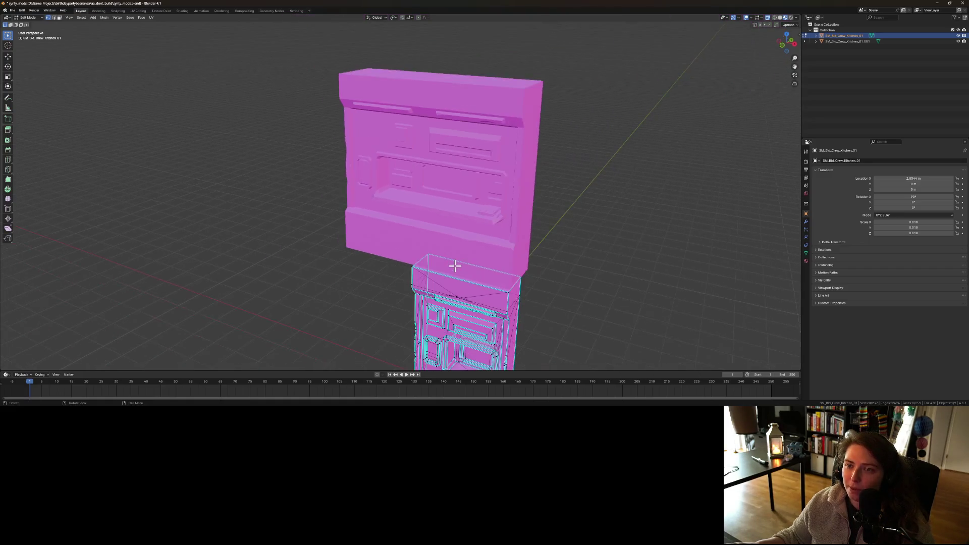
{"action": "mouse_move", "coordinate": [455, 265]}
{"action": "left_mouse_down"}
{"action": "mouse_move", "coordinate": [516, 250]}
{"action": "mouse_move", "coordinate": [465, 253]}
{"action": "mouse_move", "coordinate": [497, 298]}
{"action": "mouse_move", "coordinate": [475, 151]}
{"action": "mouse_move", "coordinate": [467, 190]}
{"action": "mouse_move", "coordinate": [478, 238]}
{"action": "mouse_move", "coordinate": [439, 231]}
{"action": "left_mouse_up"}
{"action": "scroll", "coordinate": [467, 190], "scroll_direction": "up", "scroll_amount": 4}
{"action": "scroll", "coordinate": [469, 189], "scroll_direction": "down", "scroll_amount": 3}
{"action": "scroll", "coordinate": [439, 232], "scroll_direction": "down", "scroll_amount": 6}
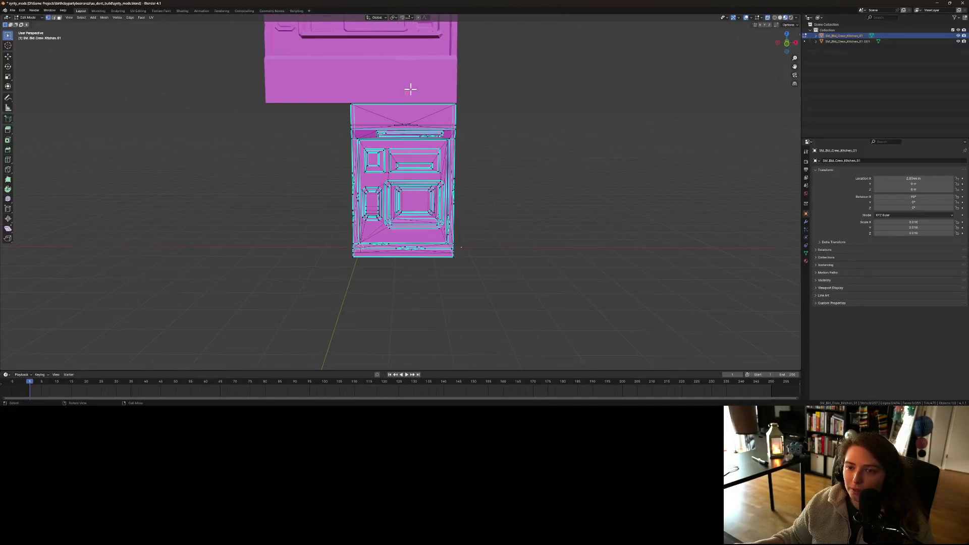
{"action": "scroll", "coordinate": [436, 92], "scroll_direction": "up", "scroll_amount": 5}
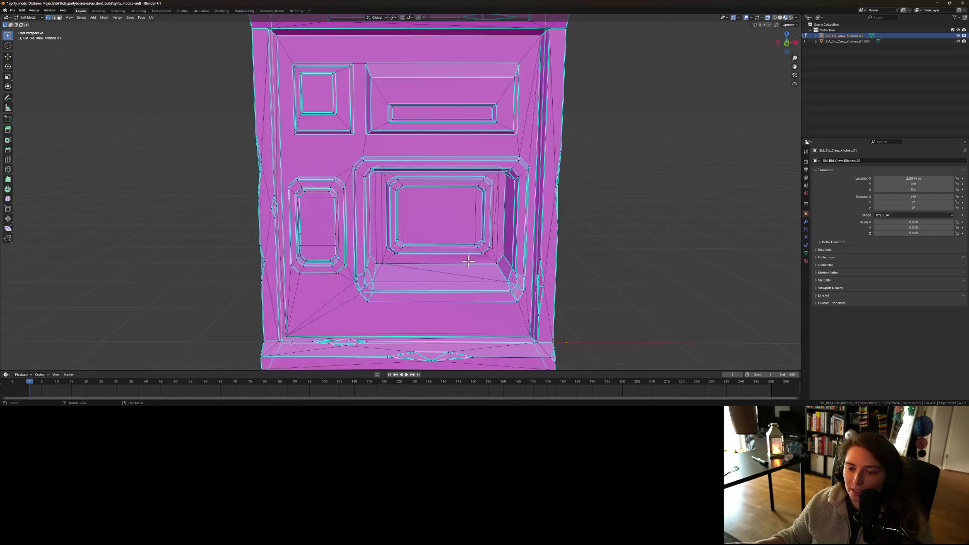
- Check the mesh's depth from the side, then switch to a front orthographic view
{"action": "mouse_move", "coordinate": [467, 284]}
{"action": "left_mouse_down"}
{"action": "mouse_move", "coordinate": [443, 253]}
{"action": "mouse_move", "coordinate": [489, 257]}
{"action": "mouse_move", "coordinate": [424, 267]}
{"action": "mouse_move", "coordinate": [422, 255]}
{"action": "mouse_move", "coordinate": [385, 257]}
{"action": "mouse_move", "coordinate": [362, 271]}
{"action": "mouse_move", "coordinate": [463, 265]}
{"action": "mouse_move", "coordinate": [439, 264]}
{"action": "mouse_move", "coordinate": [448, 211]}
{"action": "left_mouse_up"}
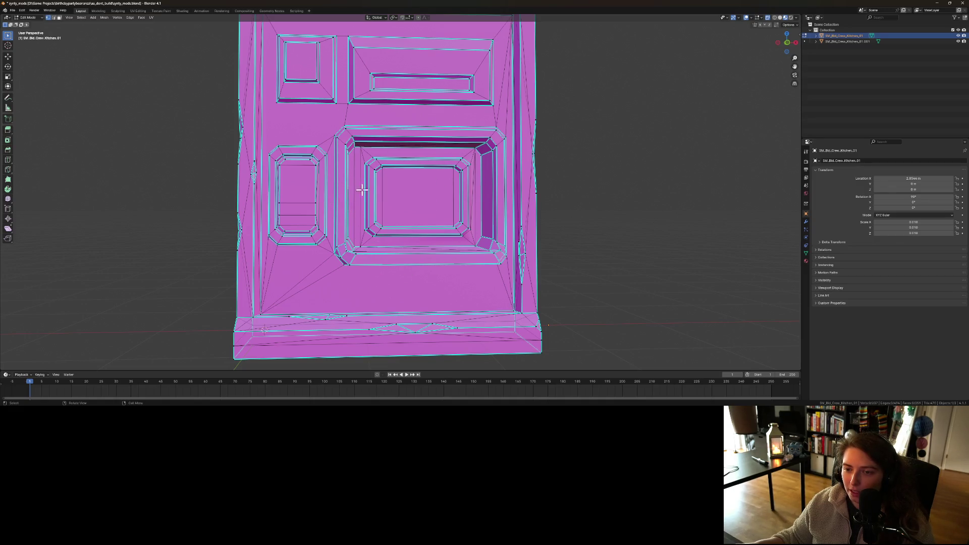
{"action": "mouse_move", "coordinate": [384, 244]}
{"action": "left_mouse_down"}
{"action": "mouse_move", "coordinate": [449, 268]}
{"action": "mouse_move", "coordinate": [353, 273]}
{"action": "mouse_move", "coordinate": [444, 271]}
{"action": "mouse_move", "coordinate": [396, 256]}
{"action": "left_mouse_up"}
{"action": "key", "text": "KP_1"}
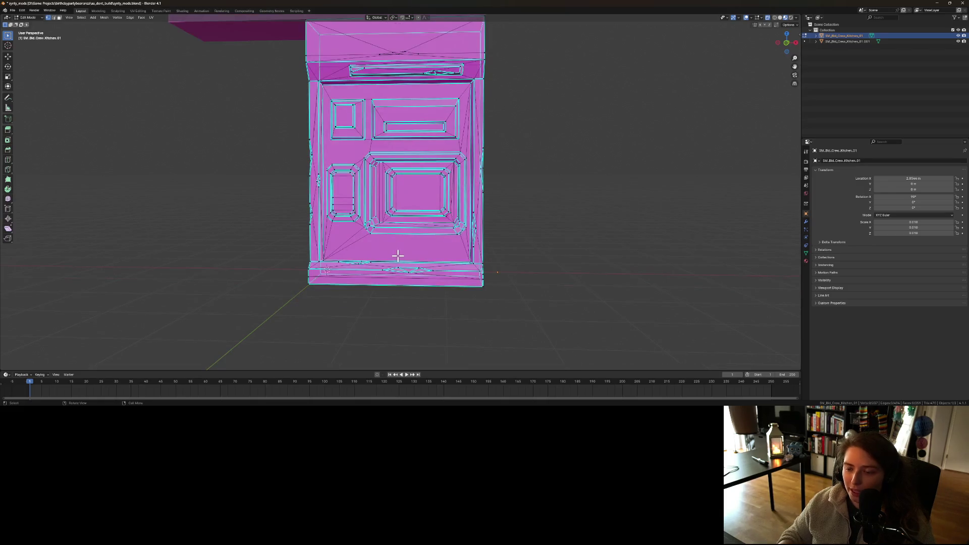
{"action": "key", "text": "KP_5"}
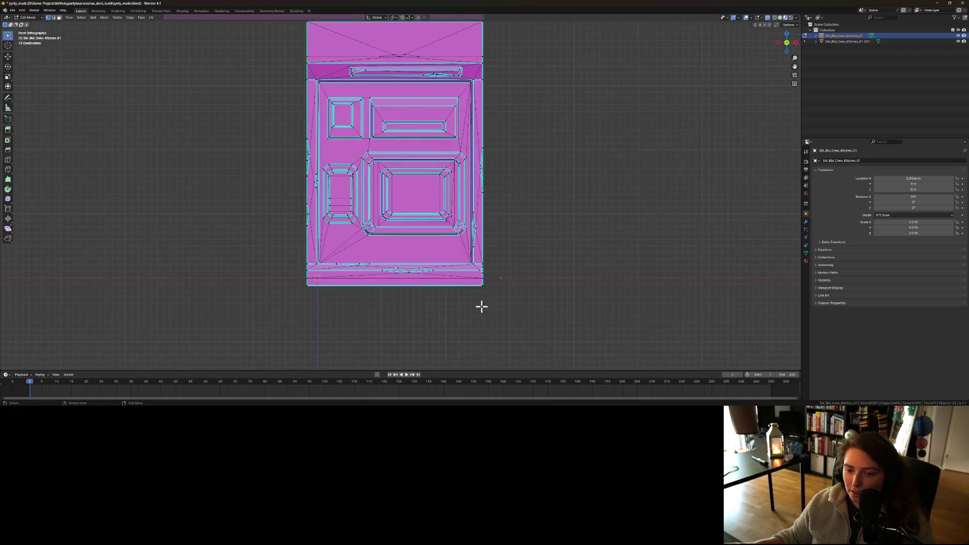
- Slide the left inset's vertices sideways along X and clear the selection
{"action": "scroll", "coordinate": [384, 273], "scroll_direction": "down", "scroll_amount": 4}
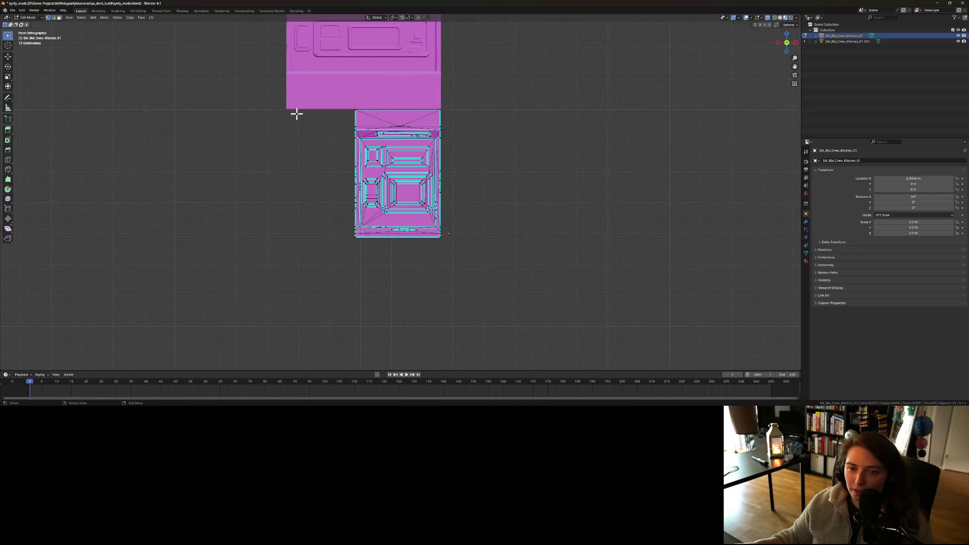
{"action": "scroll", "coordinate": [412, 241], "scroll_direction": "up", "scroll_amount": 3}
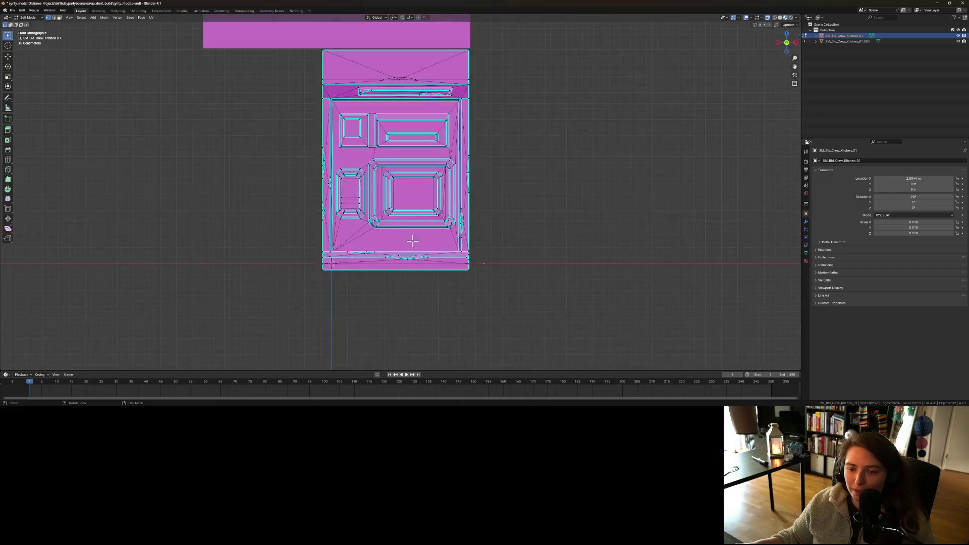
{"action": "scroll", "coordinate": [424, 255], "scroll_direction": "up", "scroll_amount": 1}
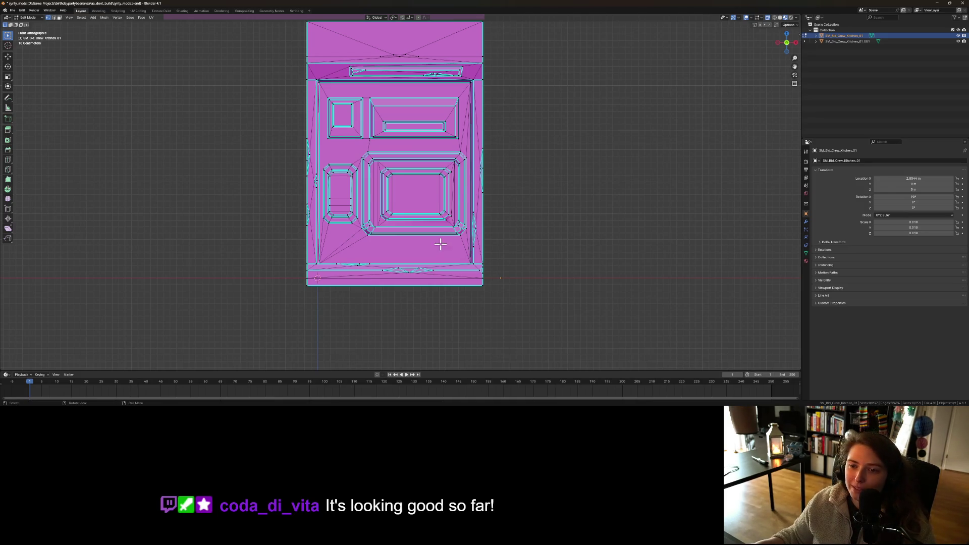
{"action": "scroll", "coordinate": [486, 257], "scroll_direction": "down", "scroll_amount": 6}
{"action": "scroll", "coordinate": [427, 211], "scroll_direction": "up", "scroll_amount": 14}
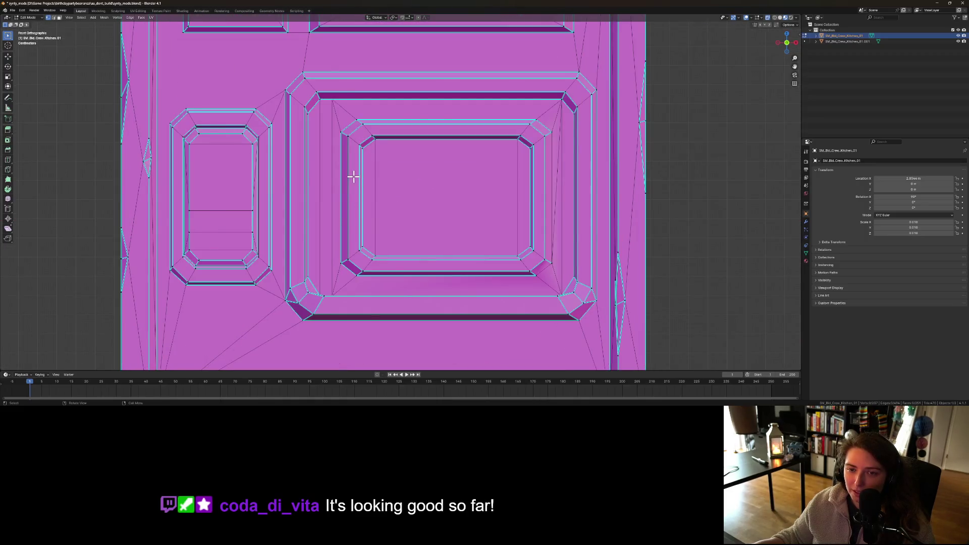
{"action": "scroll", "coordinate": [354, 176], "scroll_direction": "down", "scroll_amount": 4}
{"action": "scroll", "coordinate": [352, 182], "scroll_direction": "up", "scroll_amount": 2}
{"action": "scroll", "coordinate": [355, 184], "scroll_direction": "down", "scroll_amount": 3}
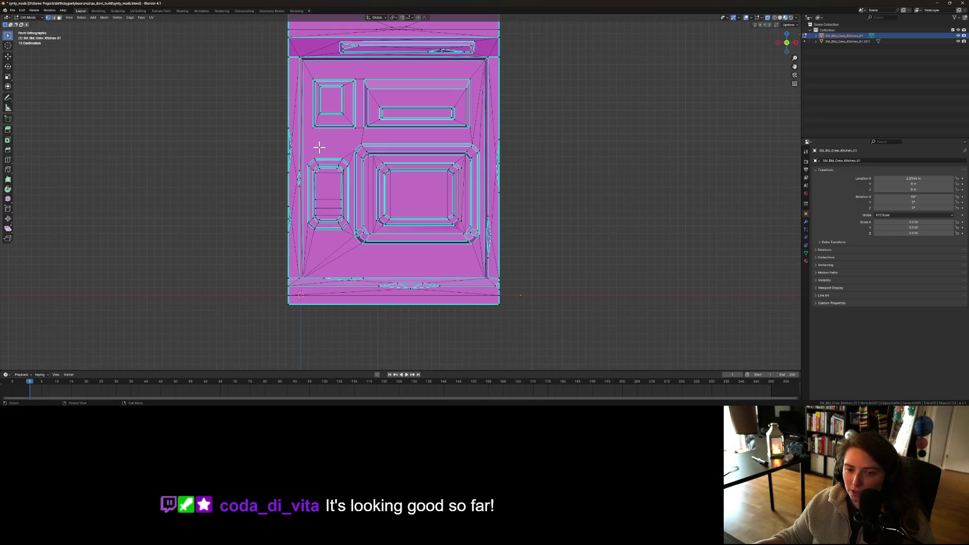
{"action": "left_click_drag", "start_coordinate": [307, 137], "coordinate": [386, 220]}
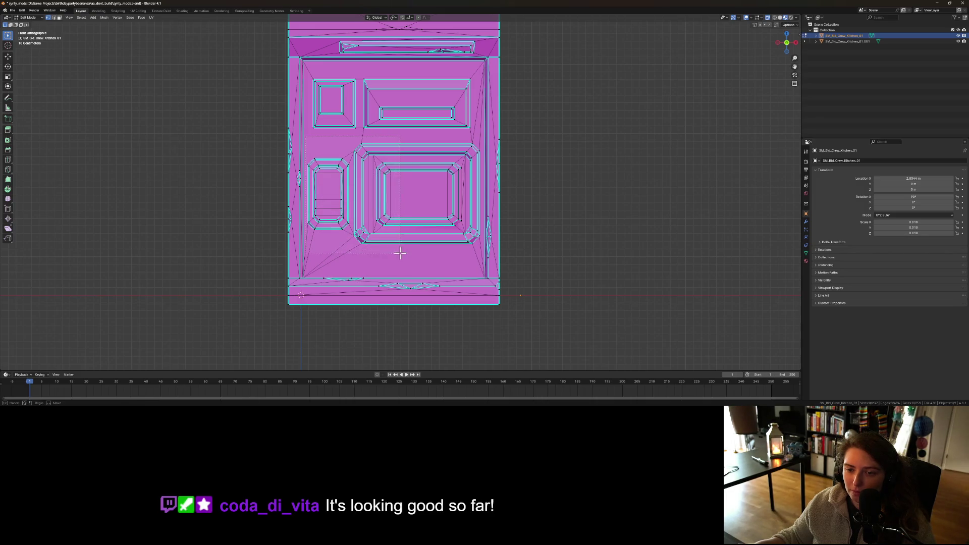
{"action": "left_click_drag", "start_coordinate": [402, 256], "coordinate": [402, 256]}
{"action": "key", "text": "g"}
{"action": "key", "text": "x"}
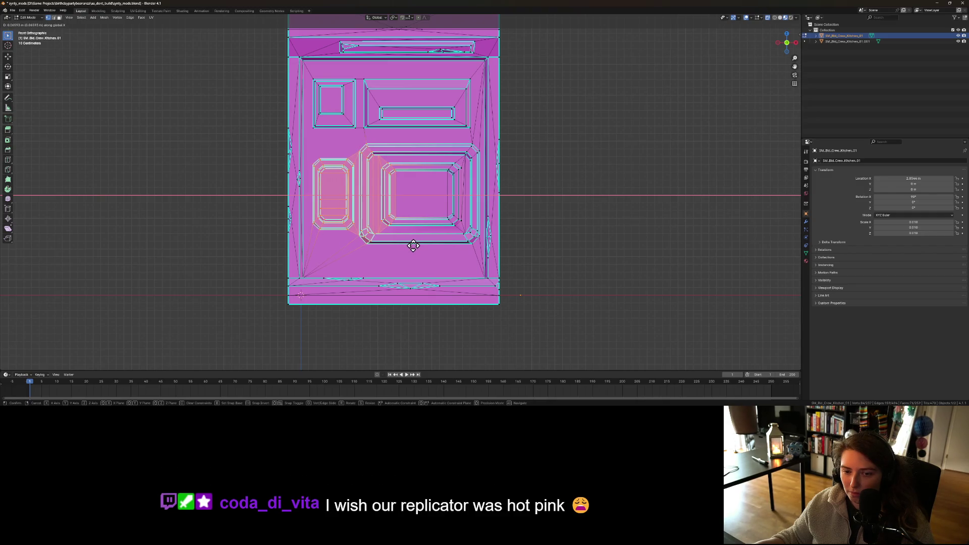
{"action": "left_click", "coordinate": [413, 246]}
{"action": "key", "text": "alt+a"}
- Shift the vertices along the mesh's left edge to the right along X
{"action": "scroll", "coordinate": [376, 267], "scroll_direction": "down", "scroll_amount": 3}
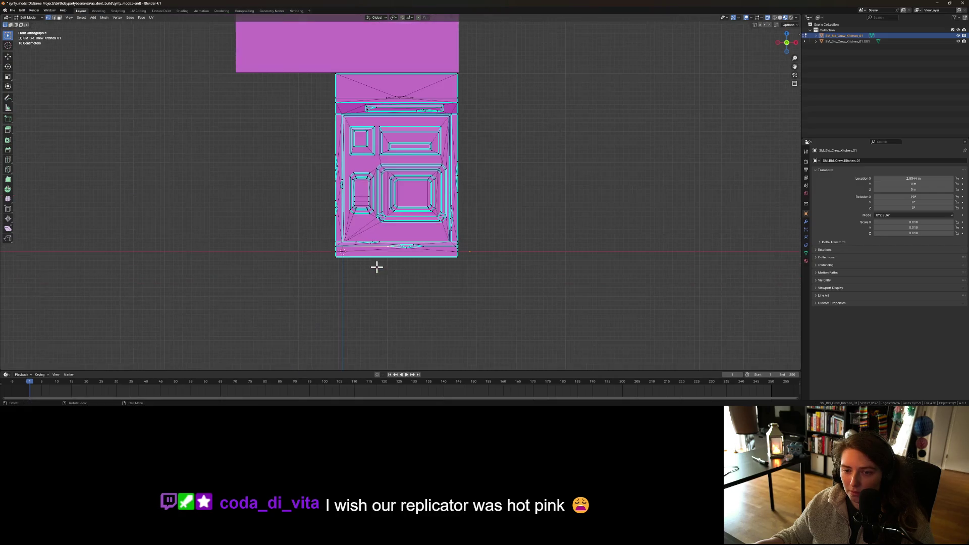
{"action": "mouse_move", "coordinate": [349, 280]}
{"action": "left_mouse_down"}
{"action": "mouse_move", "coordinate": [334, 246]}
{"action": "mouse_move", "coordinate": [332, 119]}
{"action": "left_mouse_up"}
{"action": "left_click_drag", "start_coordinate": [332, 71], "coordinate": [331, 76]}
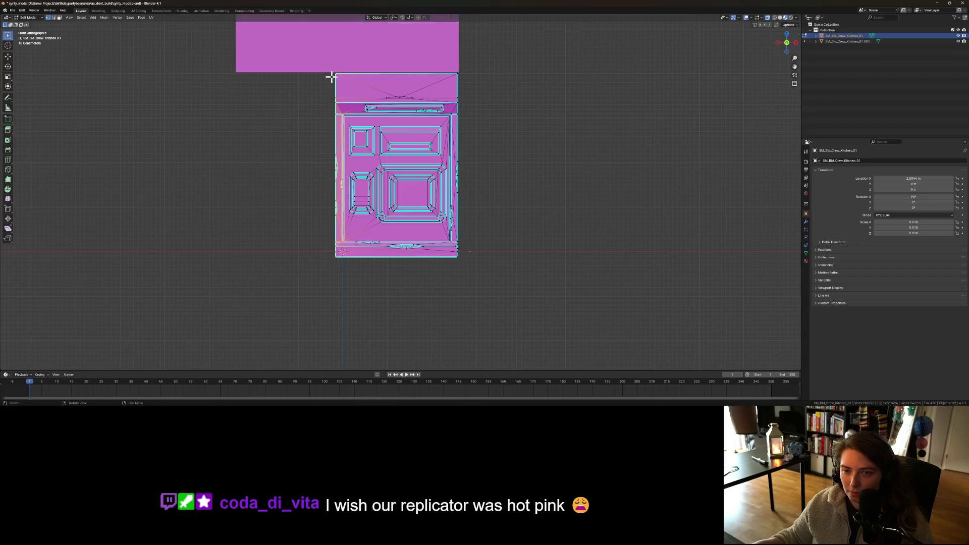
{"action": "scroll", "coordinate": [348, 283], "scroll_direction": "up", "scroll_amount": 4}
{"action": "scroll", "coordinate": [348, 284], "scroll_direction": "down", "scroll_amount": 1}
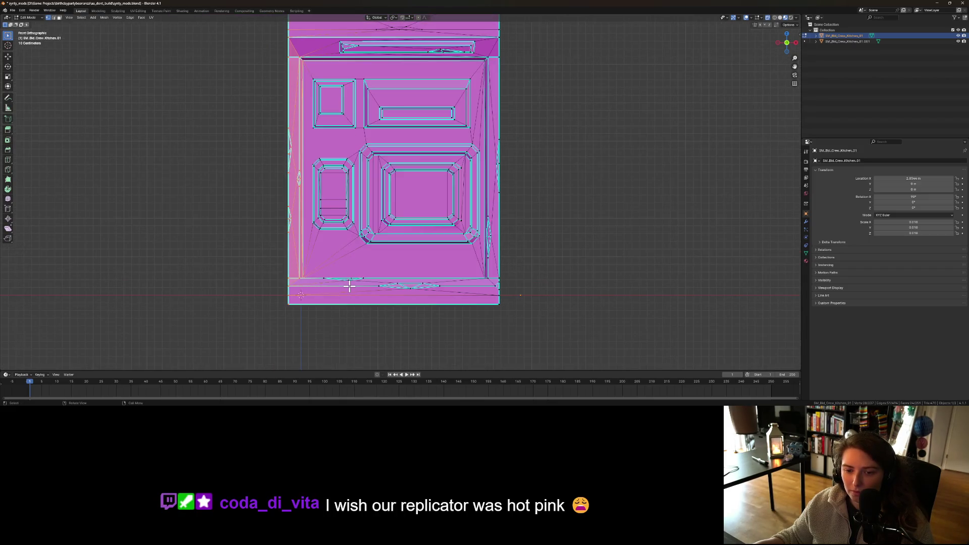
{"action": "scroll", "coordinate": [349, 286], "scroll_direction": "down", "scroll_amount": 1}
{"action": "key", "text": "g"}
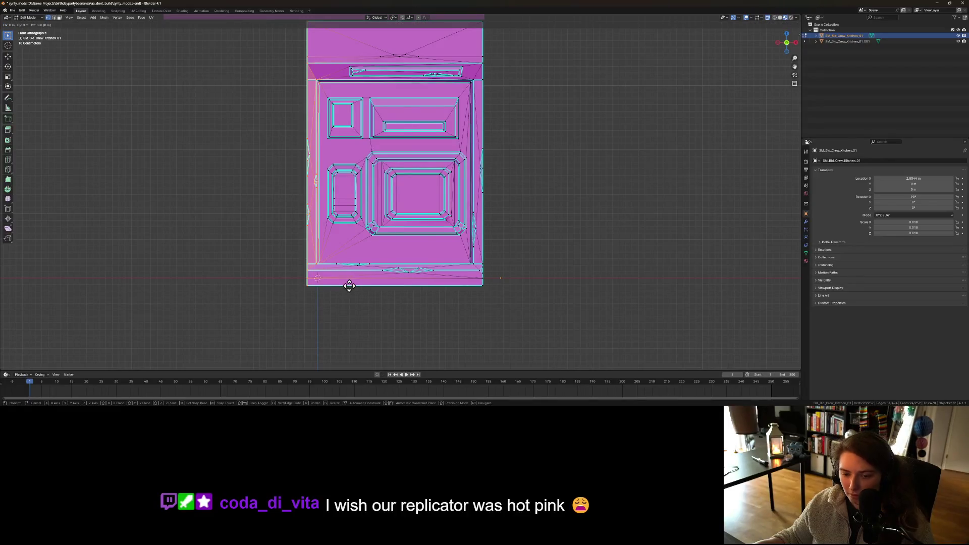
{"action": "key", "text": "x"}
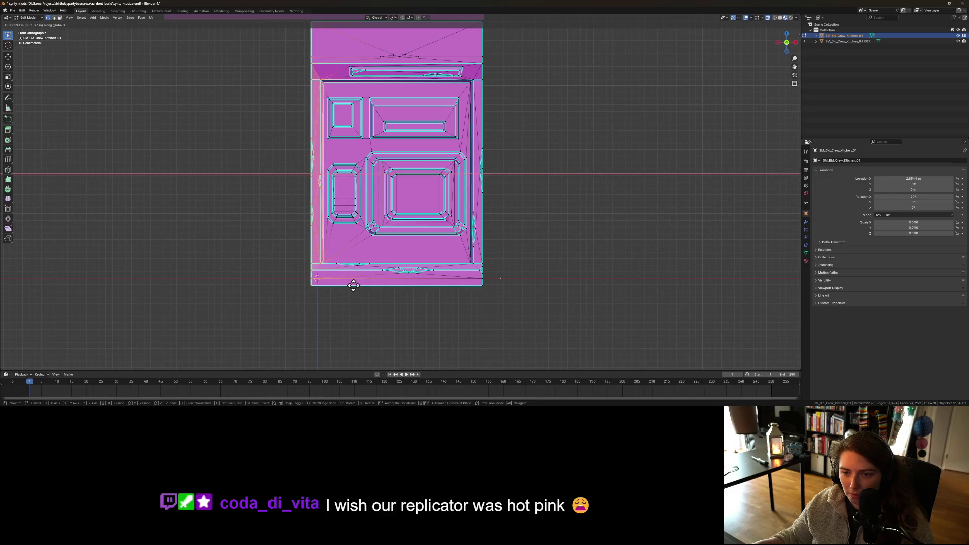
{"action": "left_click", "coordinate": [353, 285]}
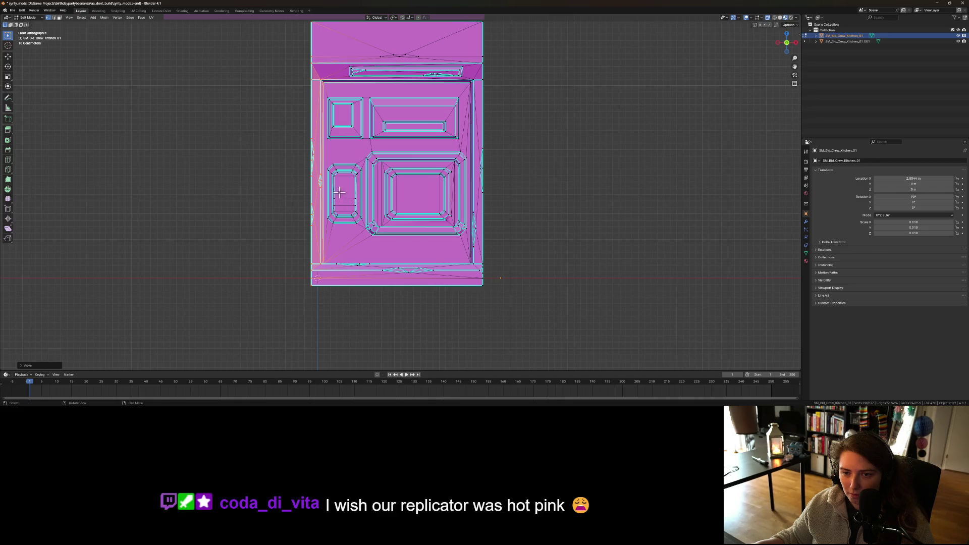
- Slide the wide rectangle's left vertices and the small top-left rectangle right along X
{"action": "left_click_drag", "start_coordinate": [368, 91], "coordinate": [392, 143]}
{"action": "key", "text": "g"}
{"action": "key", "text": "x"}
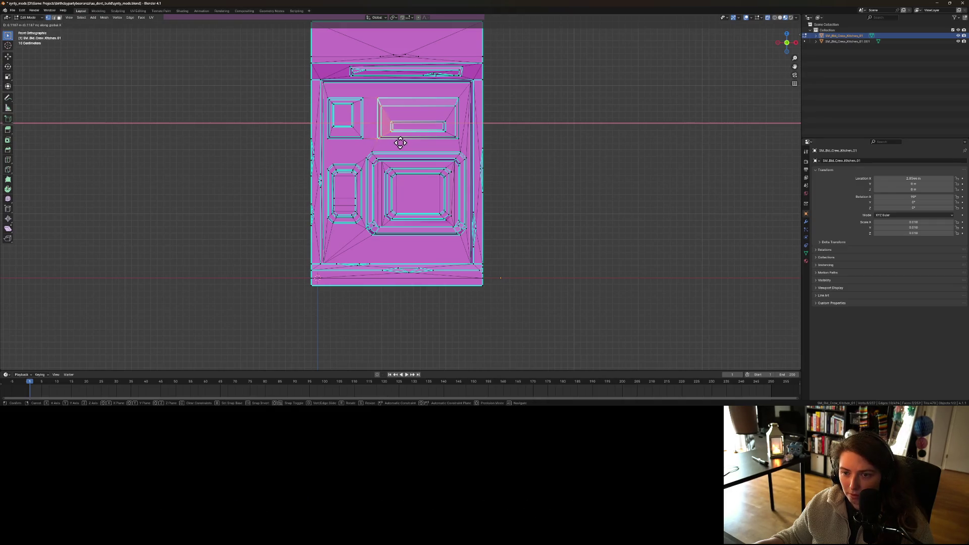
{"action": "left_click", "coordinate": [400, 143]}
{"action": "left_click_drag", "start_coordinate": [324, 91], "coordinate": [368, 145]}
{"action": "key", "text": "g"}
{"action": "key", "text": "x"}
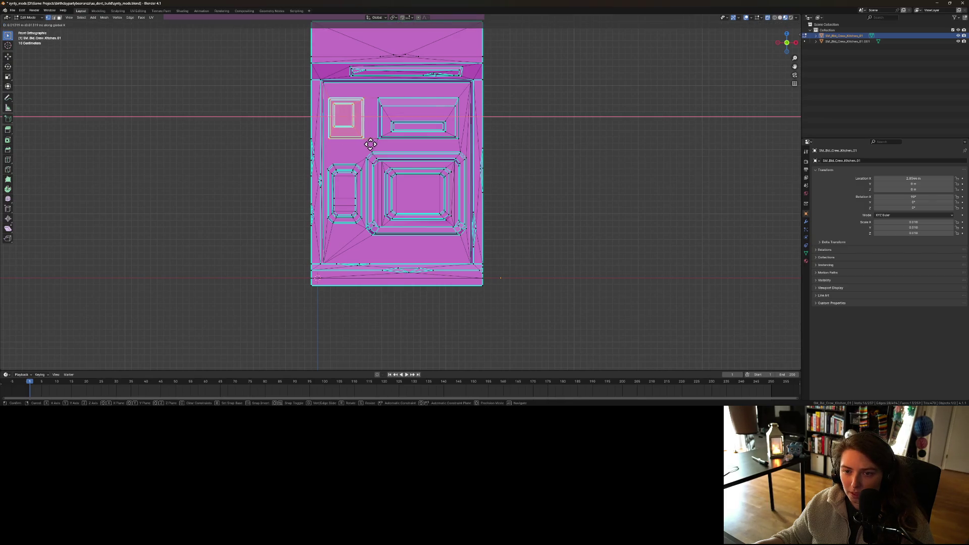
{"action": "left_click", "coordinate": [378, 144]}
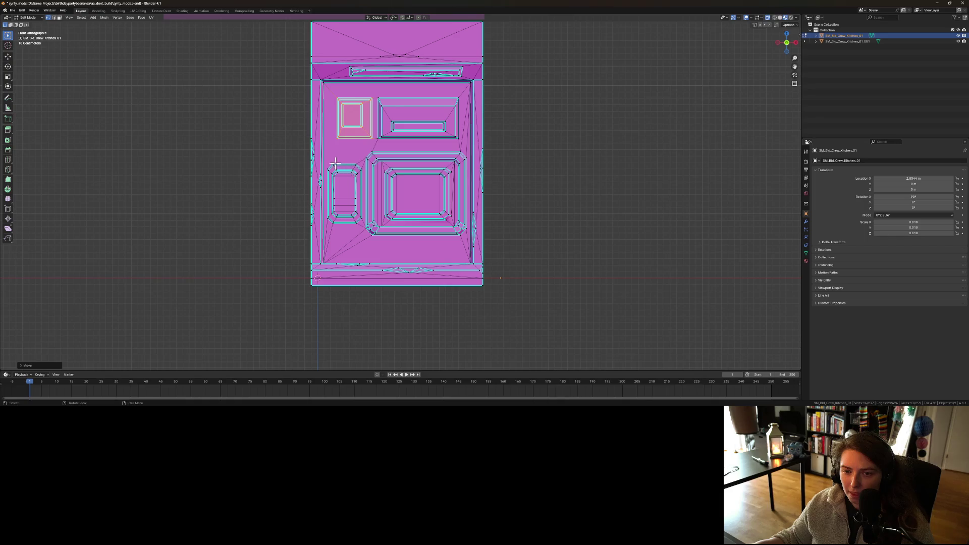
- Move the left rectangles' vertices sideways along X
{"action": "left_click_drag", "start_coordinate": [328, 146], "coordinate": [330, 150]}
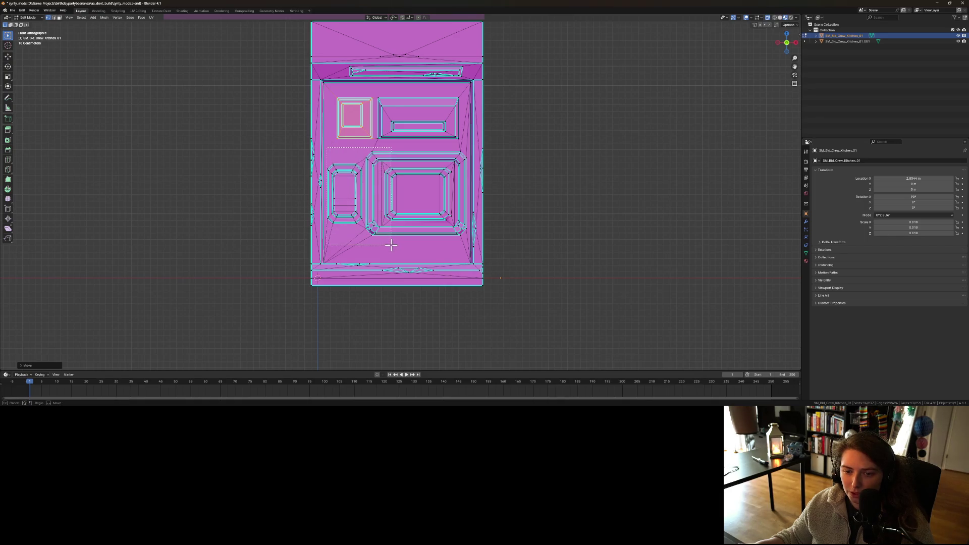
{"action": "left_click_drag", "start_coordinate": [401, 248], "coordinate": [402, 246]}
{"action": "key", "text": "g"}
{"action": "key", "text": "x"}
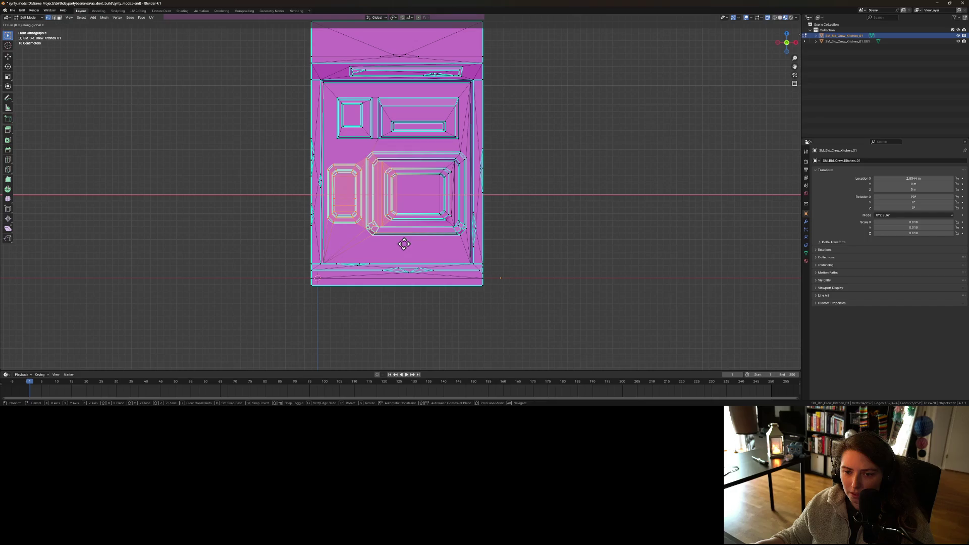
{"action": "left_click", "coordinate": [412, 243]}
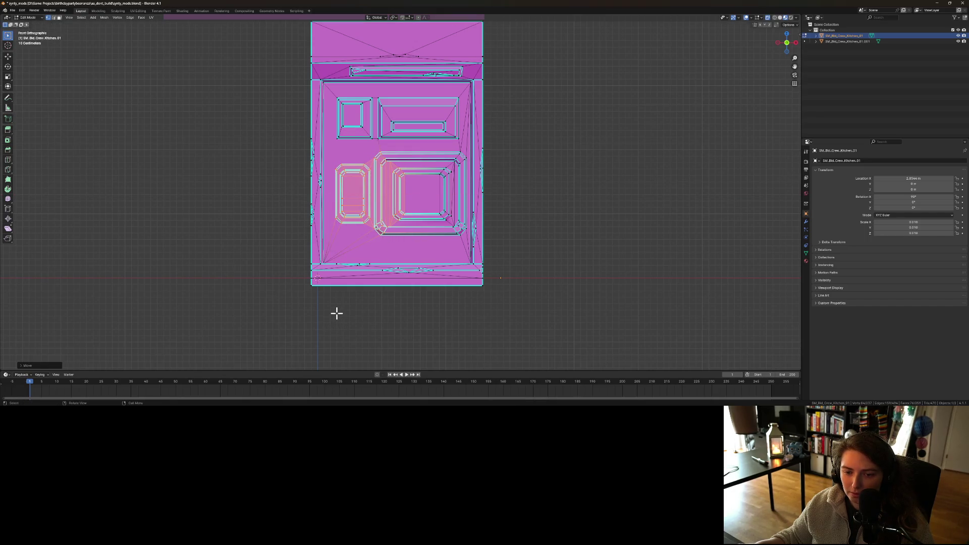
- Select the bottom-left corner and left column vertices and shift them along X
{"action": "left_click_drag", "start_coordinate": [344, 314], "coordinate": [321, 242]}
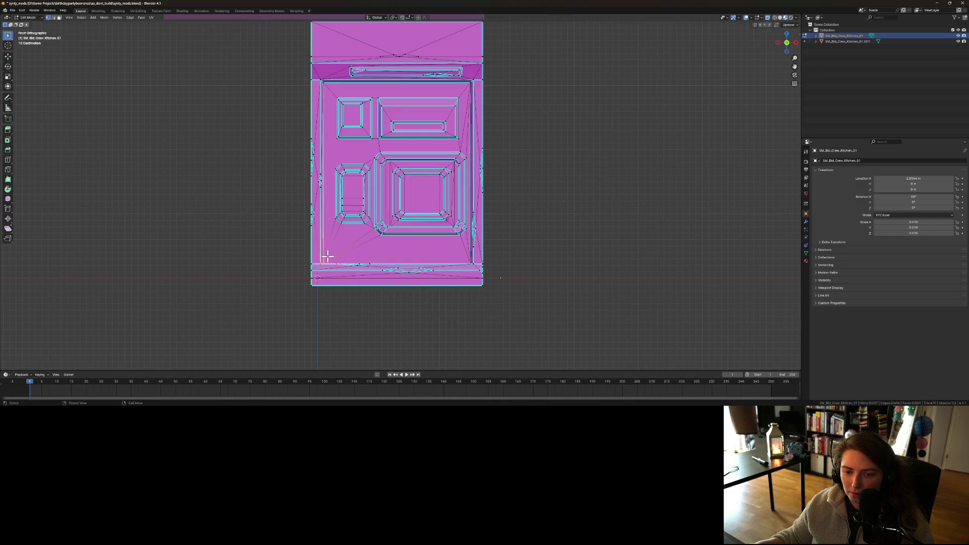
{"action": "key", "text": "ctrl+z"}
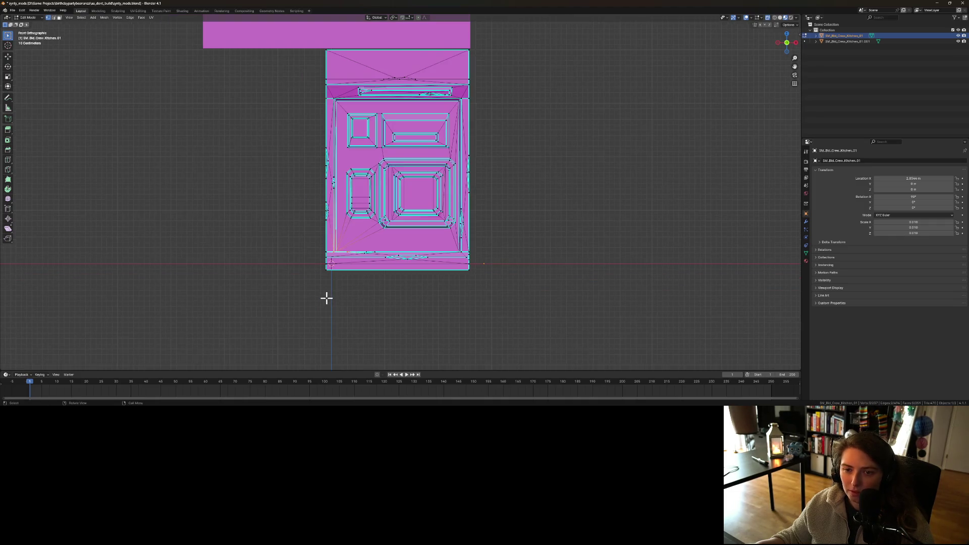
{"action": "left_click_drag", "start_coordinate": [340, 313], "coordinate": [320, 242]}
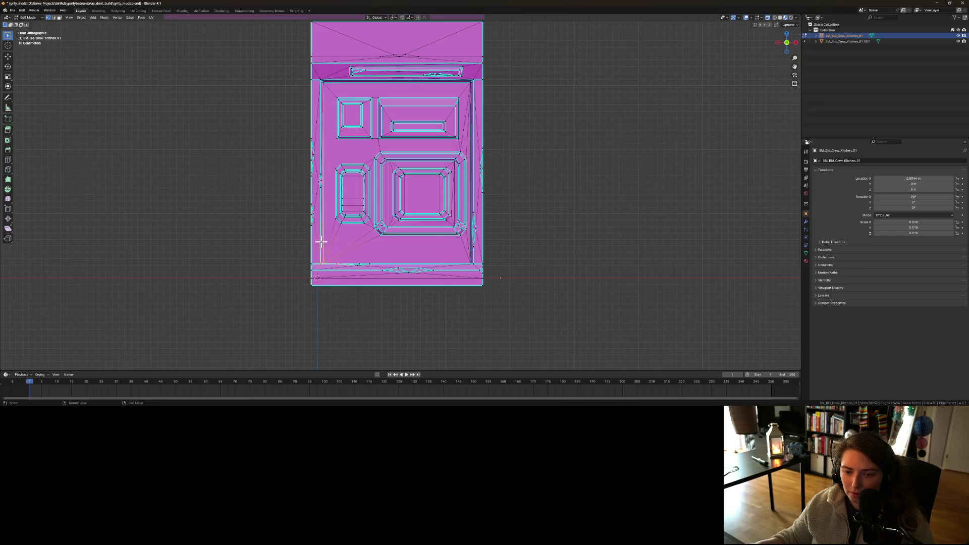
{"action": "scroll", "coordinate": [327, 303], "scroll_direction": "down", "scroll_amount": 1}
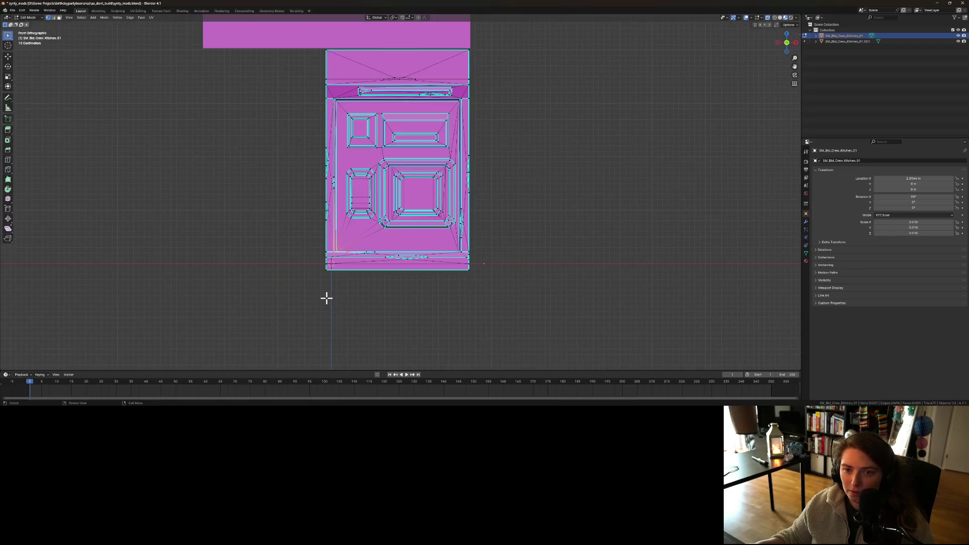
{"action": "left_click_drag", "start_coordinate": [339, 291], "coordinate": [321, 37]}
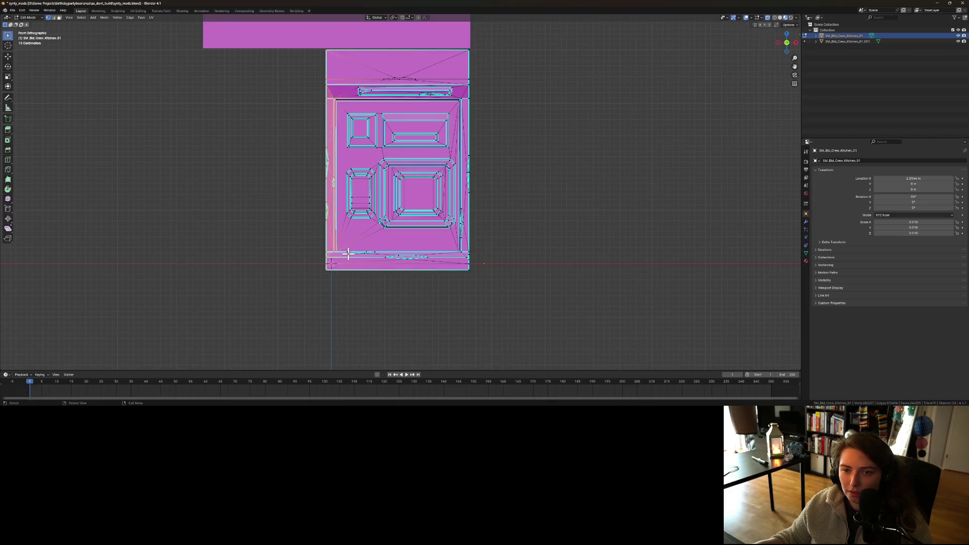
{"action": "scroll", "coordinate": [347, 253], "scroll_direction": "up", "scroll_amount": 2}
{"action": "key", "text": "g"}
{"action": "key", "text": "x"}
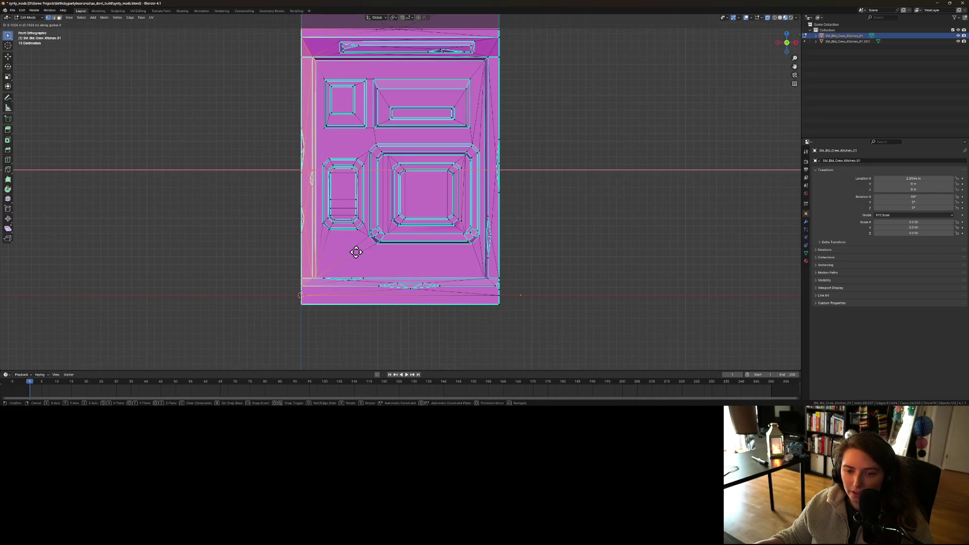
{"action": "left_click", "coordinate": [356, 252]}
- Deselect everything and return the wall piece to Object Mode
{"action": "key", "text": "alt+a"}
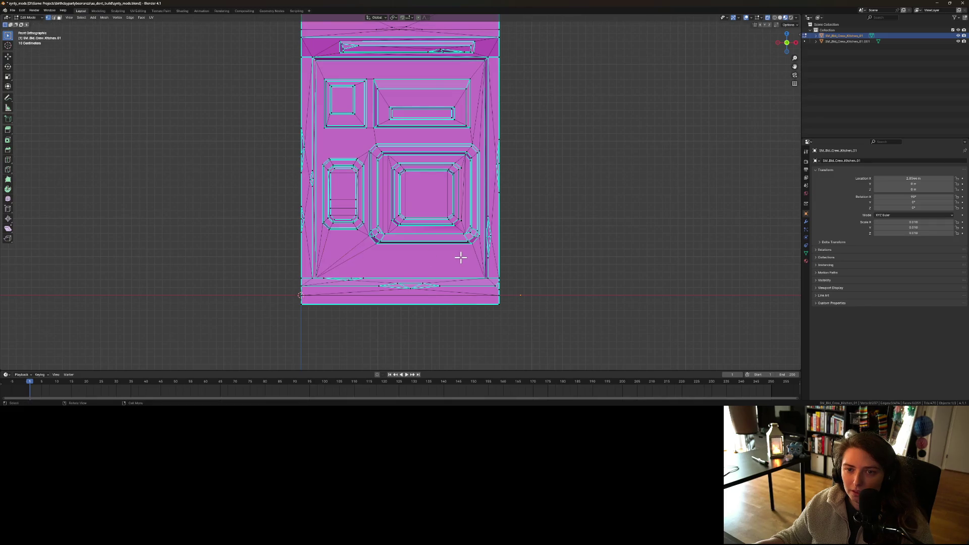
{"action": "scroll", "coordinate": [590, 263], "scroll_direction": "down", "scroll_amount": 2}
{"action": "key", "text": "Tab"}
{"action": "mouse_move", "coordinate": [511, 240]}
{"action": "left_mouse_down"}
{"action": "mouse_move", "coordinate": [457, 261]}
{"action": "mouse_move", "coordinate": [525, 241]}
{"action": "mouse_move", "coordinate": [504, 231]}
{"action": "mouse_move", "coordinate": [504, 249]}
{"action": "mouse_move", "coordinate": [543, 262]}
{"action": "mouse_move", "coordinate": [481, 248]}
{"action": "mouse_move", "coordinate": [579, 253]}
{"action": "mouse_move", "coordinate": [534, 263]}
{"action": "mouse_move", "coordinate": [484, 243]}
{"action": "mouse_move", "coordinate": [492, 240]}
{"action": "mouse_move", "coordinate": [521, 251]}
{"action": "mouse_move", "coordinate": [496, 263]}
{"action": "mouse_move", "coordinate": [524, 253]}
{"action": "mouse_move", "coordinate": [519, 241]}
{"action": "mouse_move", "coordinate": [507, 260]}
{"action": "mouse_move", "coordinate": [469, 260]}
{"action": "mouse_move", "coordinate": [525, 244]}
{"action": "mouse_move", "coordinate": [537, 258]}
{"action": "mouse_move", "coordinate": [492, 241]}
{"action": "mouse_move", "coordinate": [510, 232]}
{"action": "mouse_move", "coordinate": [481, 213]}
{"action": "mouse_move", "coordinate": [423, 249]}
{"action": "mouse_move", "coordinate": [451, 268]}
{"action": "mouse_move", "coordinate": [473, 226]}
{"action": "mouse_move", "coordinate": [433, 242]}
{"action": "mouse_move", "coordinate": [452, 244]}
{"action": "mouse_move", "coordinate": [462, 238]}
{"action": "mouse_move", "coordinate": [433, 244]}
{"action": "left_mouse_up"}
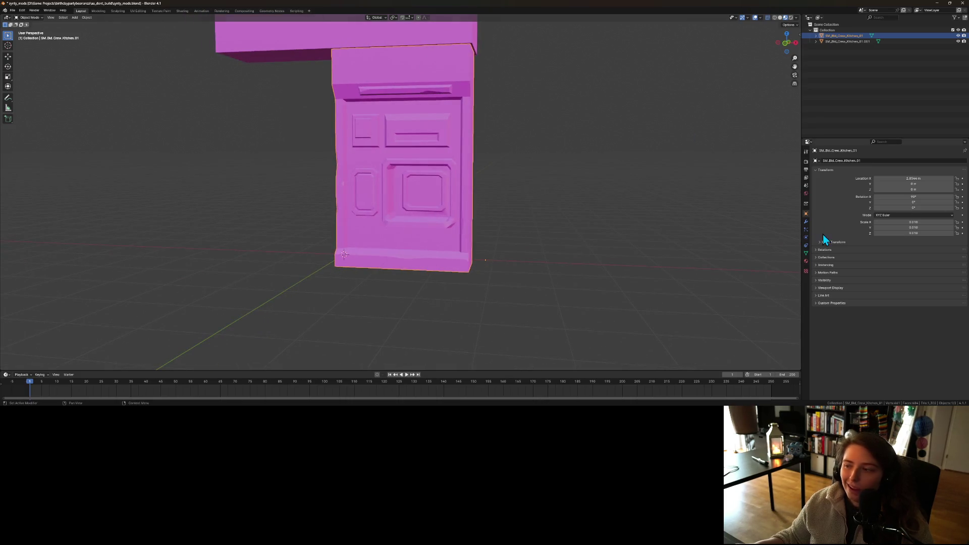
- Remove the lambert2 material and switch Base Color to an Image Texture, then browse for the image
{"action": "left_click", "coordinate": [806, 260]}
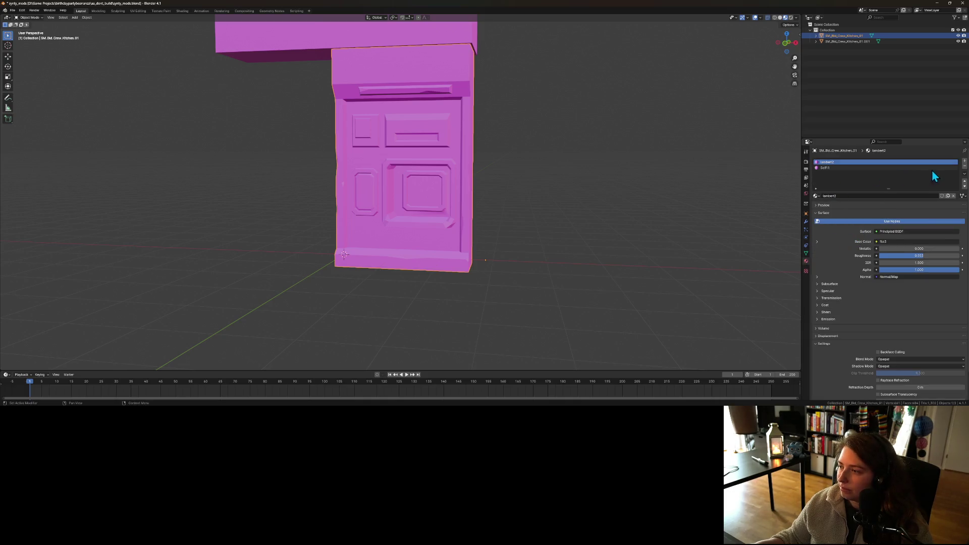
{"action": "left_click", "coordinate": [964, 166]}
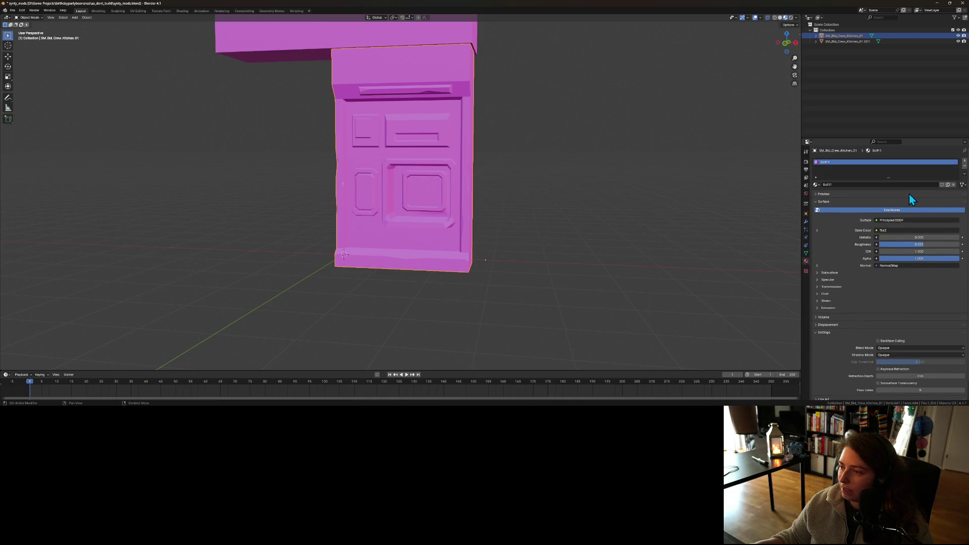
{"action": "left_click", "coordinate": [876, 230]}
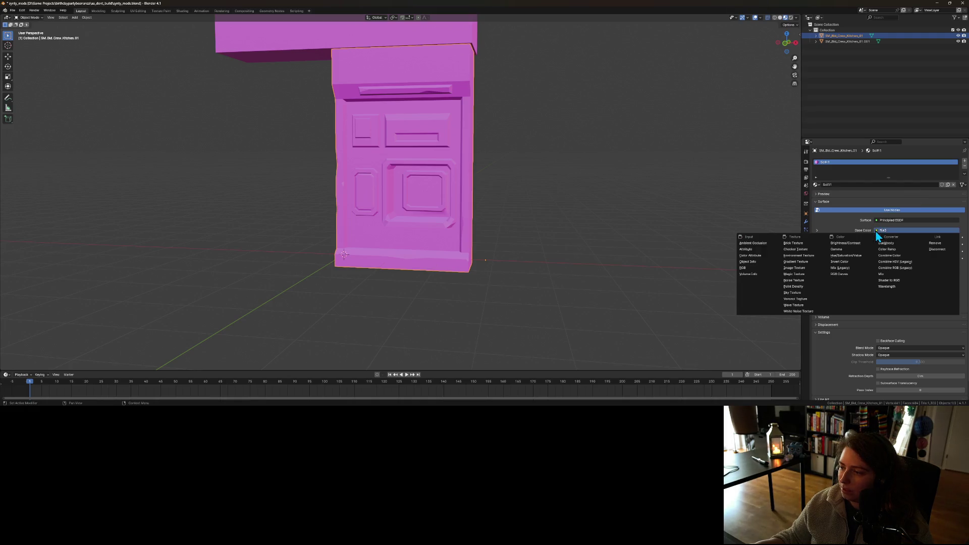
{"action": "left_click", "coordinate": [795, 268]}
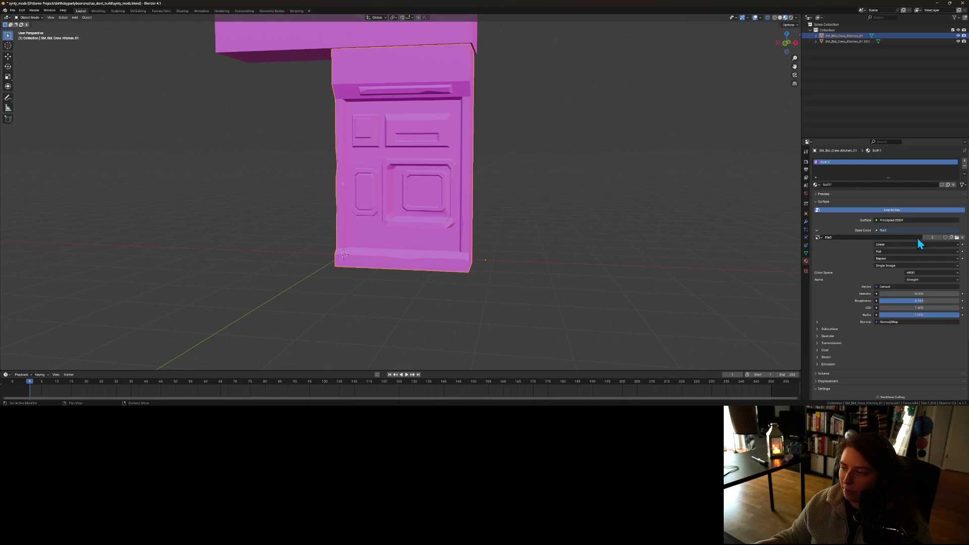
{"action": "left_click", "coordinate": [956, 238]}
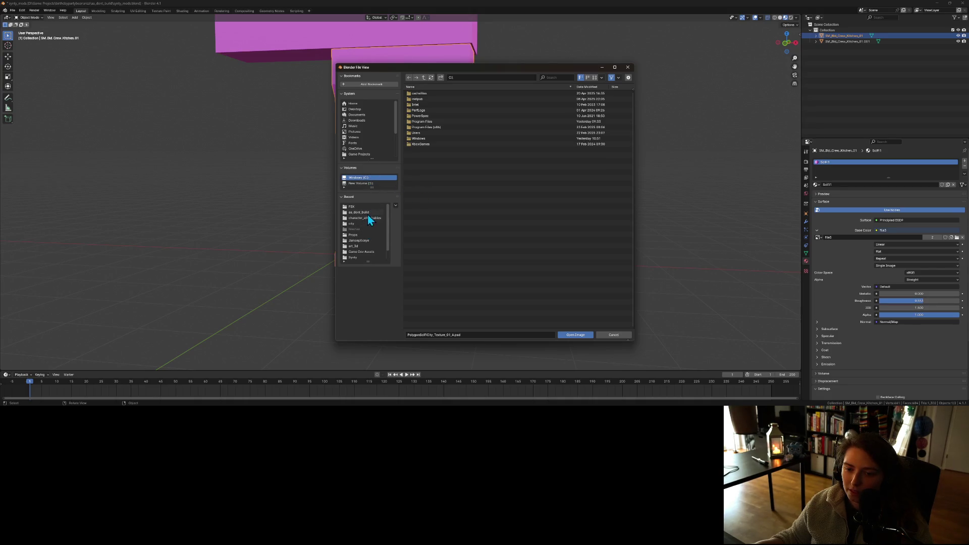
- Load shader_friendly_texture.png from the synty_set folder as base colour, then go to UV Editing
{"action": "scroll", "coordinate": [365, 252], "scroll_direction": "down", "scroll_amount": 1}
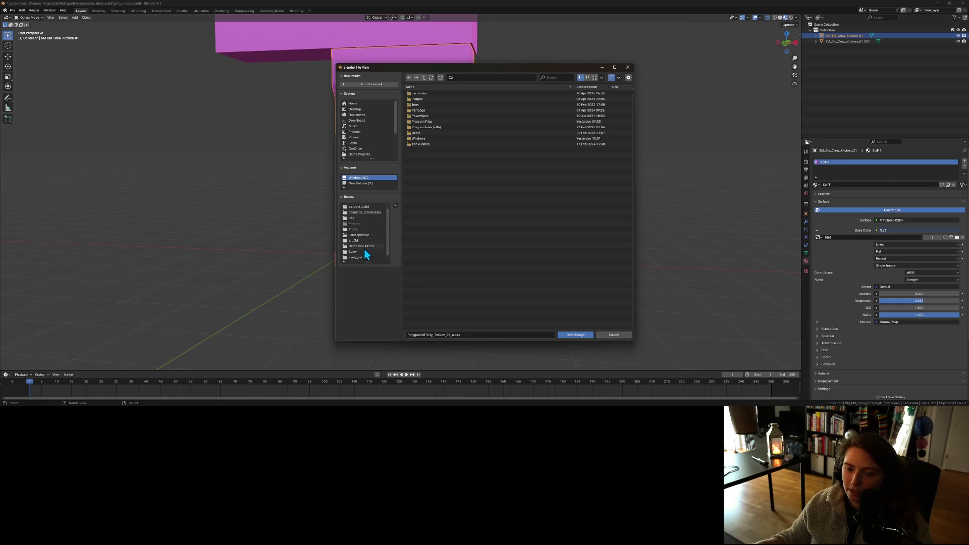
{"action": "scroll", "coordinate": [377, 248], "scroll_direction": "down", "scroll_amount": 1}
{"action": "left_click", "coordinate": [366, 251]}
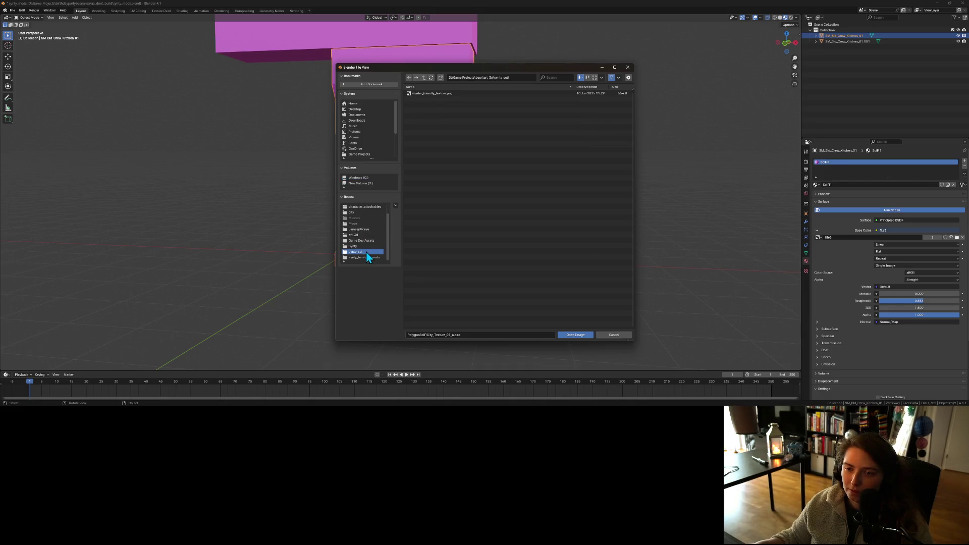
{"action": "left_click", "coordinate": [440, 94]}
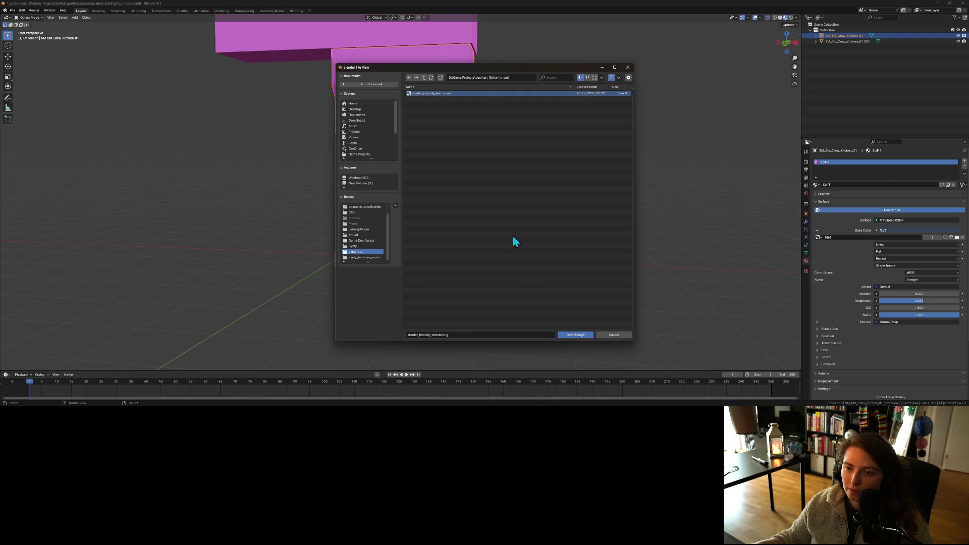
{"action": "left_click", "coordinate": [570, 335]}
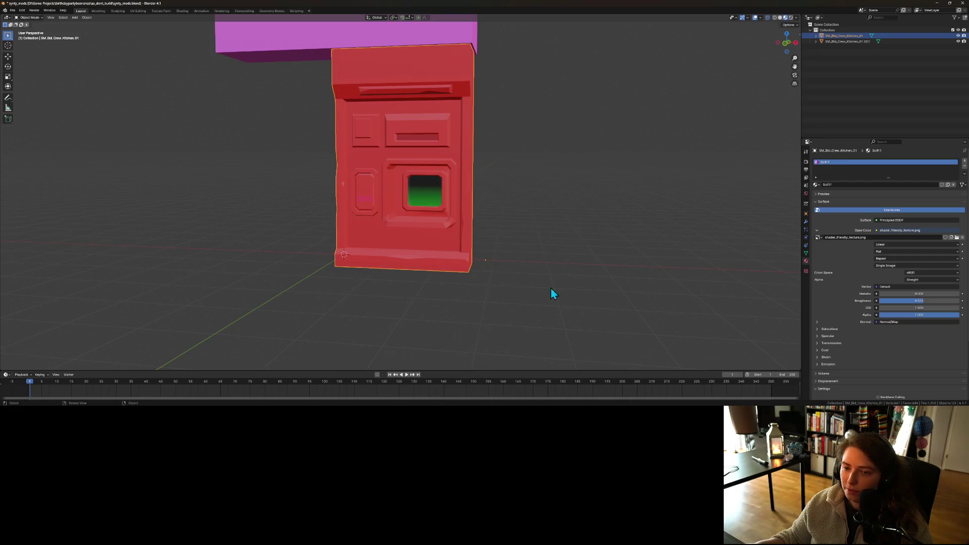
{"action": "mouse_move", "coordinate": [447, 218]}
{"action": "left_mouse_down"}
{"action": "mouse_move", "coordinate": [469, 204]}
{"action": "mouse_move", "coordinate": [454, 204]}
{"action": "mouse_move", "coordinate": [450, 223]}
{"action": "left_mouse_up"}
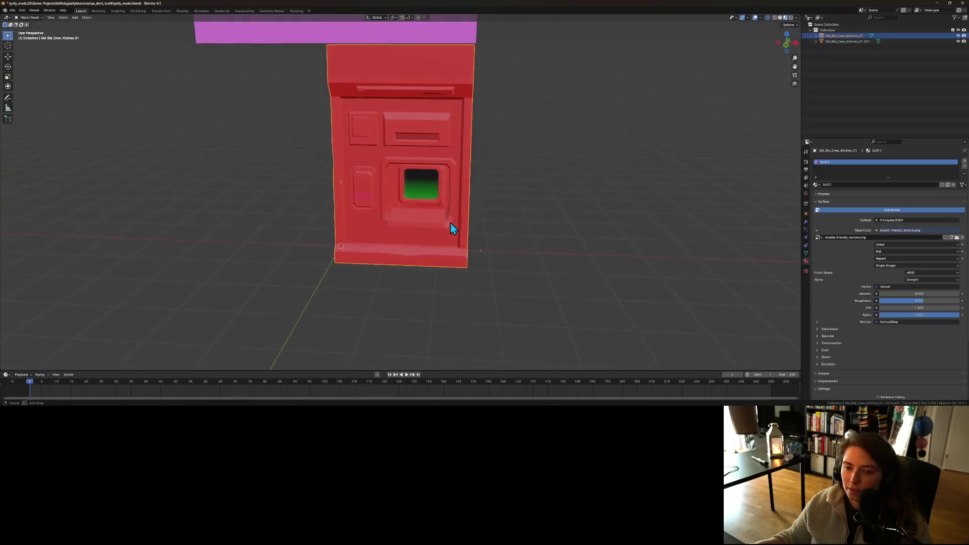
{"action": "left_click", "coordinate": [140, 10]}
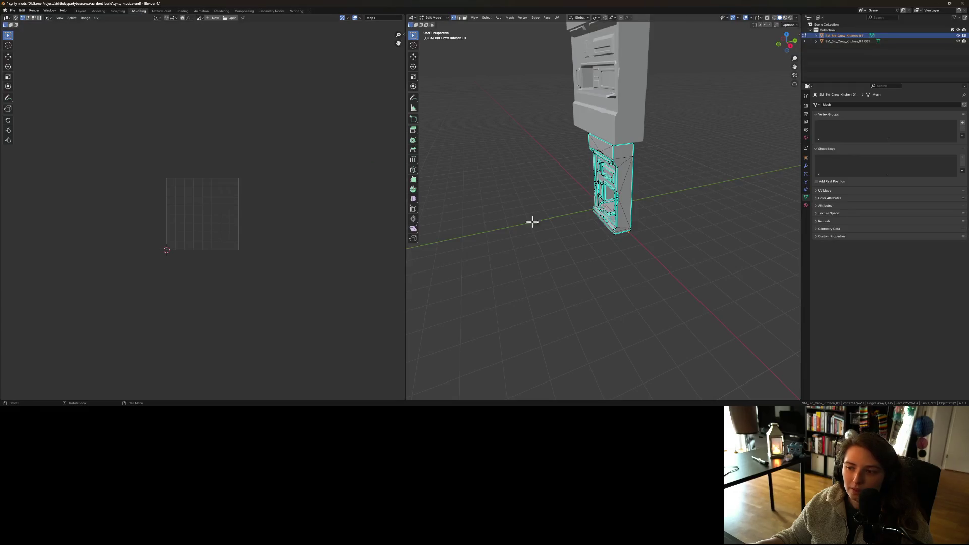
- Switch to Material Preview and delete the magenta object from the Outliner
{"action": "left_click_drag", "start_coordinate": [552, 253], "coordinate": [586, 242]}
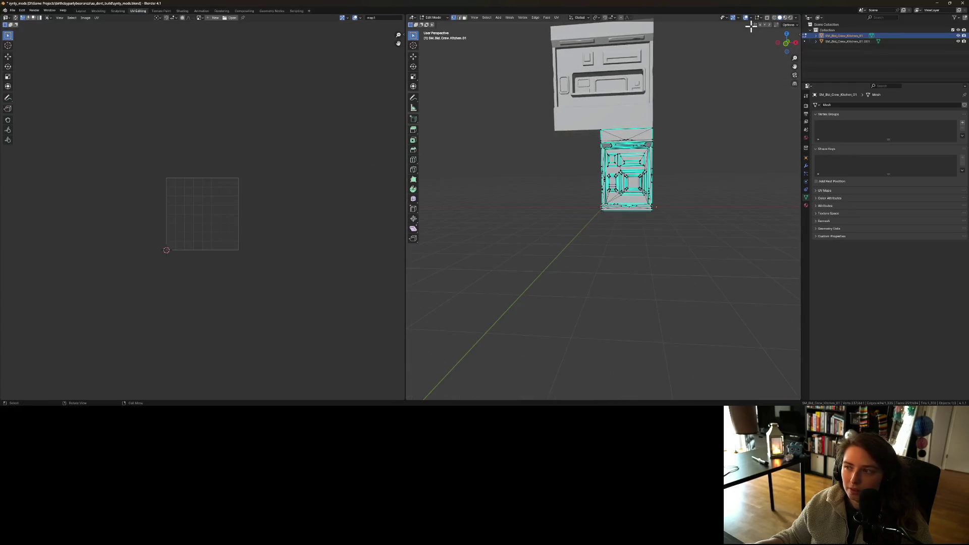
{"action": "left_click", "coordinate": [786, 18]}
{"action": "left_click", "coordinate": [840, 41]}
{"action": "right_click", "coordinate": [843, 42]}
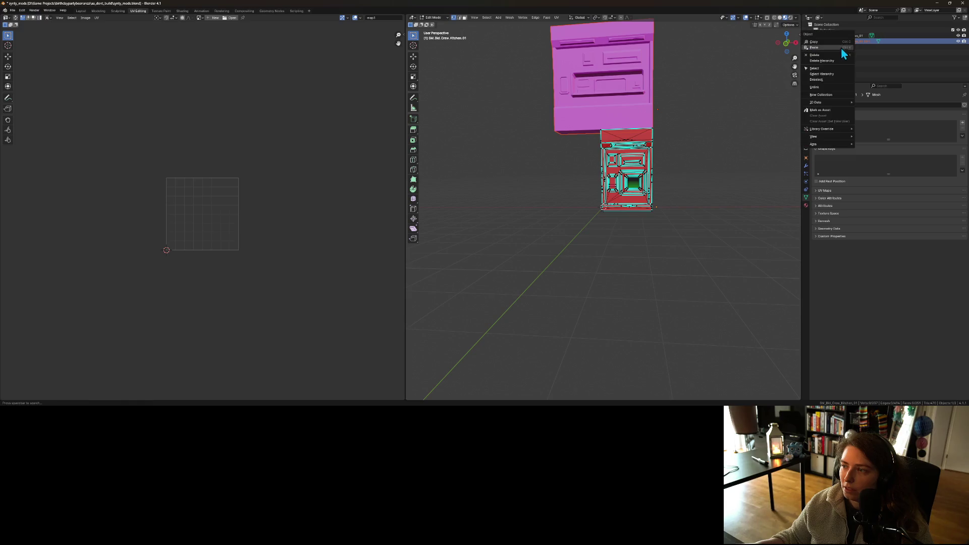
{"action": "left_click", "coordinate": [832, 56]}
- Enter Edit Mode, select all the wall geometry, and view it from the front
{"action": "scroll", "coordinate": [647, 197], "scroll_direction": "up", "scroll_amount": 2}
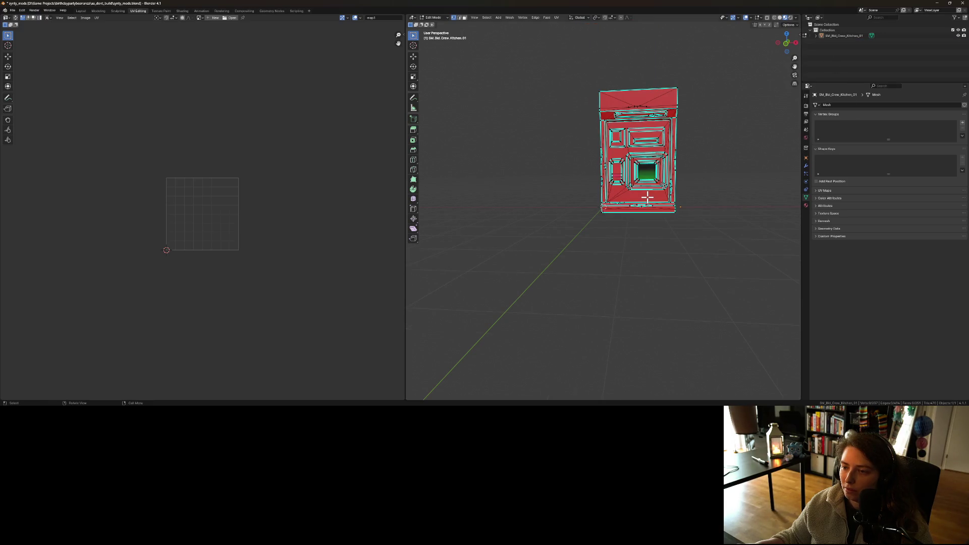
{"action": "mouse_move", "coordinate": [530, 202]}
{"action": "left_mouse_down"}
{"action": "mouse_move", "coordinate": [475, 236]}
{"action": "mouse_move", "coordinate": [543, 184]}
{"action": "mouse_move", "coordinate": [510, 211]}
{"action": "left_mouse_up"}
{"action": "scroll", "coordinate": [509, 211], "scroll_direction": "up", "scroll_amount": 4}
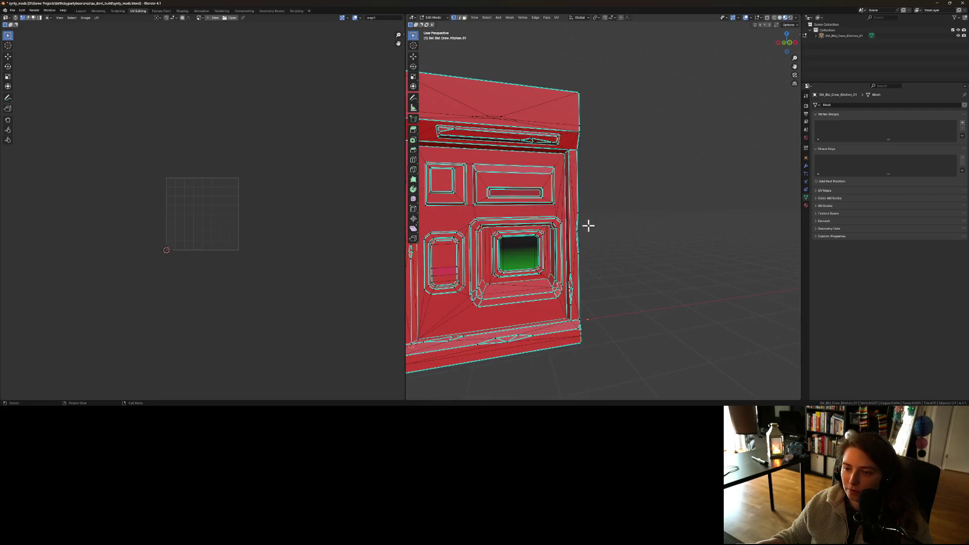
{"action": "key", "text": "Tab"}
{"action": "key", "text": "Tab"}
{"action": "key", "text": "a"}
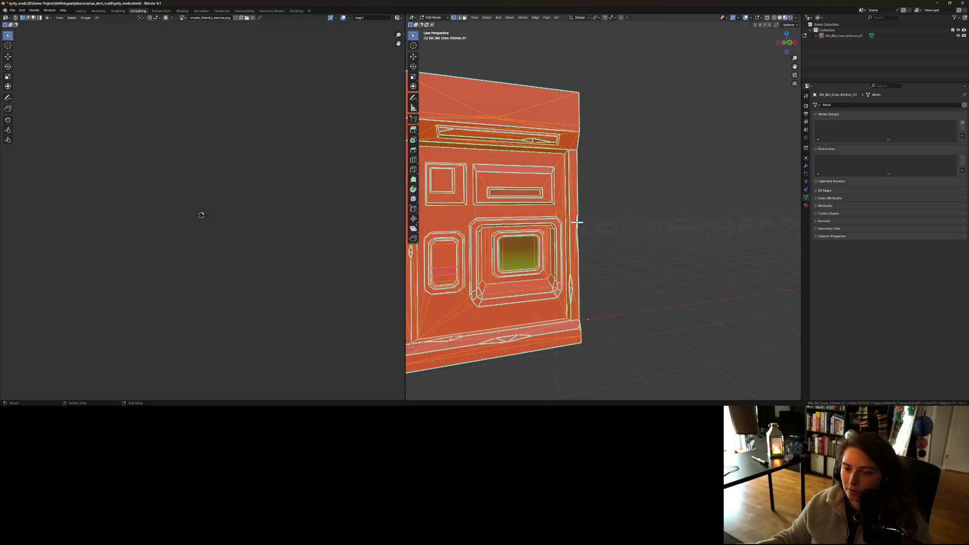
{"action": "scroll", "coordinate": [232, 217], "scroll_direction": "up", "scroll_amount": 10}
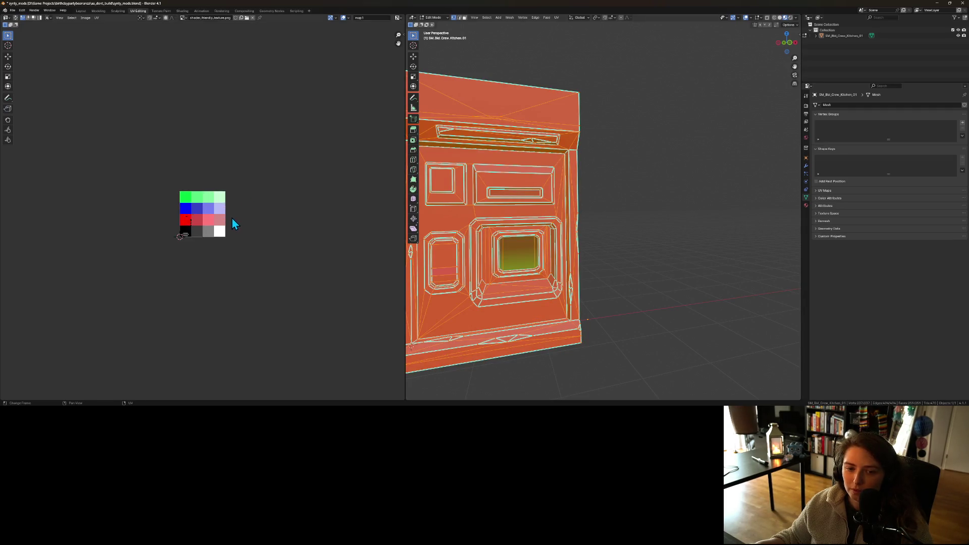
{"action": "mouse_move", "coordinate": [578, 260]}
{"action": "left_mouse_down"}
{"action": "mouse_move", "coordinate": [597, 286]}
{"action": "mouse_move", "coordinate": [656, 267]}
{"action": "left_mouse_up"}
{"action": "key", "text": "KP_1"}
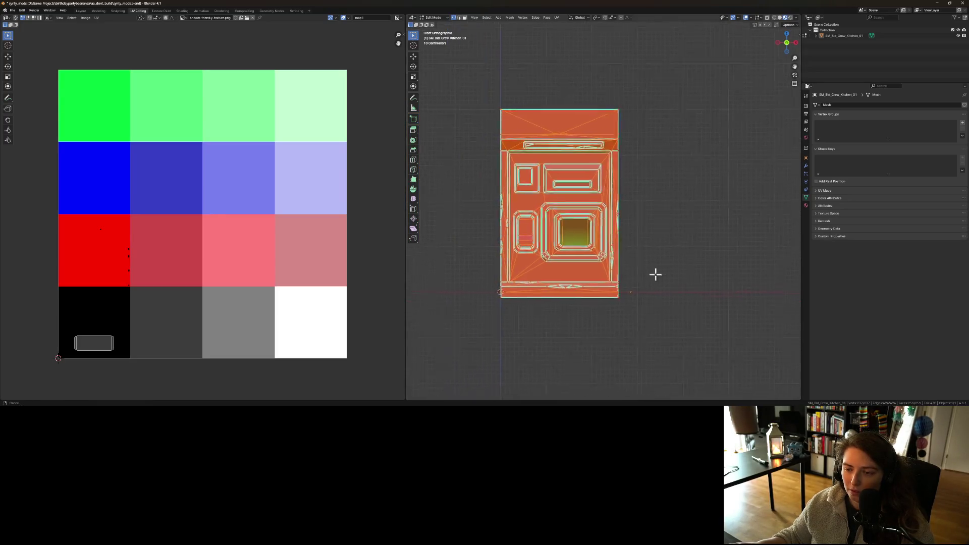
- Move the screen's UV island from the black tile onto the light blue tile
{"action": "scroll", "coordinate": [673, 268], "scroll_direction": "up", "scroll_amount": 2}
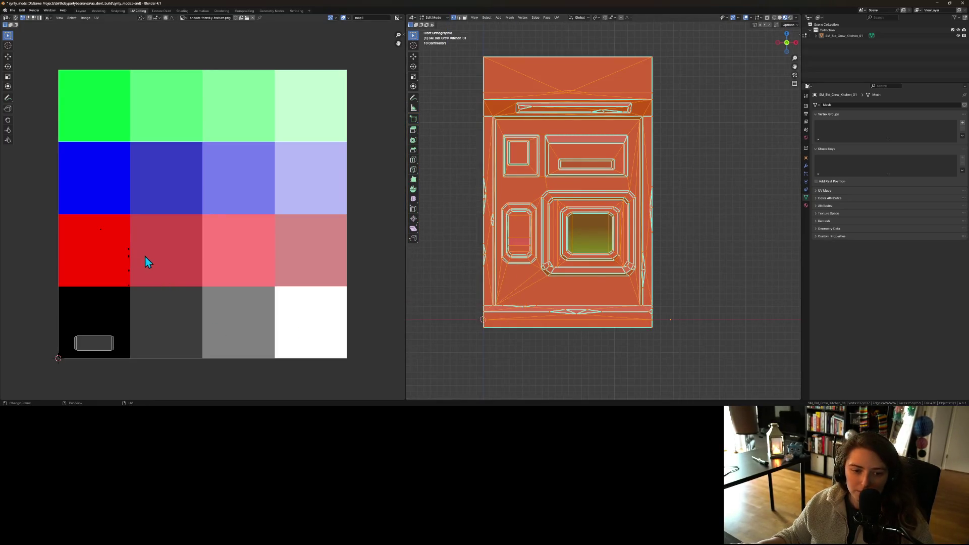
{"action": "left_click_drag", "start_coordinate": [65, 324], "coordinate": [135, 359]}
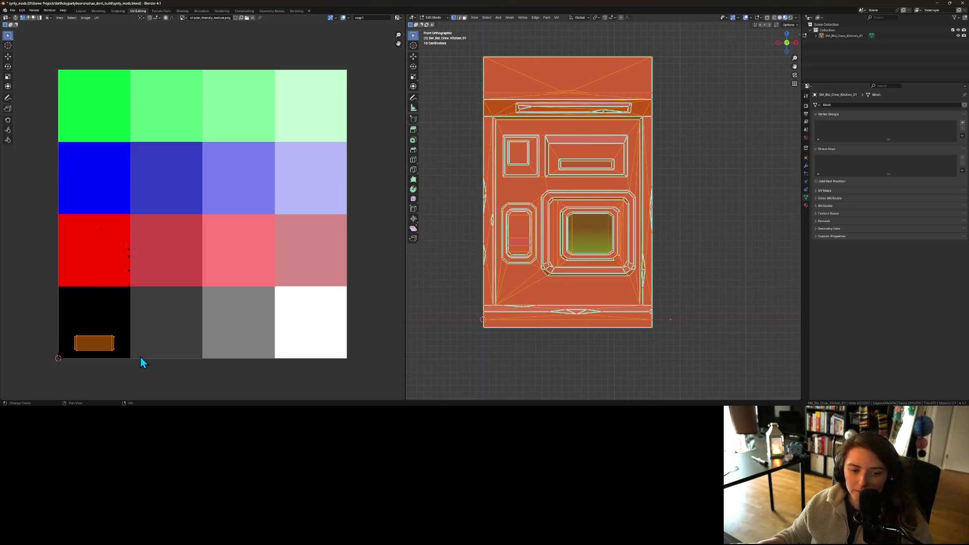
{"action": "key", "text": "g"}
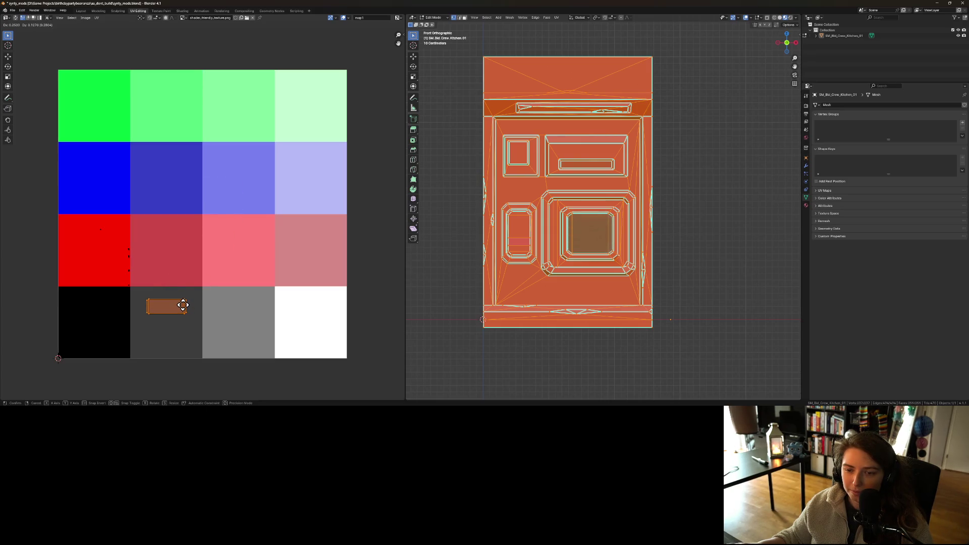
{"action": "left_click", "coordinate": [258, 173]}
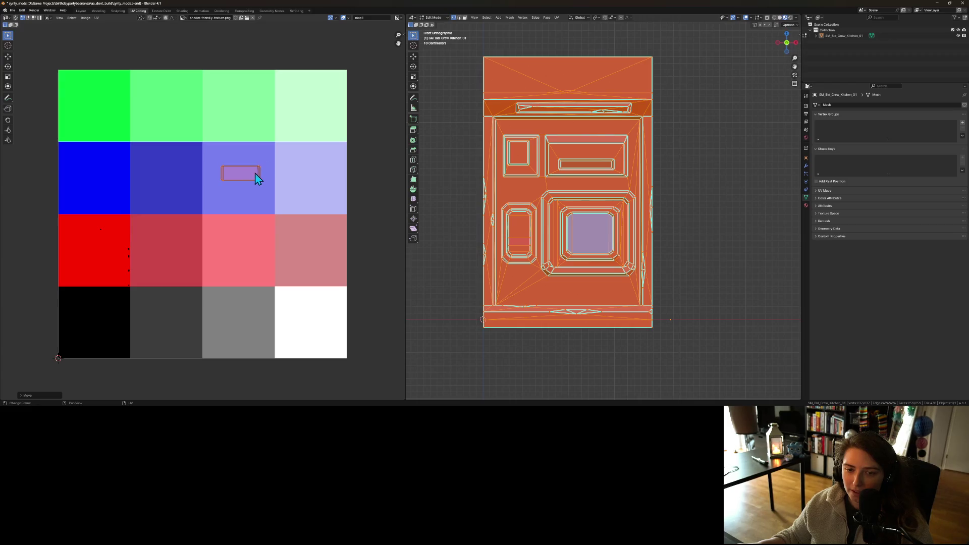
{"action": "left_click", "coordinate": [519, 230]}
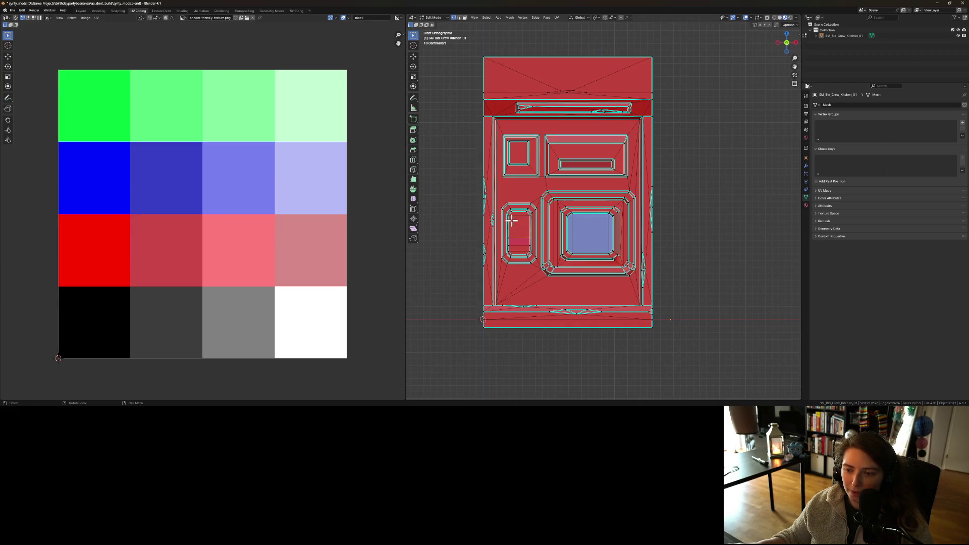
{"action": "scroll", "coordinate": [512, 223], "scroll_direction": "up", "scroll_amount": 5}
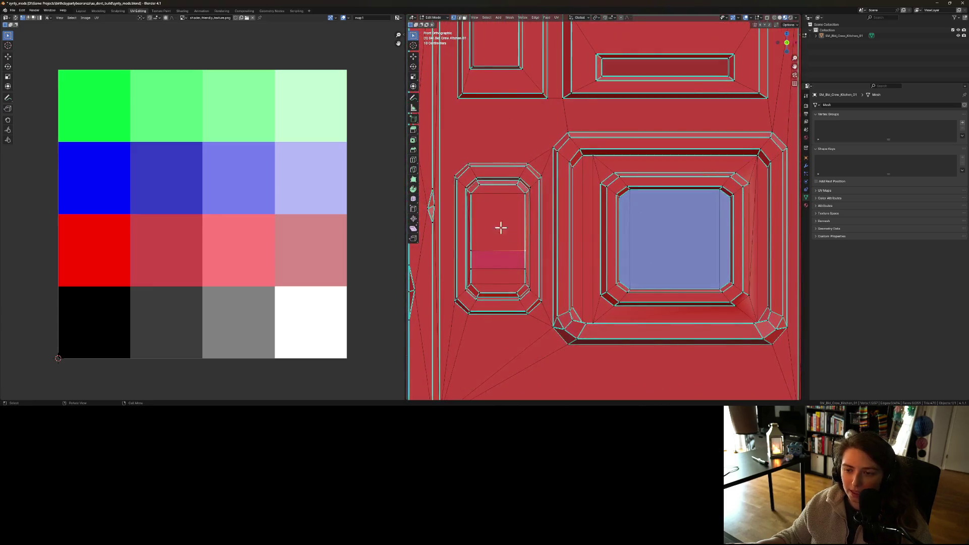
{"action": "left_click", "coordinate": [480, 193]}
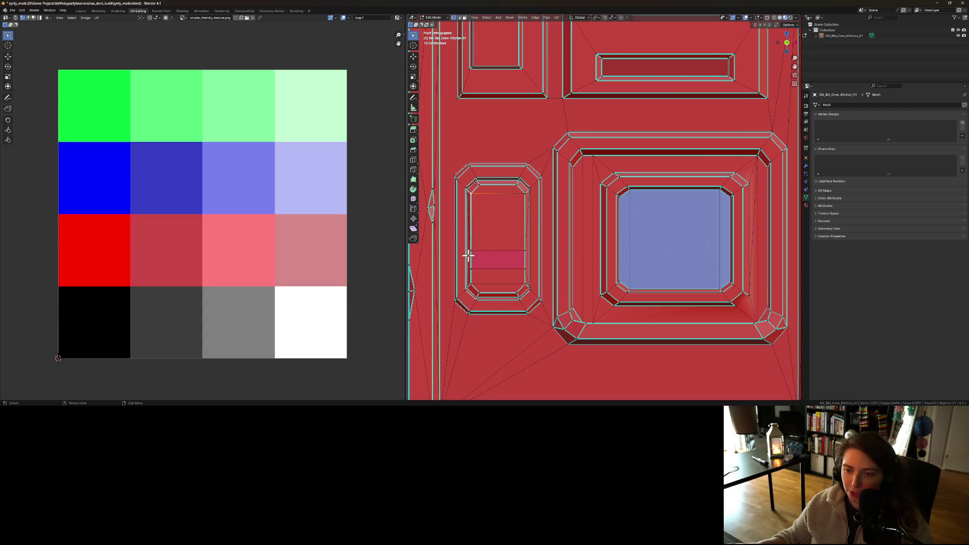
{"action": "scroll", "coordinate": [484, 318], "scroll_direction": "down", "scroll_amount": 5}
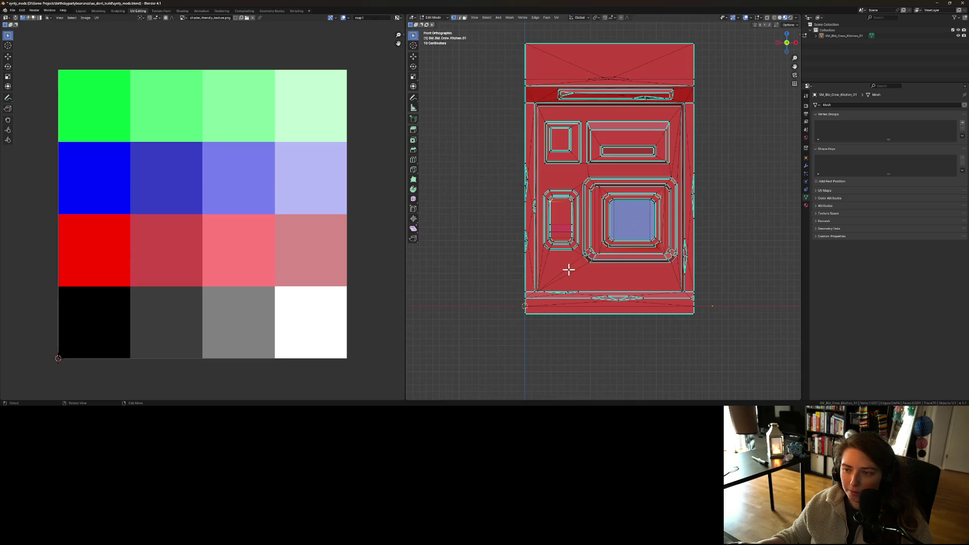
- Move a UV island into the bright green palette cell and reposition a red-border UV point
{"action": "key", "text": "a"}
{"action": "left_click", "coordinate": [113, 241]}
{"action": "key", "text": "g"}
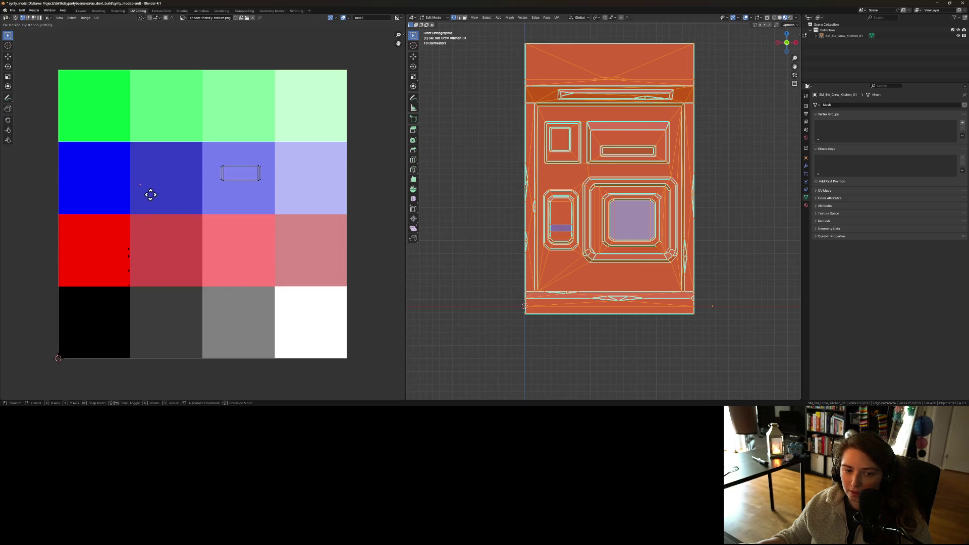
{"action": "left_click", "coordinate": [113, 125]}
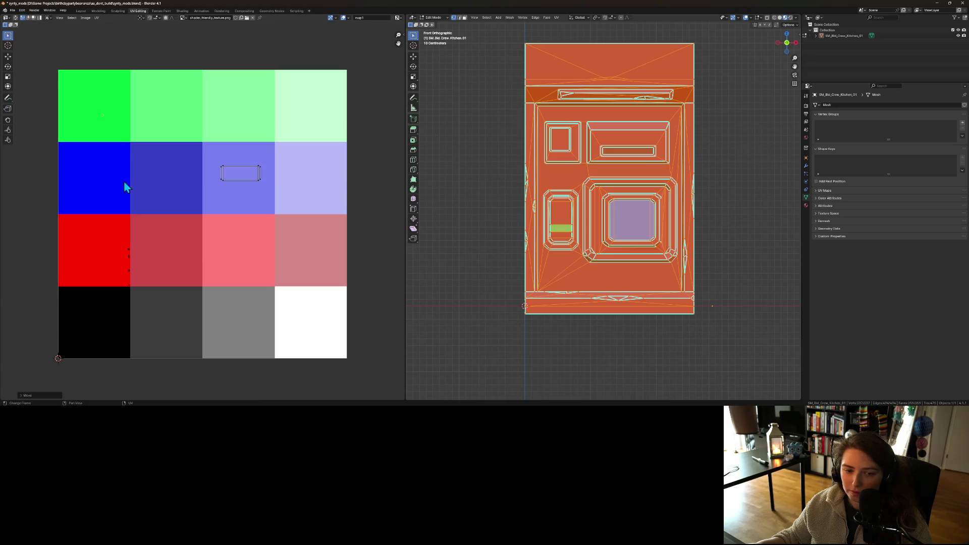
{"action": "left_click", "coordinate": [141, 253]}
{"action": "key", "text": "g"}
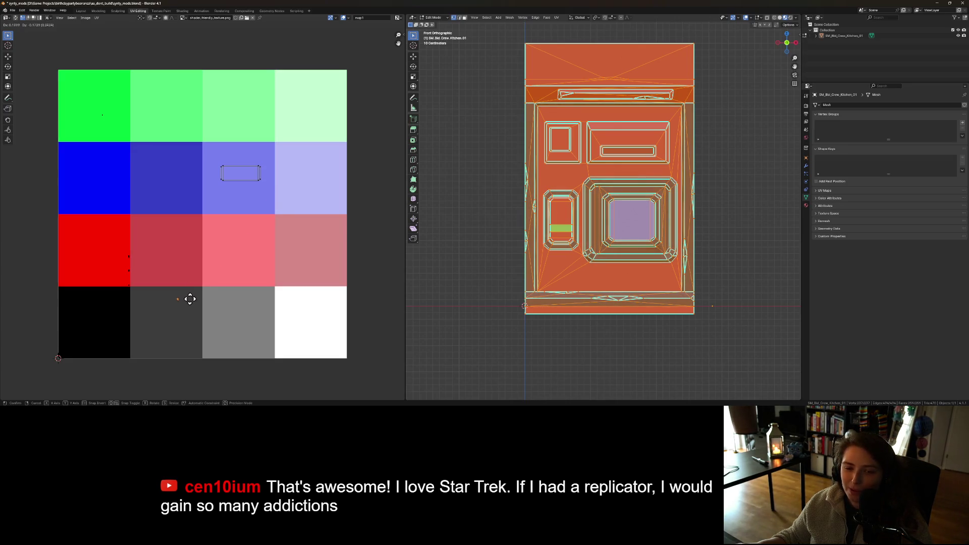
{"action": "left_click", "coordinate": [177, 310]}
- Shift the red-cell UVs onto grey and drop the corner UV into the black cell
{"action": "left_click_drag", "start_coordinate": [111, 246], "coordinate": [141, 260]}
{"action": "key", "text": "g"}
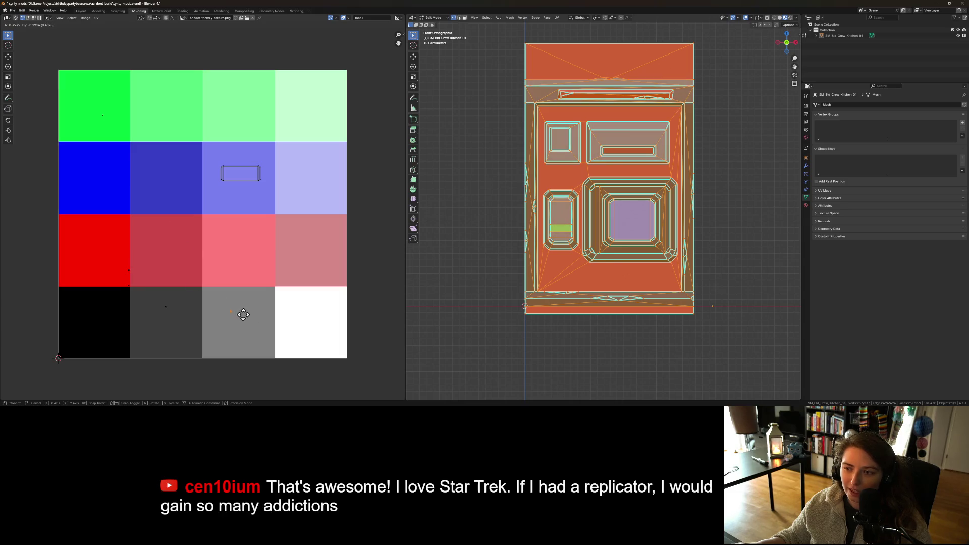
{"action": "left_click", "coordinate": [228, 308]}
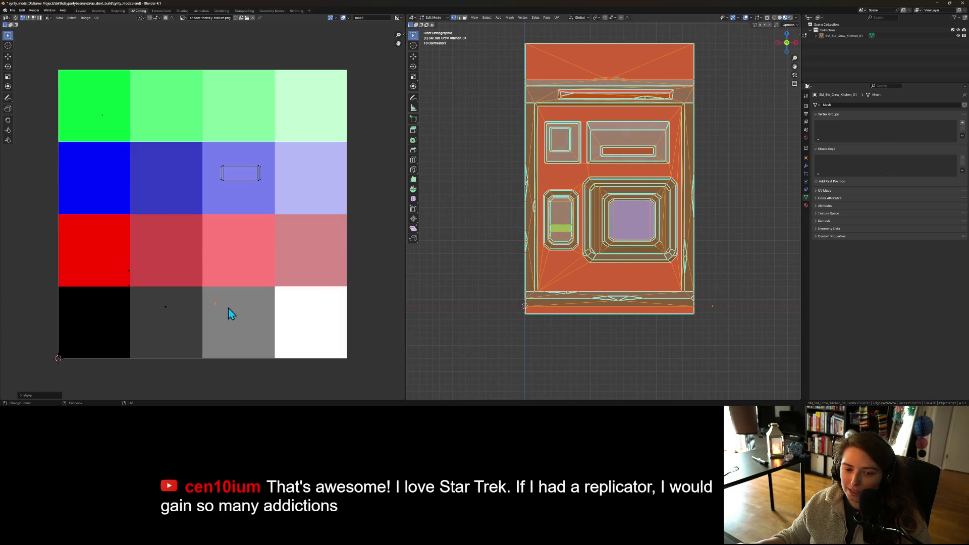
{"action": "left_click_drag", "start_coordinate": [117, 280], "coordinate": [146, 292]}
{"action": "key", "text": "g"}
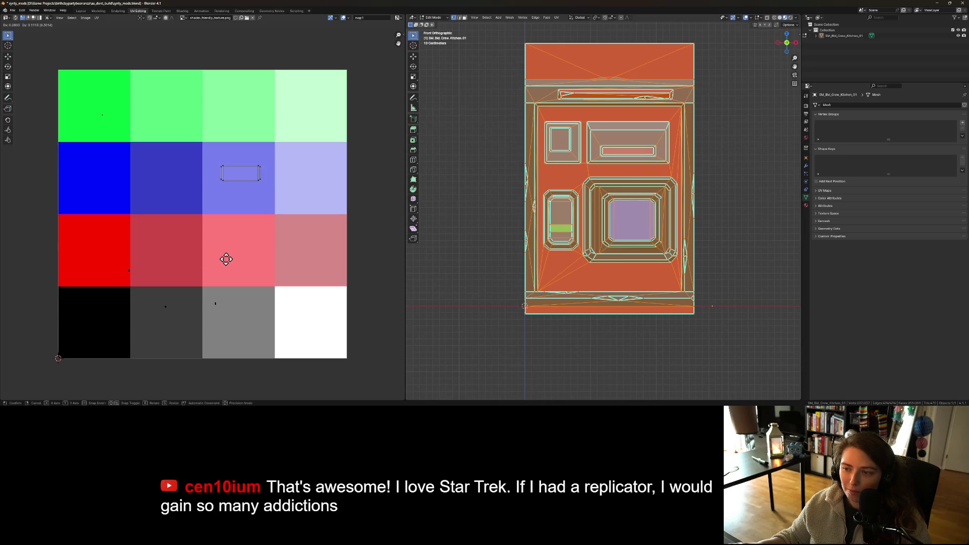
{"action": "left_click", "coordinate": [310, 311]}
{"action": "key", "text": "g"}
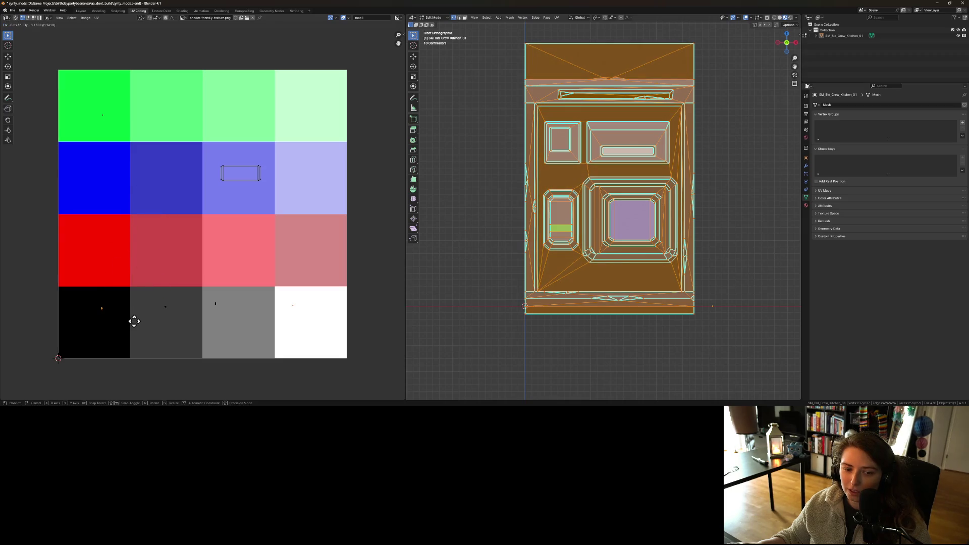
{"action": "left_click", "coordinate": [138, 322]}
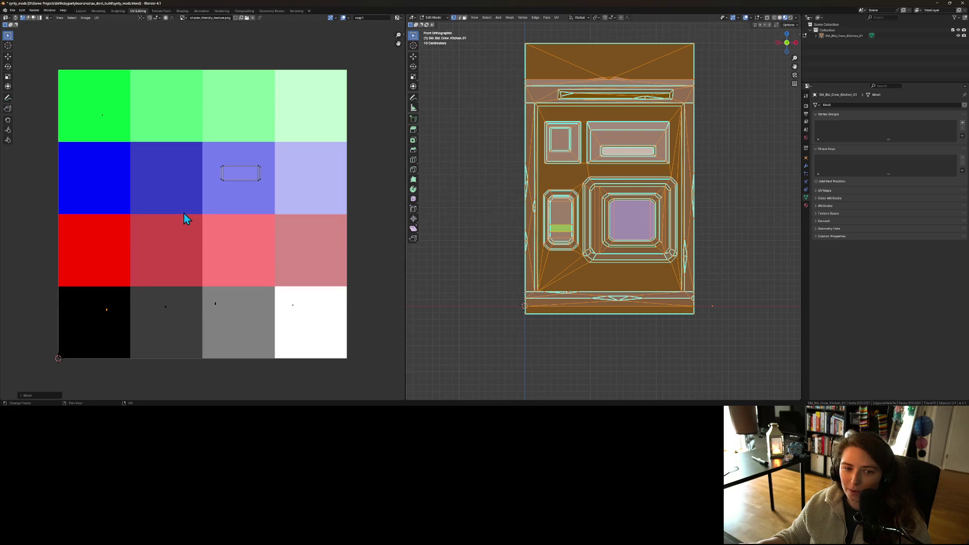
- In face select mode, place the narrow side panel and its lower strip on bright green
{"action": "left_click", "coordinate": [465, 18]}
{"action": "left_click", "coordinate": [565, 218]}
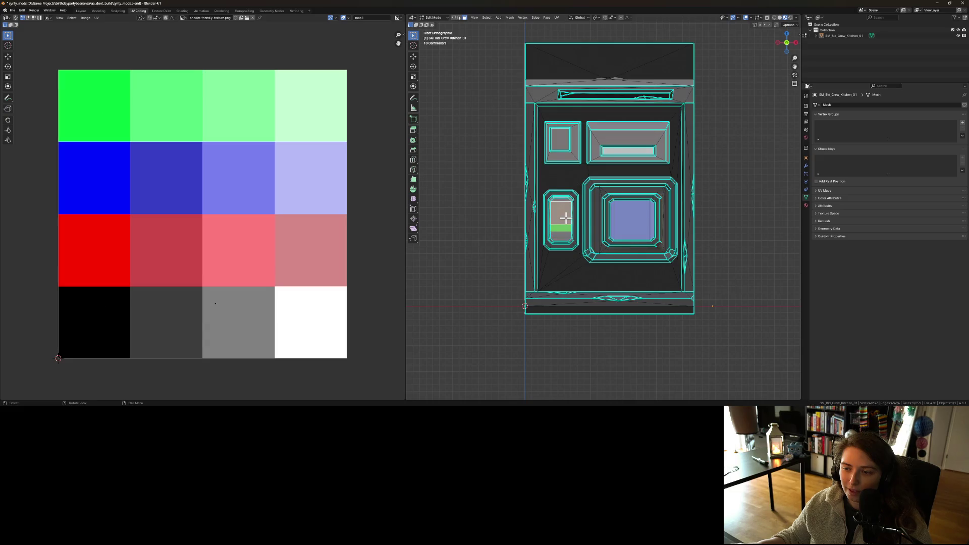
{"action": "key", "text": "g"}
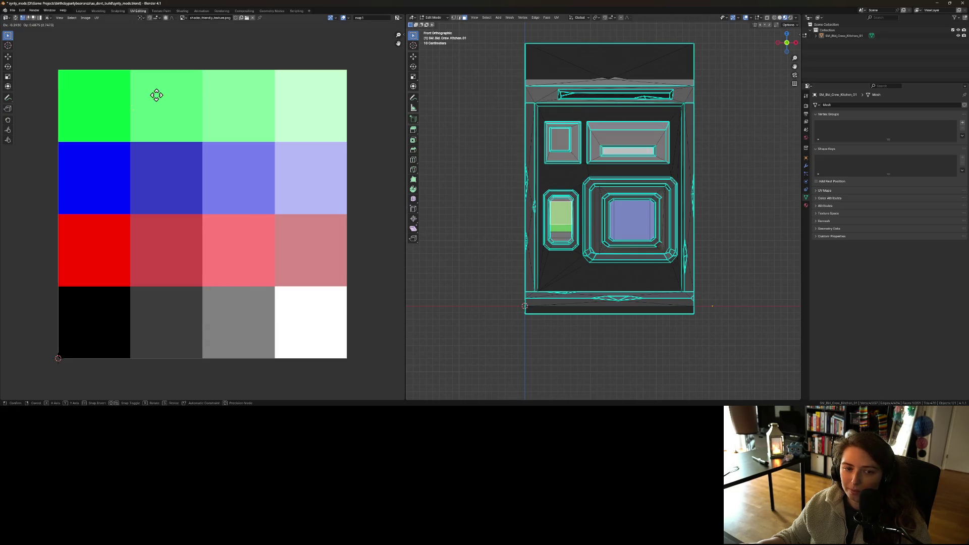
{"action": "left_click", "coordinate": [115, 99]}
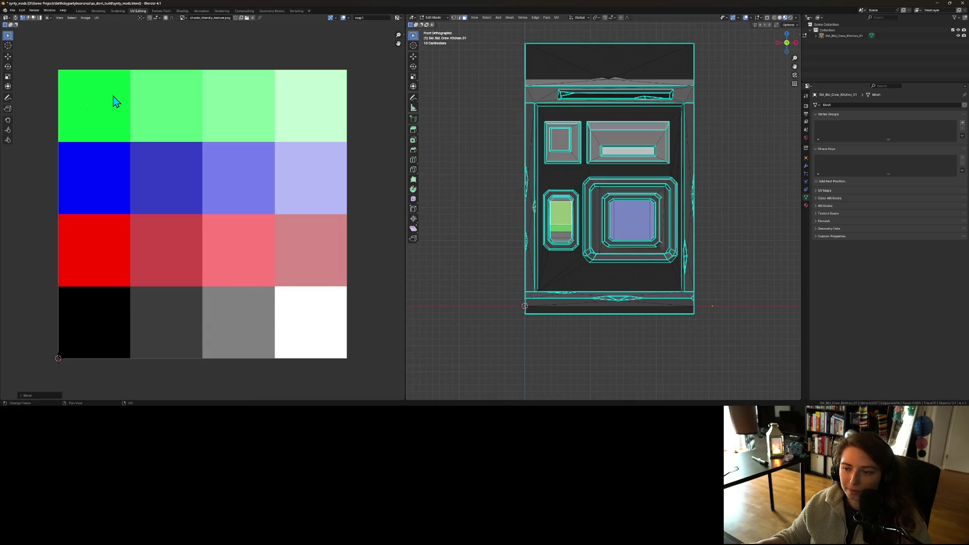
{"action": "left_click", "coordinate": [565, 234]}
{"action": "key", "text": "g"}
{"action": "left_click", "coordinate": [159, 94]}
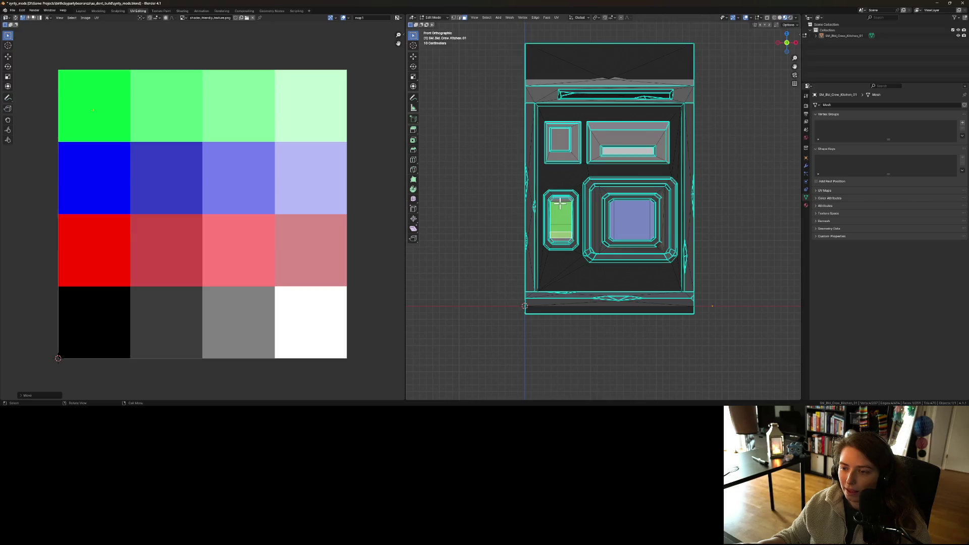
- Put the side panel's bottom and top strips on bright green, then return to Object Mode
{"action": "scroll", "coordinate": [558, 203], "scroll_direction": "up", "scroll_amount": 6}
{"action": "left_click", "coordinate": [465, 307]}
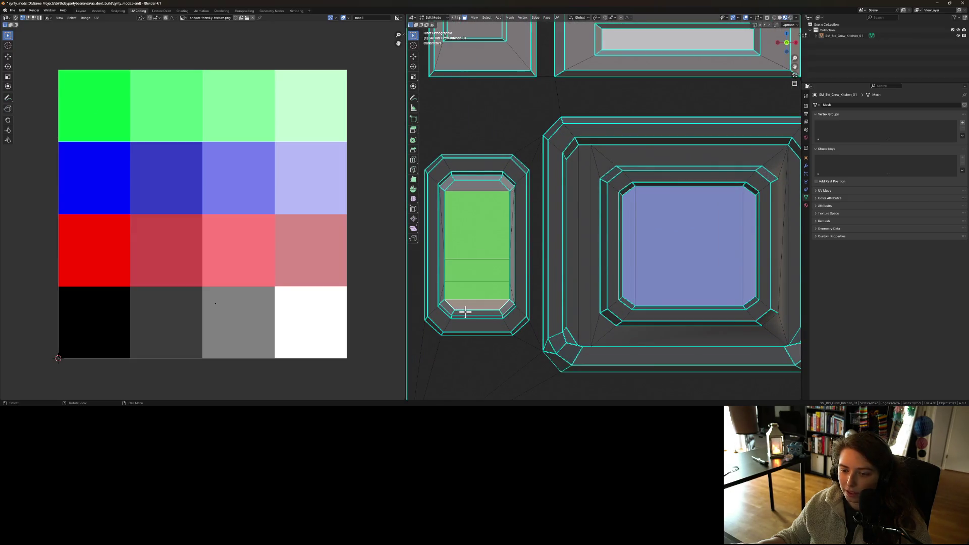
{"action": "key", "text": "g"}
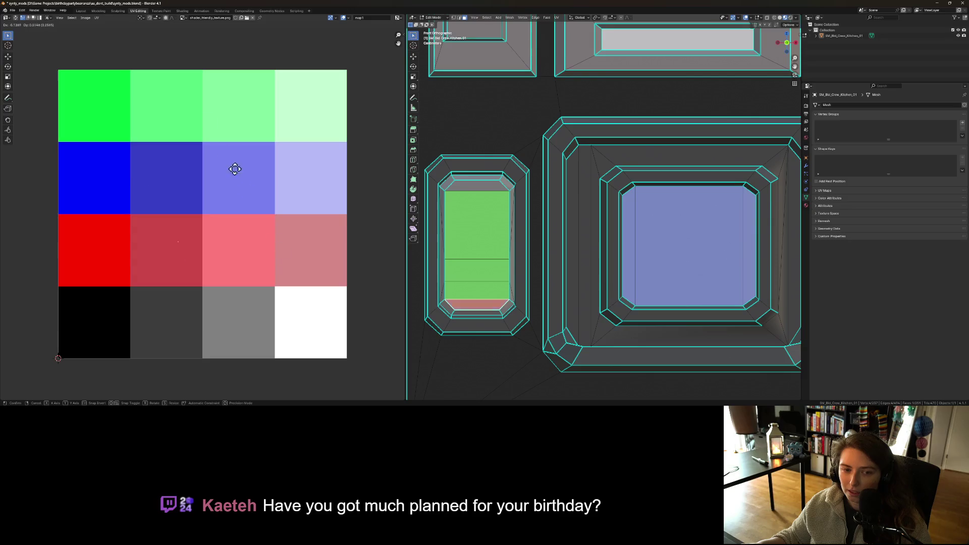
{"action": "left_click", "coordinate": [159, 57]}
{"action": "left_click", "coordinate": [473, 187]}
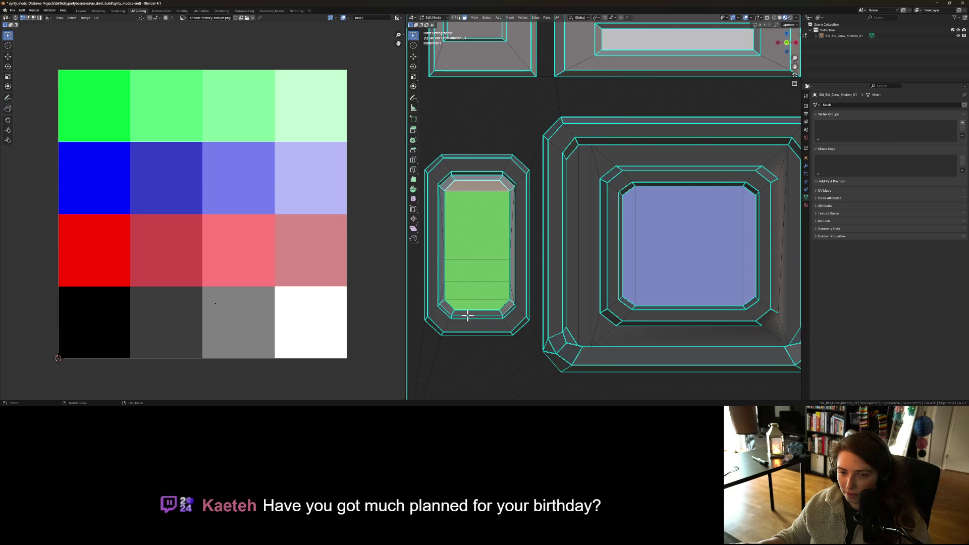
{"action": "key", "text": "a"}
{"action": "key", "text": "g"}
{"action": "left_click", "coordinate": [203, 89]}
{"action": "left_click", "coordinate": [475, 288]}
{"action": "scroll", "coordinate": [495, 302], "scroll_direction": "down", "scroll_amount": 2}
{"action": "key", "text": "Tab"}
{"action": "scroll", "coordinate": [497, 303], "scroll_direction": "down", "scroll_amount": 1}
{"action": "mouse_move", "coordinate": [499, 304]}
{"action": "left_mouse_down"}
{"action": "mouse_move", "coordinate": [562, 330]}
{"action": "mouse_move", "coordinate": [532, 332]}
{"action": "left_mouse_up"}
- Shrink the screen face's UVs and move them onto the white palette tile
{"action": "scroll", "coordinate": [532, 332], "scroll_direction": "up", "scroll_amount": 5}
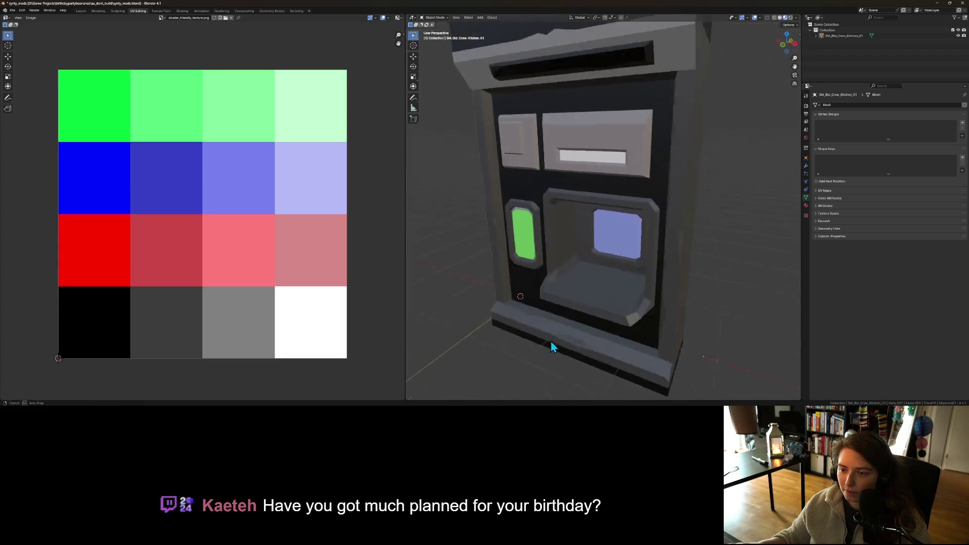
{"action": "scroll", "coordinate": [527, 283], "scroll_direction": "up", "scroll_amount": 2}
{"action": "left_click_drag", "start_coordinate": [511, 269], "coordinate": [501, 278]}
{"action": "scroll", "coordinate": [501, 277], "scroll_direction": "down", "scroll_amount": 4}
{"action": "left_click", "coordinate": [639, 247]}
{"action": "key", "text": "Tab"}
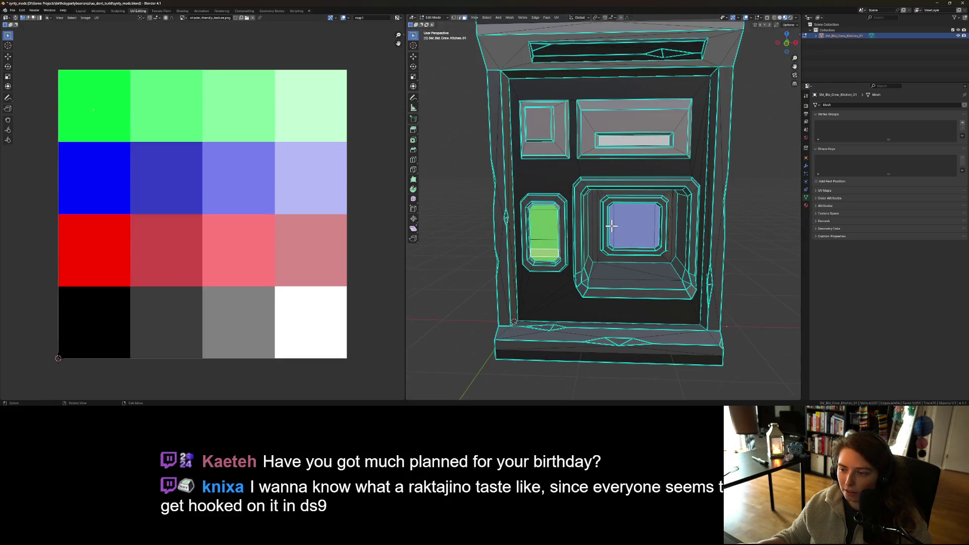
{"action": "left_click", "coordinate": [628, 224], "text": "shift"}
{"action": "left_click", "coordinate": [658, 227], "text": "shift"}
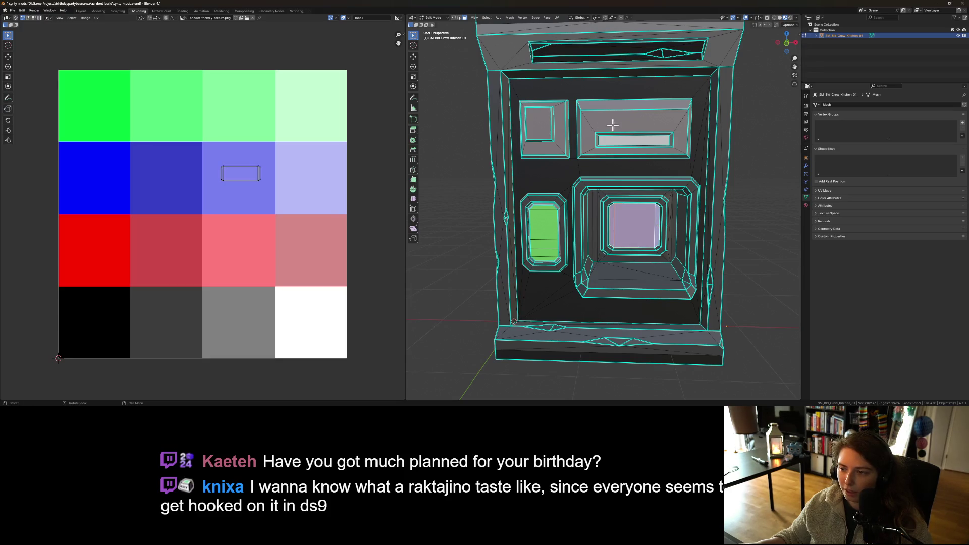
{"action": "key", "text": "a"}
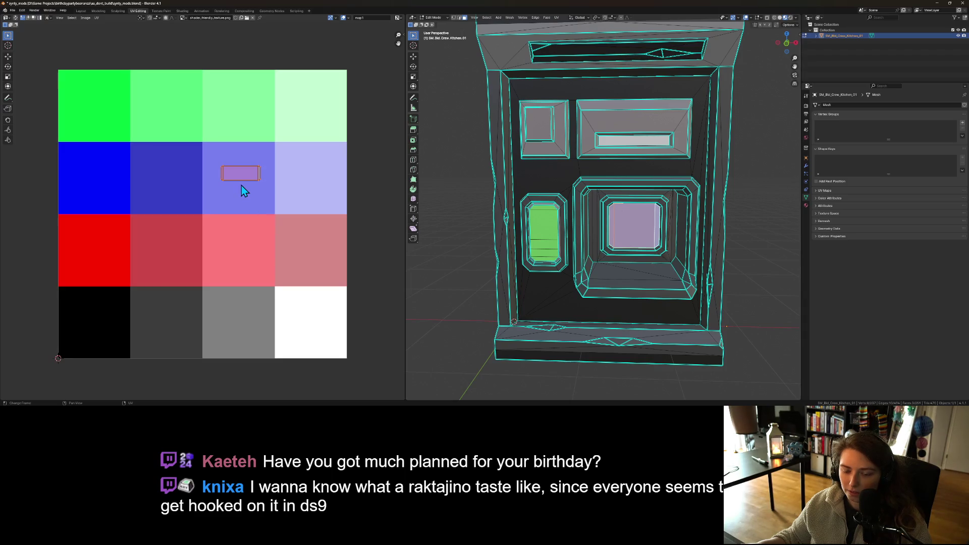
{"action": "key", "text": "s"}
{"action": "left_click", "coordinate": [259, 204]}
{"action": "key", "text": "g"}
{"action": "left_click", "coordinate": [303, 316]}
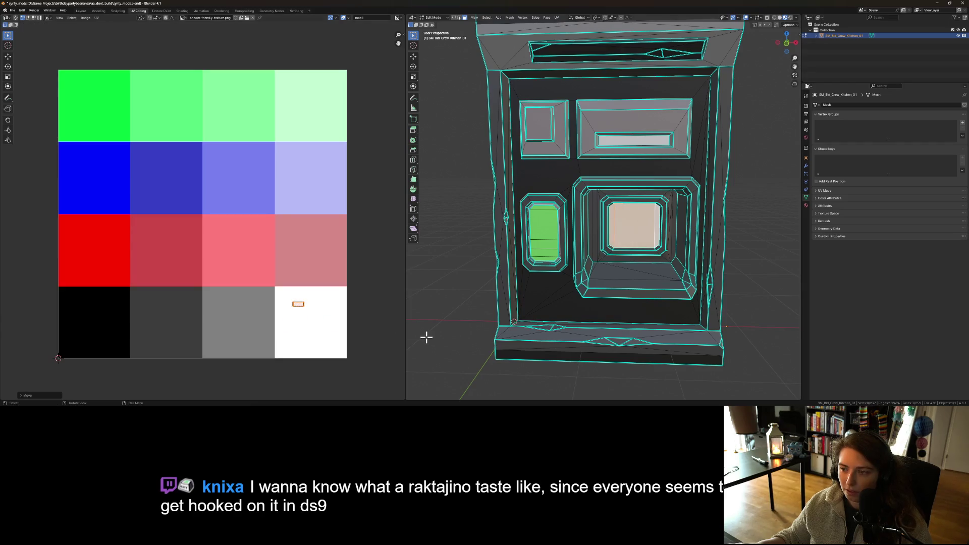
- Move the small top-left square's UVs to dark grey and return to Object Mode
{"action": "left_click", "coordinate": [427, 337]}
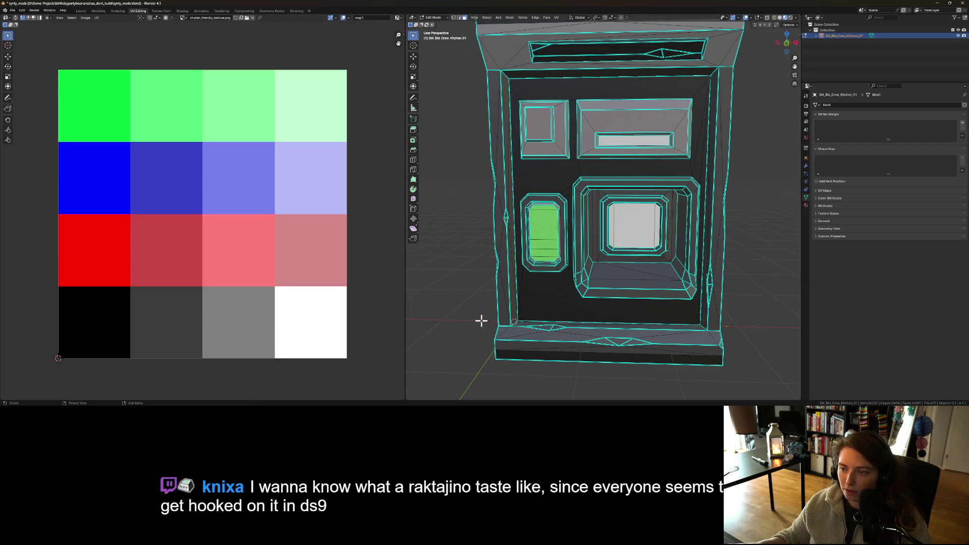
{"action": "left_click", "coordinate": [538, 112]}
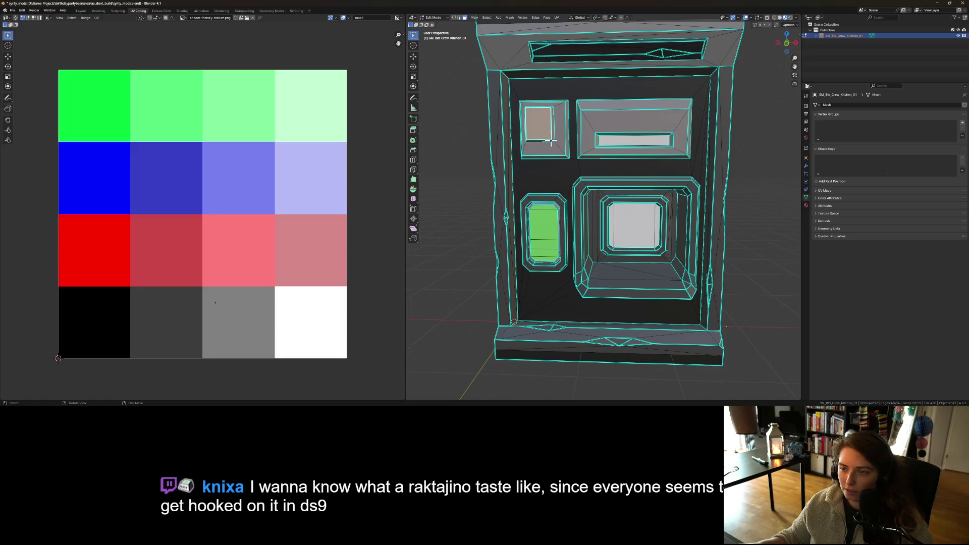
{"action": "scroll", "coordinate": [569, 212], "scroll_direction": "down", "scroll_amount": 2}
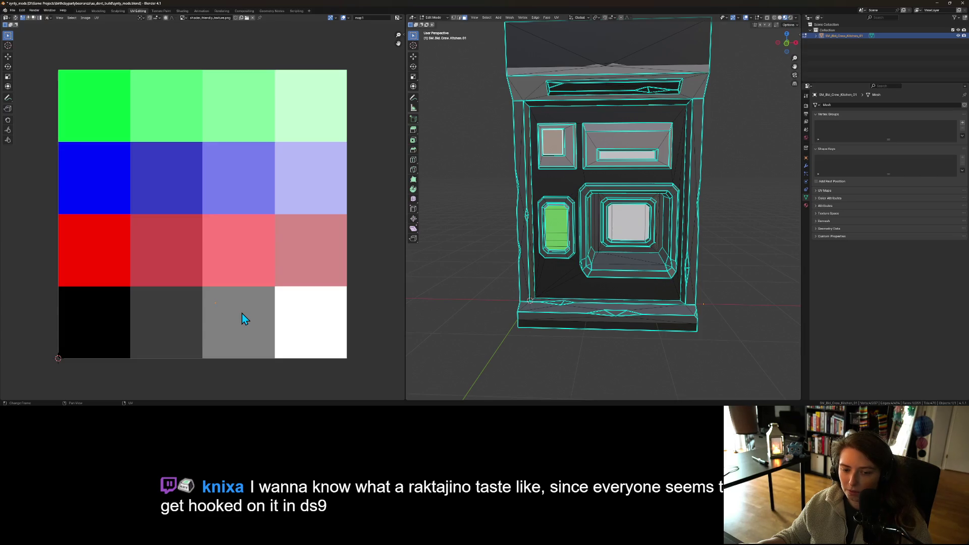
{"action": "key", "text": "g"}
{"action": "left_click", "coordinate": [208, 319]}
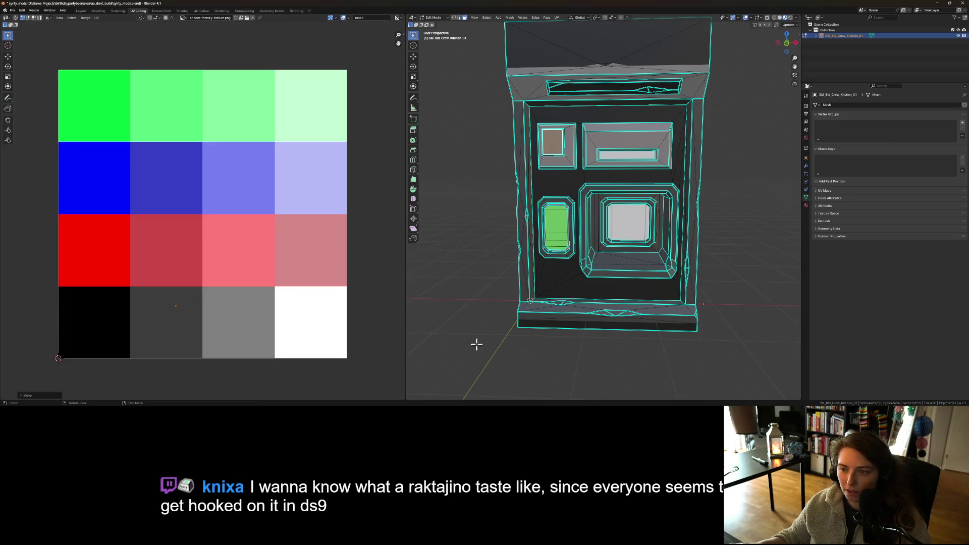
{"action": "key", "text": "Tab"}
{"action": "left_click_drag", "start_coordinate": [510, 337], "coordinate": [535, 329]}
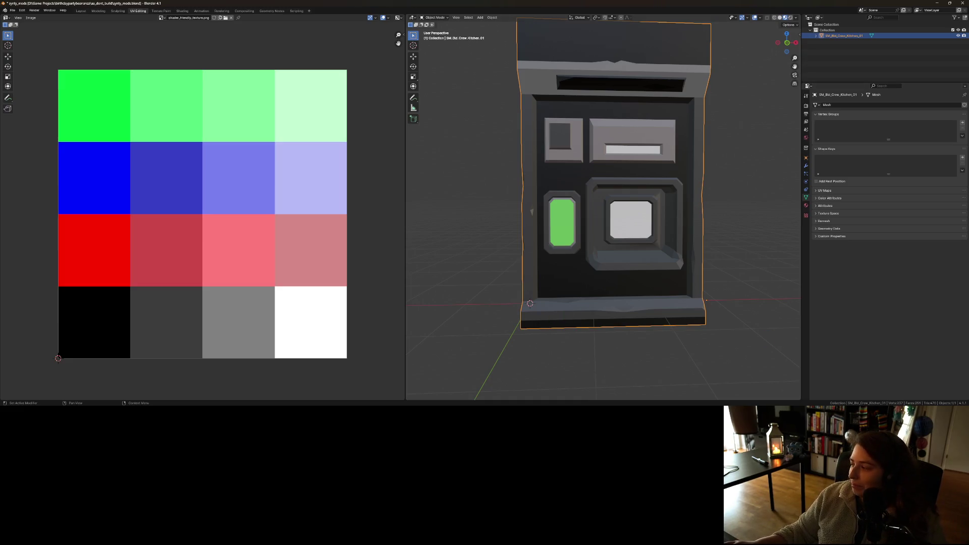
{"action": "key", "text": "alt+Tab"}
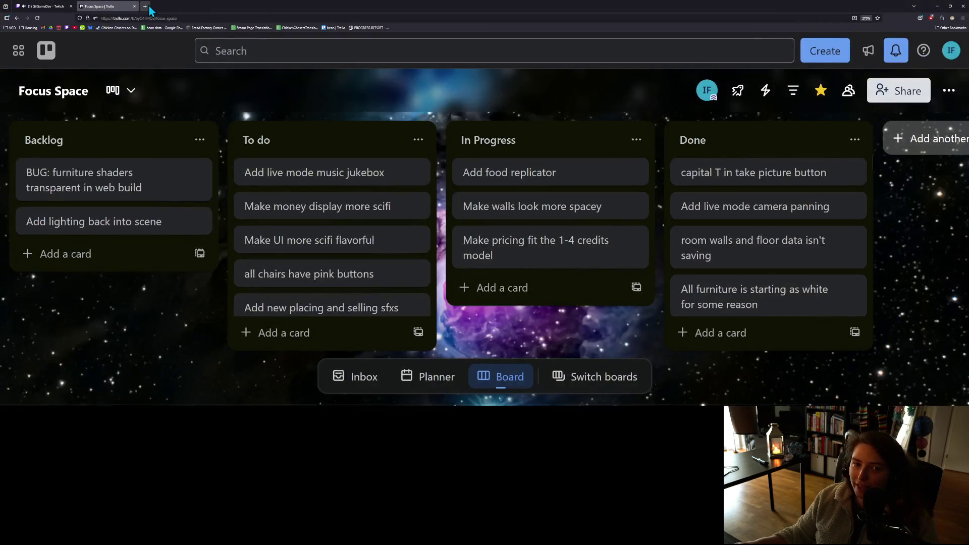
- Close the Twitch tab and search Google for 'raktajino' in a new tab
{"action": "double_click", "coordinate": [152, 7]}
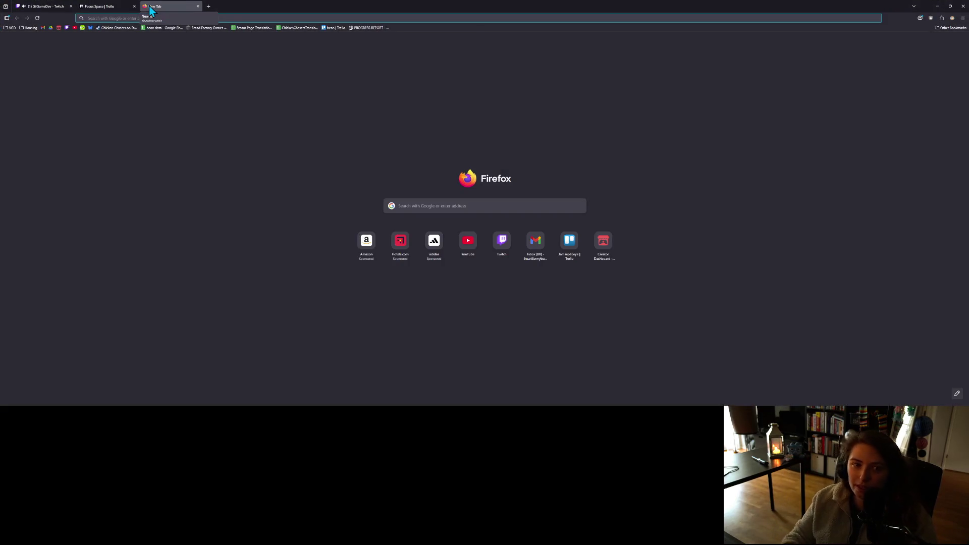
{"action": "left_click", "coordinate": [71, 6]}
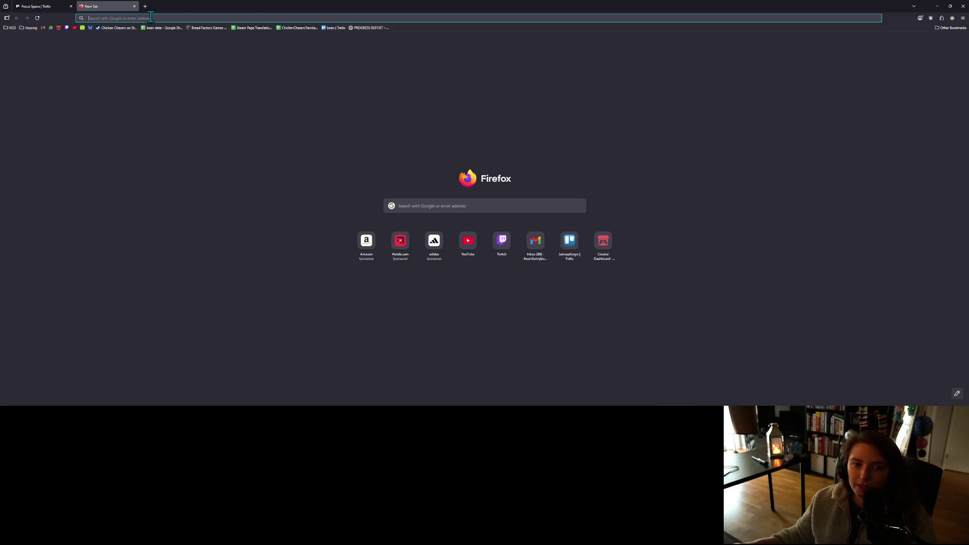
{"action": "type", "text": "raktajino"}
{"action": "key", "text": "Return"}
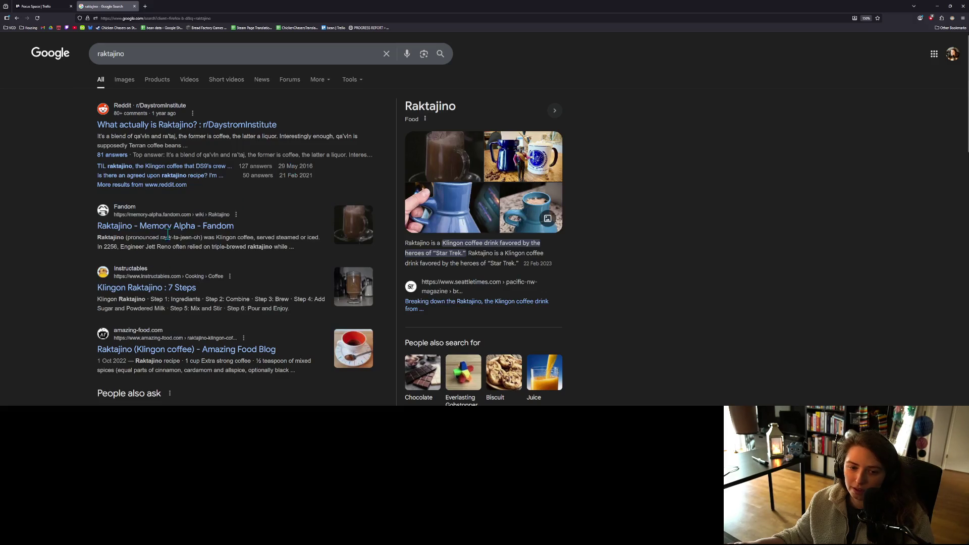
- Open the 'Raktajino - Memory Alpha - Fandom' result from the search page
{"action": "scroll", "coordinate": [200, 233], "scroll_direction": "down", "scroll_amount": 5}
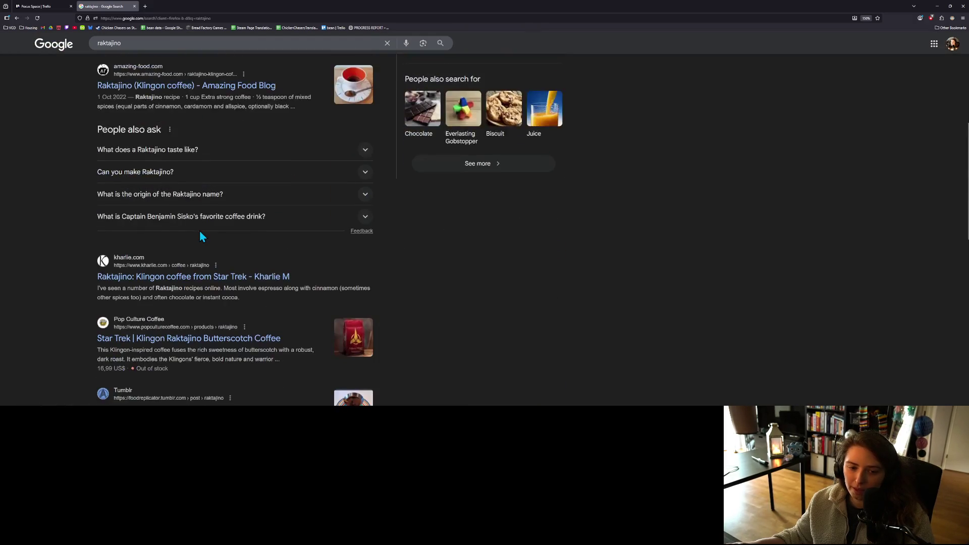
{"action": "scroll", "coordinate": [200, 233], "scroll_direction": "down", "scroll_amount": 2}
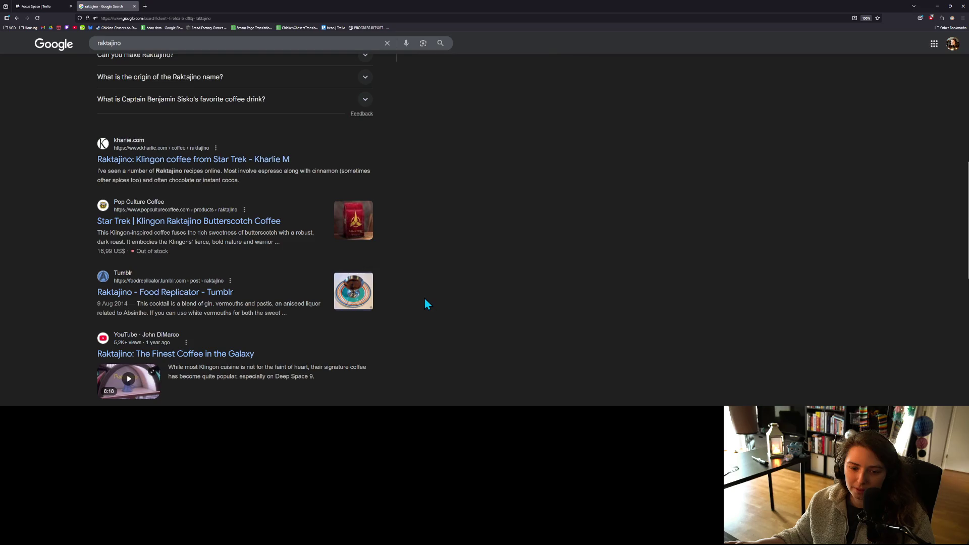
{"action": "scroll", "coordinate": [411, 298], "scroll_direction": "up", "scroll_amount": 8}
{"action": "left_click", "coordinate": [187, 233]}
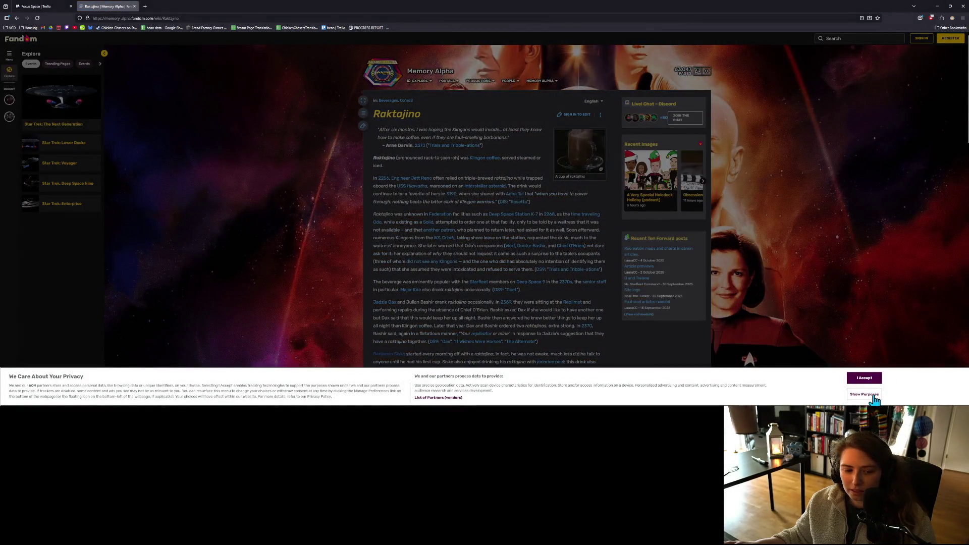
- Accept the cookie notice, zoom in and scroll through the Raktajino article
{"action": "left_click", "coordinate": [864, 378]}
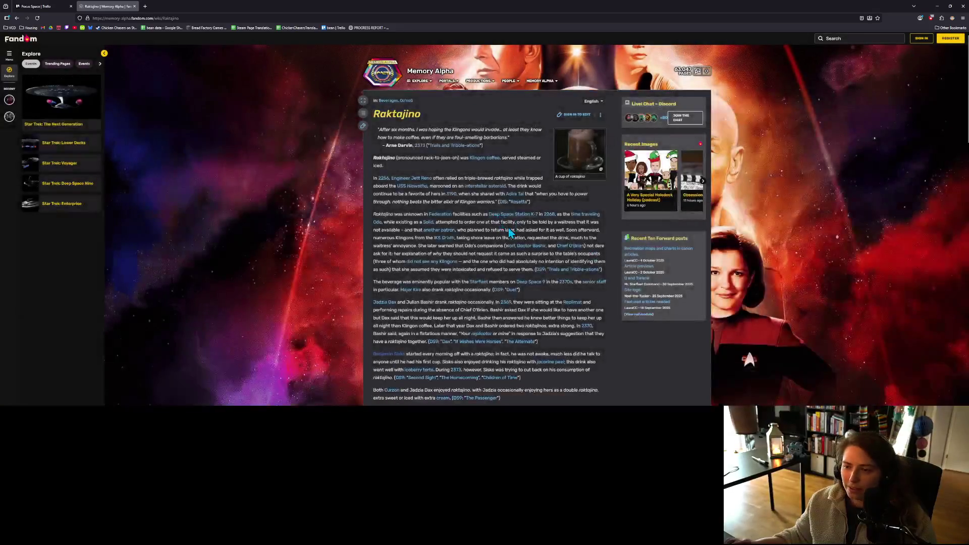
{"action": "key", "text": "ctrl+0"}
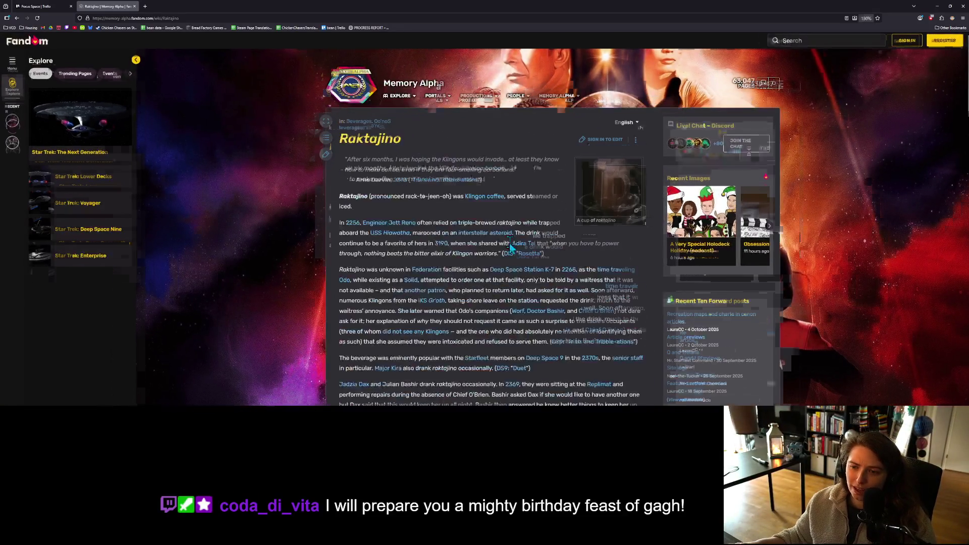
{"action": "key", "text": "ctrl+plus"}
{"action": "scroll", "coordinate": [575, 277], "scroll_direction": "down", "scroll_amount": 3}
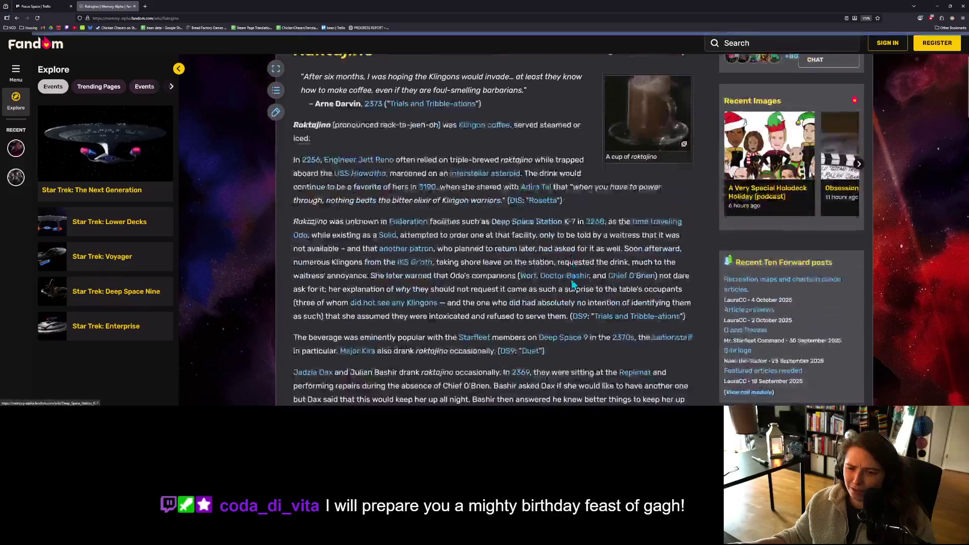
{"action": "scroll", "coordinate": [576, 277], "scroll_direction": "down", "scroll_amount": 5}
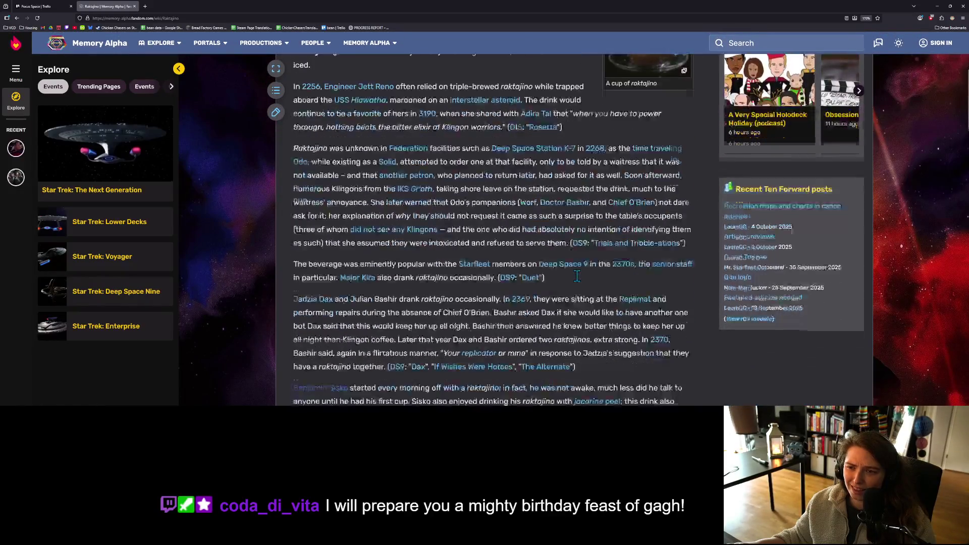
{"action": "scroll", "coordinate": [577, 277], "scroll_direction": "down", "scroll_amount": 1}
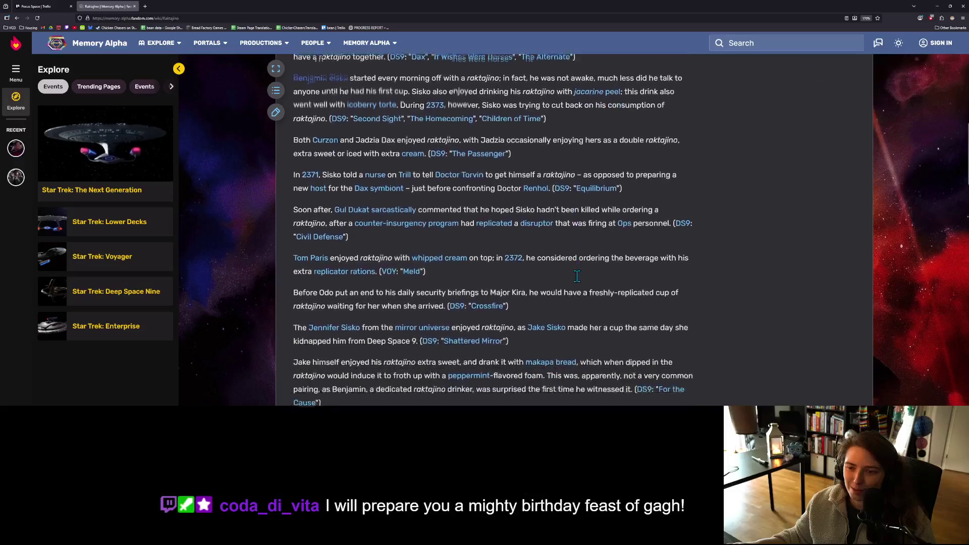
{"action": "scroll", "coordinate": [577, 282], "scroll_direction": "down", "scroll_amount": 1}
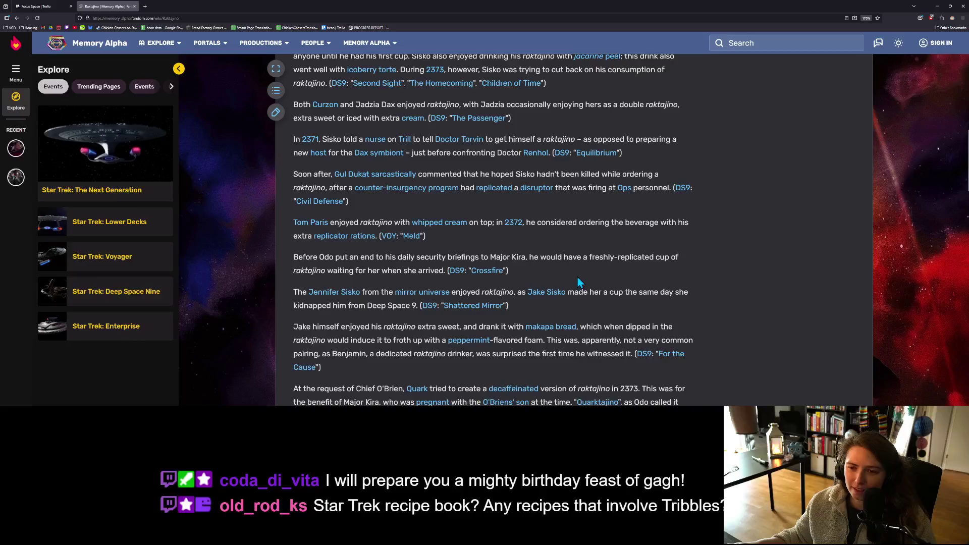
{"action": "scroll", "coordinate": [577, 277], "scroll_direction": "down", "scroll_amount": 10}
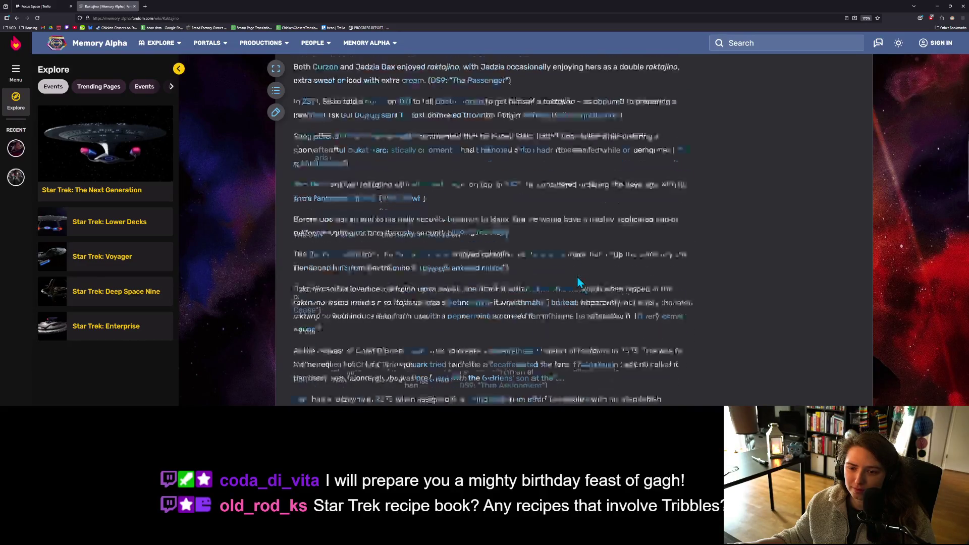
{"action": "scroll", "coordinate": [576, 277], "scroll_direction": "down", "scroll_amount": 9}
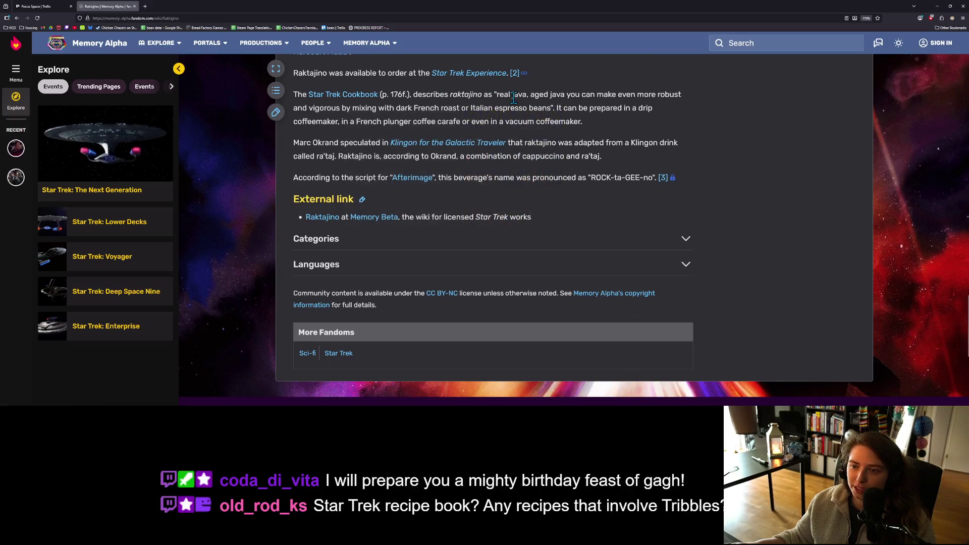
- Highlight the Star Trek Cookbook description and the sentence about brewing methods
{"action": "mouse_move", "coordinate": [513, 96]}
{"action": "left_mouse_down"}
{"action": "mouse_move", "coordinate": [644, 97]}
{"action": "mouse_move", "coordinate": [352, 122]}
{"action": "mouse_move", "coordinate": [493, 112]}
{"action": "left_mouse_up"}
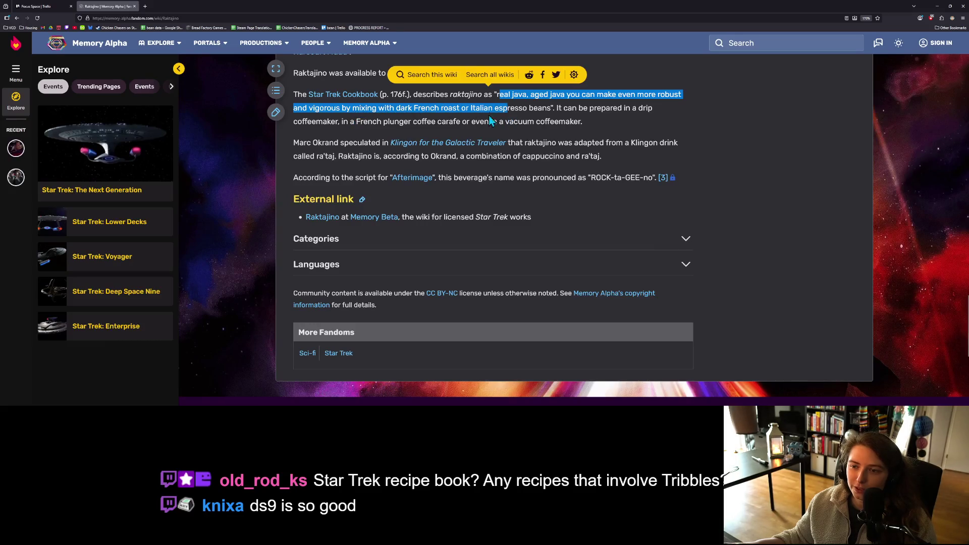
{"action": "key", "text": "ctrl+plus"}
{"action": "scroll", "coordinate": [557, 212], "scroll_direction": "down", "scroll_amount": 15}
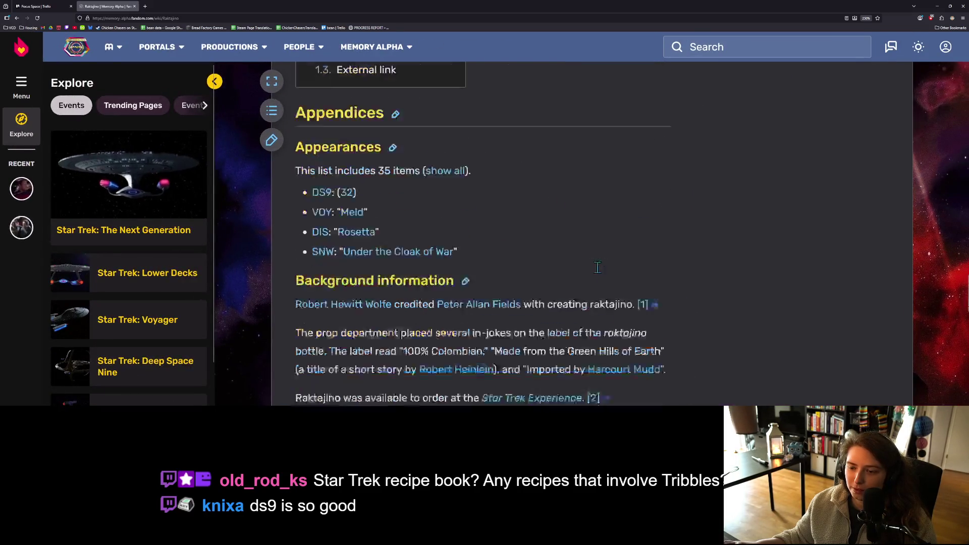
{"action": "scroll", "coordinate": [596, 273], "scroll_direction": "up", "scroll_amount": 12}
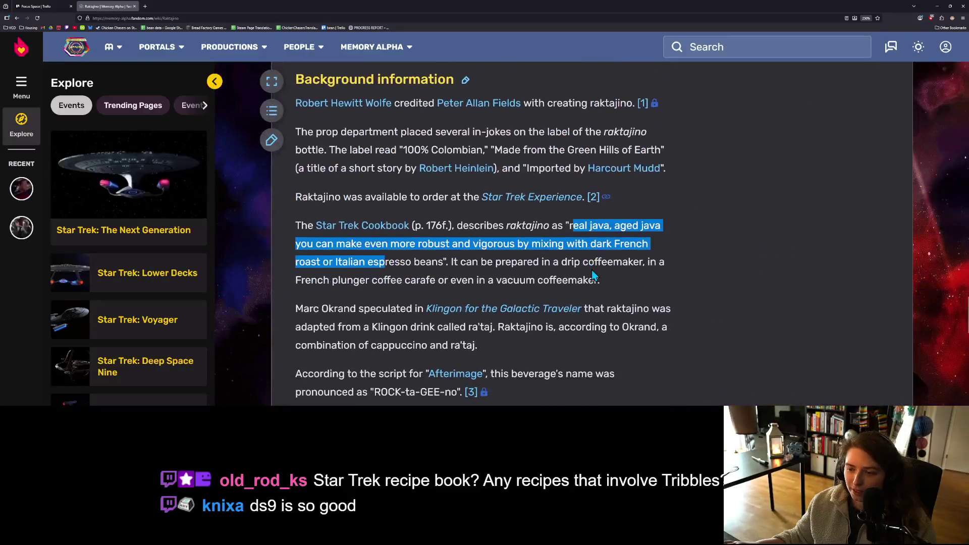
{"action": "left_click", "coordinate": [464, 276]}
{"action": "mouse_move", "coordinate": [449, 261]}
{"action": "left_mouse_down"}
{"action": "mouse_move", "coordinate": [615, 258]}
{"action": "mouse_move", "coordinate": [493, 279]}
{"action": "left_mouse_up"}
{"action": "left_click", "coordinate": [493, 279]}
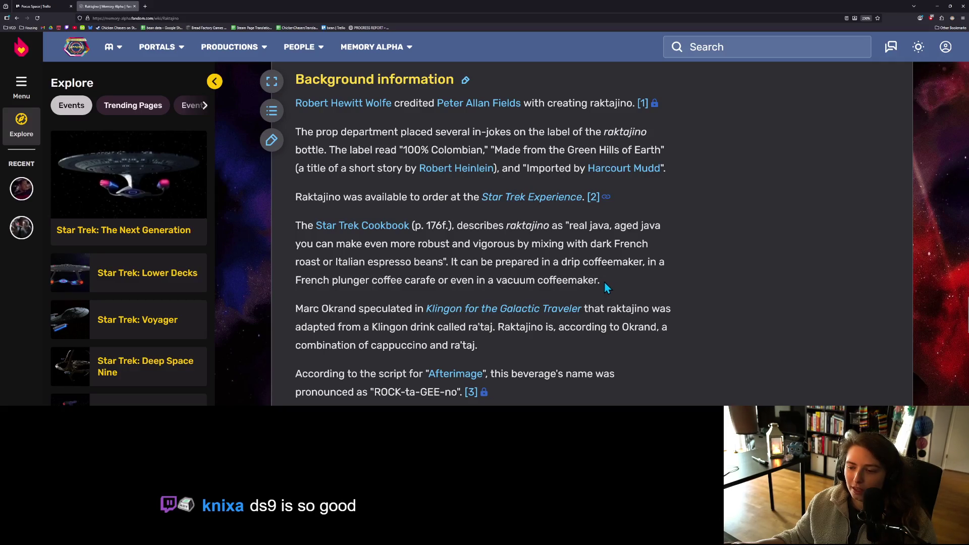
- Reset the page zoom to normal and close the Raktajino article
{"action": "scroll", "coordinate": [597, 287], "scroll_direction": "down", "scroll_amount": 3}
{"action": "scroll", "coordinate": [595, 283], "scroll_direction": "down", "scroll_amount": 3}
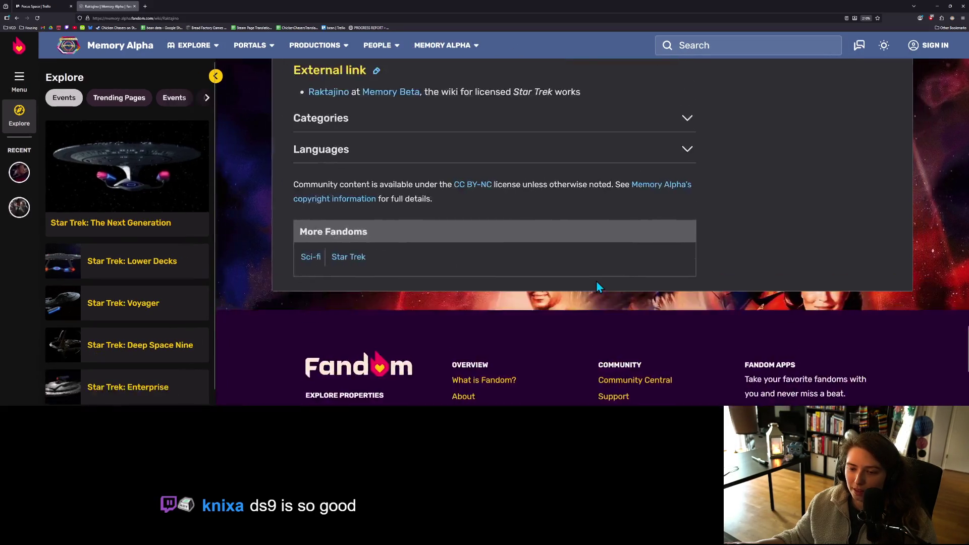
{"action": "scroll", "coordinate": [586, 282], "scroll_direction": "up", "scroll_amount": 10}
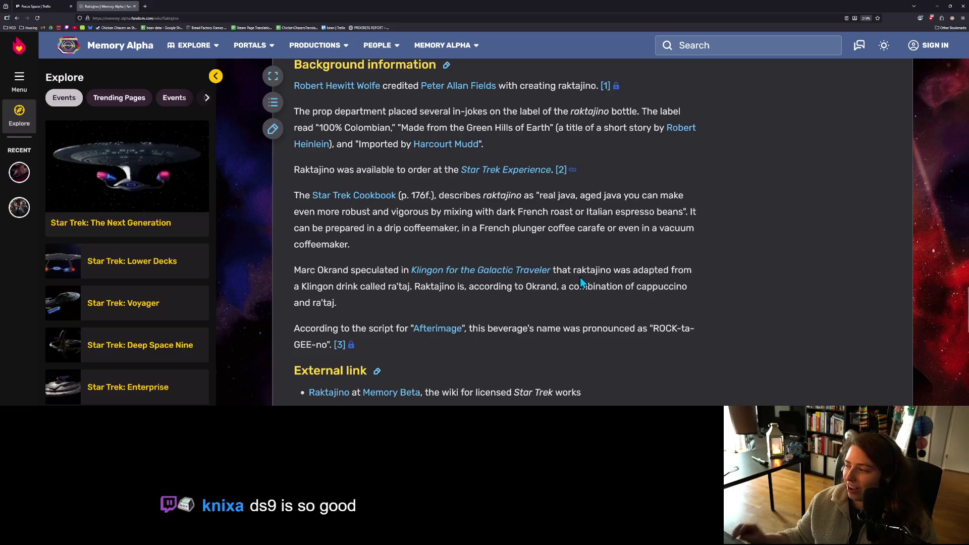
{"action": "key", "text": "ctrl+0"}
{"action": "scroll", "coordinate": [549, 270], "scroll_direction": "up", "scroll_amount": 10}
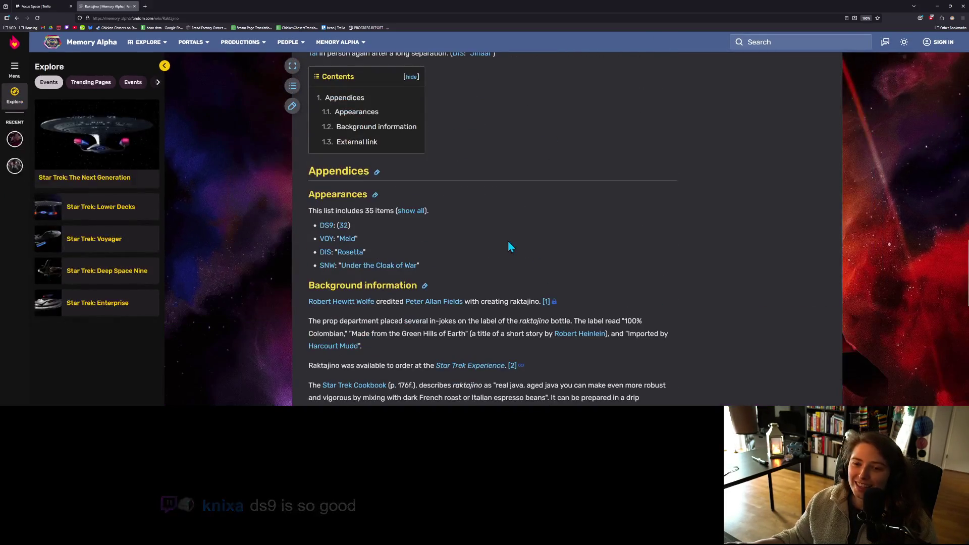
{"action": "left_click", "coordinate": [133, 6]}
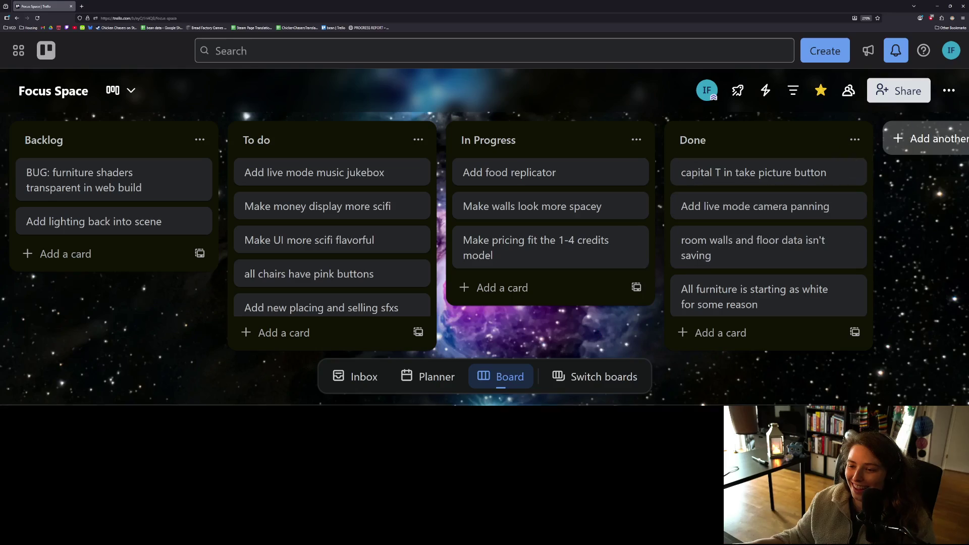
- Pan Blender's view to center the replicator cabinet, then open a new Firefox tab
{"action": "left_click", "coordinate": [936, 6]}
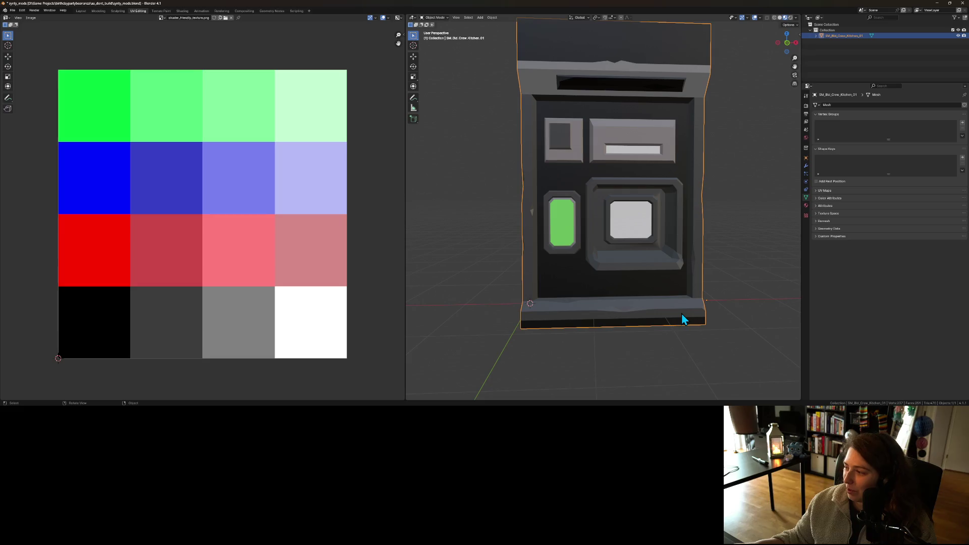
{"action": "left_click_drag", "start_coordinate": [689, 318], "coordinate": [634, 353]}
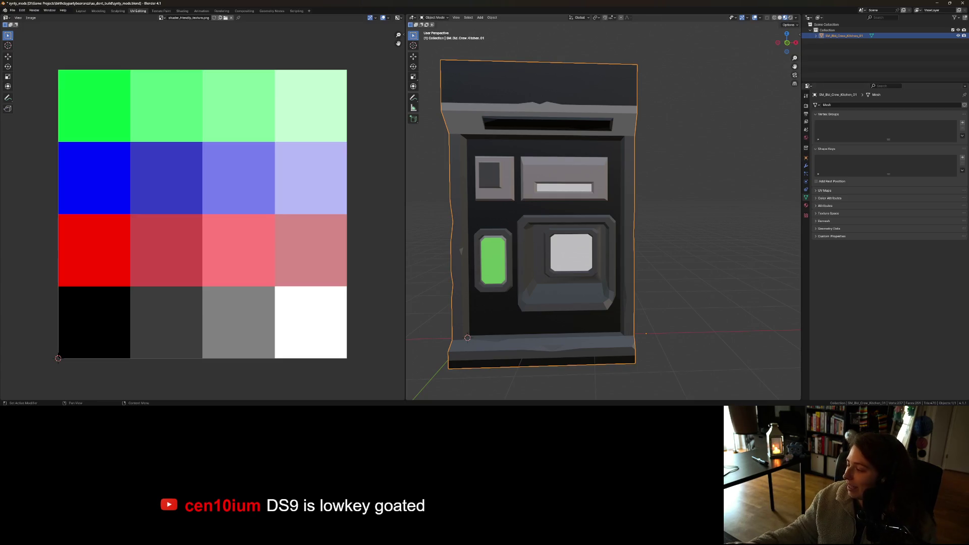
{"action": "key", "text": "alt+Tab"}
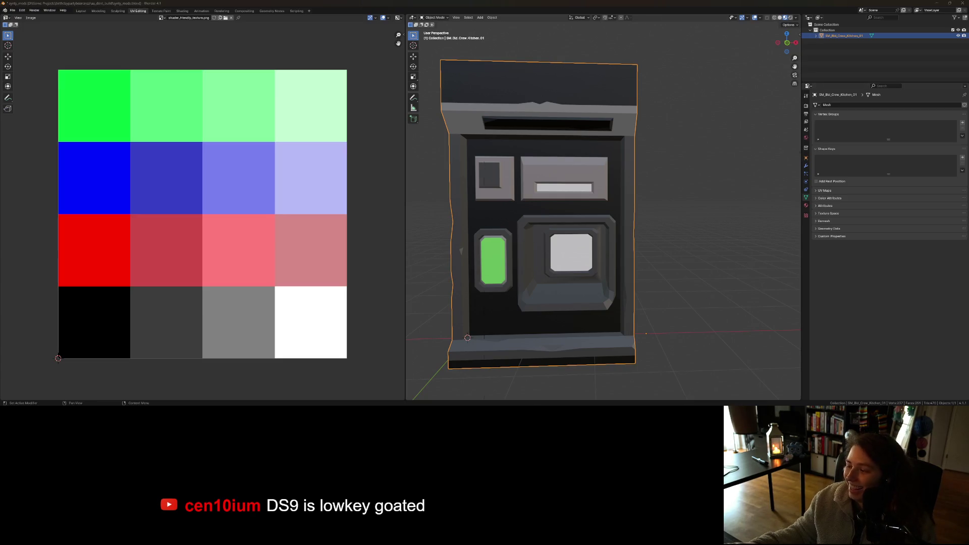
{"action": "left_click", "coordinate": [86, 7]}
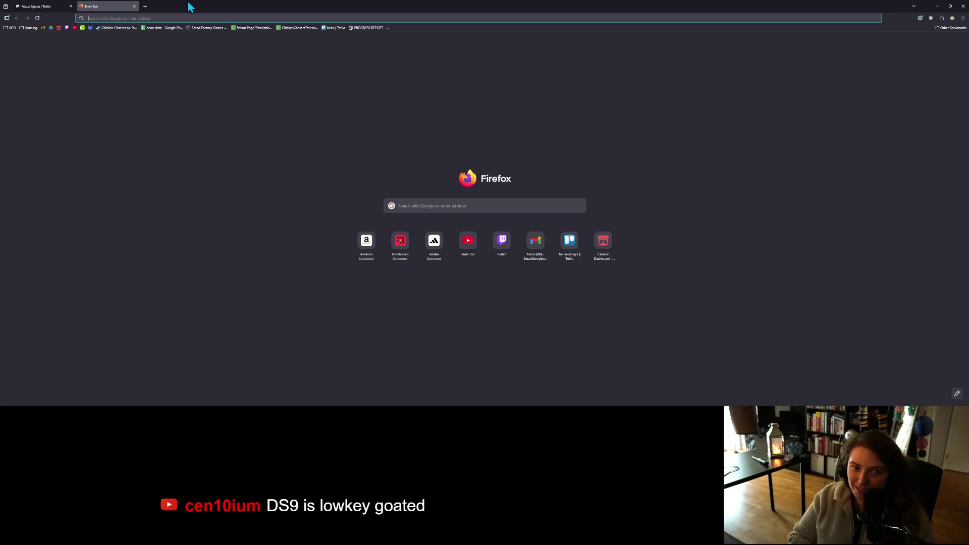
- Search 'star trek recipe book' and read the Memory Alpha Star Trek Cookbook article
{"action": "type", "text": "star trek recipe"}
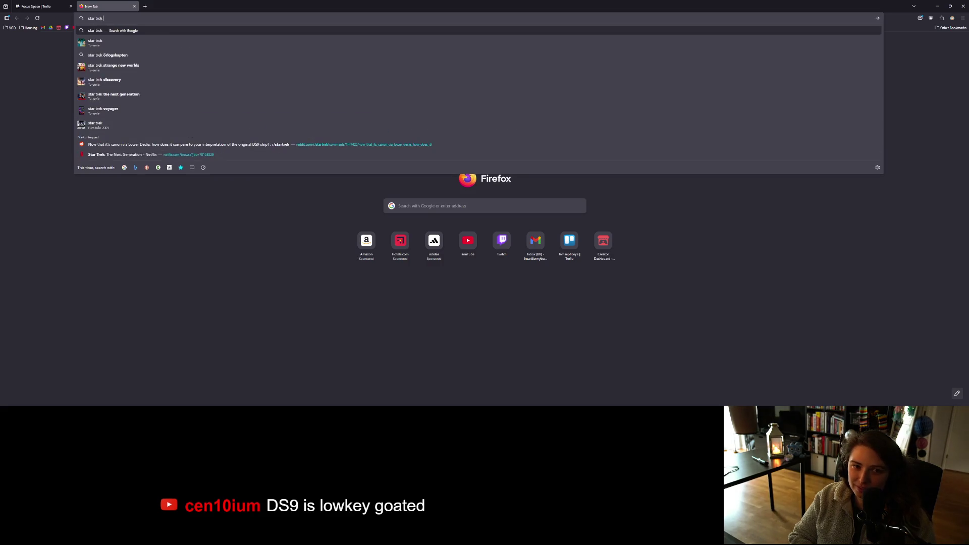
{"action": "type", "text": " book"}
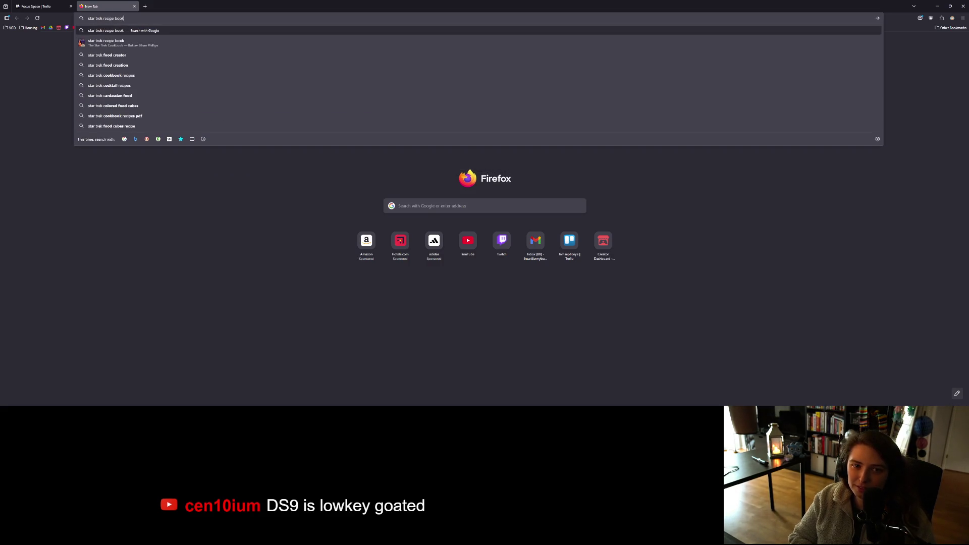
{"action": "key", "text": "Return"}
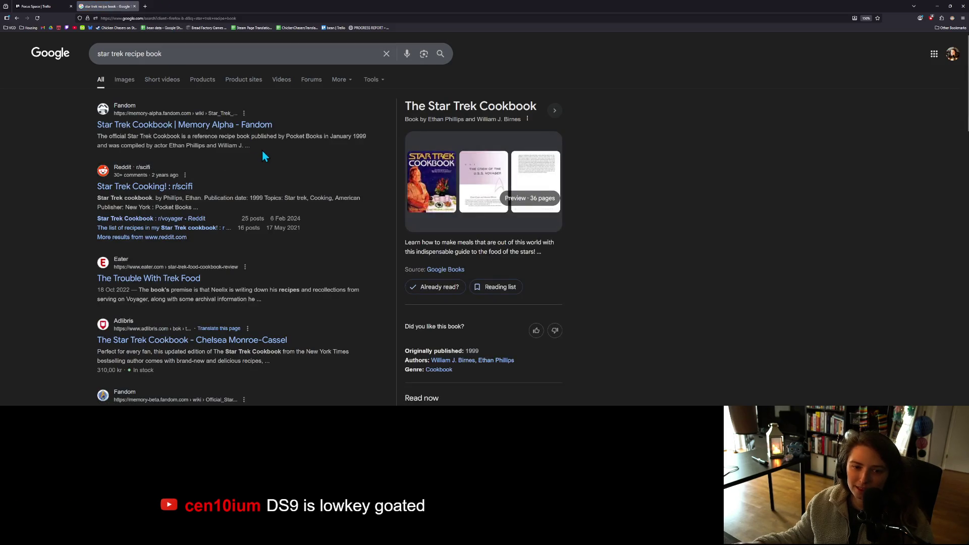
{"action": "left_click", "coordinate": [228, 127]}
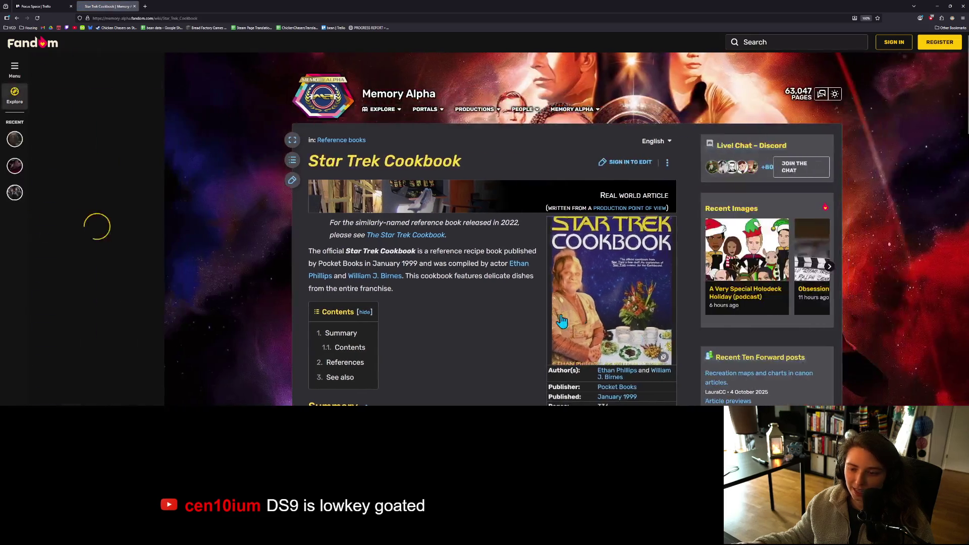
{"action": "scroll", "coordinate": [513, 311], "scroll_direction": "down", "scroll_amount": 3}
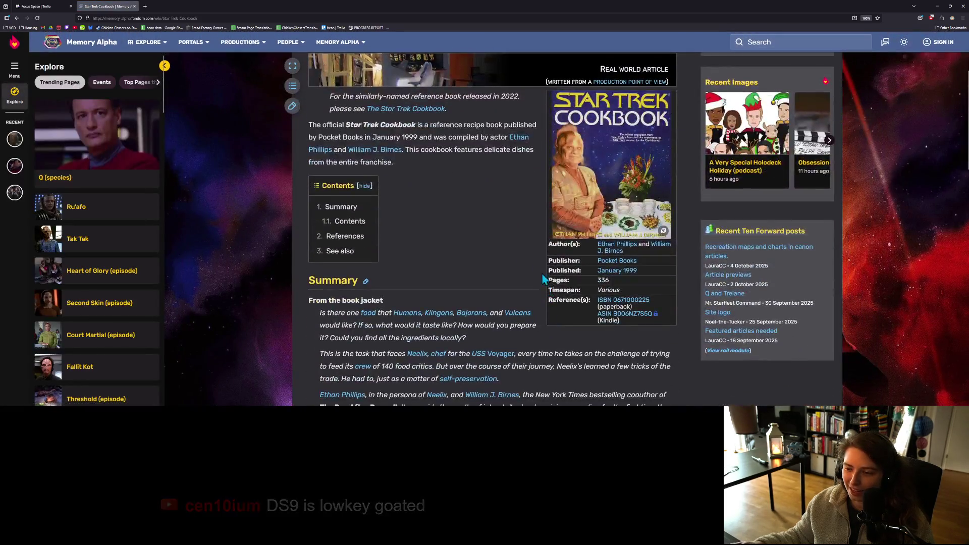
{"action": "scroll", "coordinate": [530, 247], "scroll_direction": "down", "scroll_amount": 5}
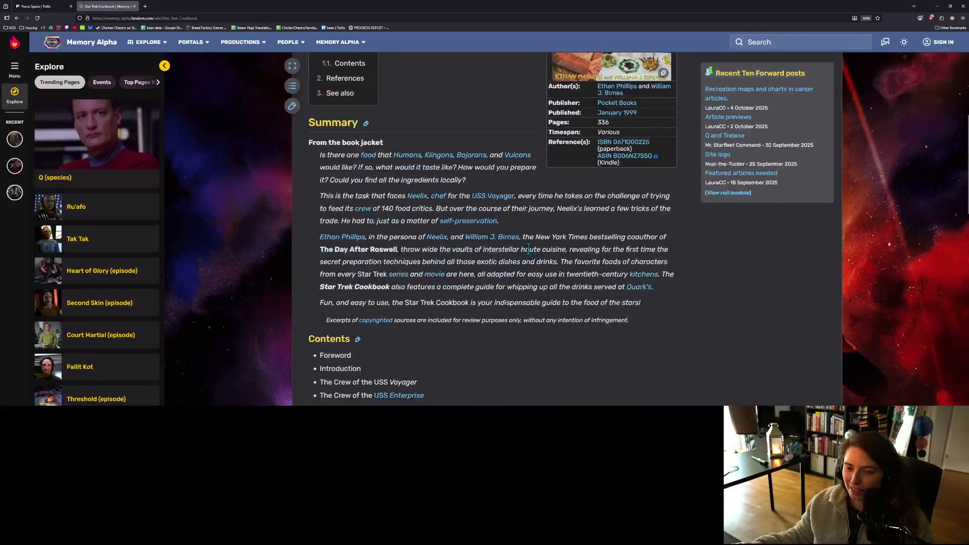
{"action": "scroll", "coordinate": [533, 252], "scroll_direction": "up", "scroll_amount": 6}
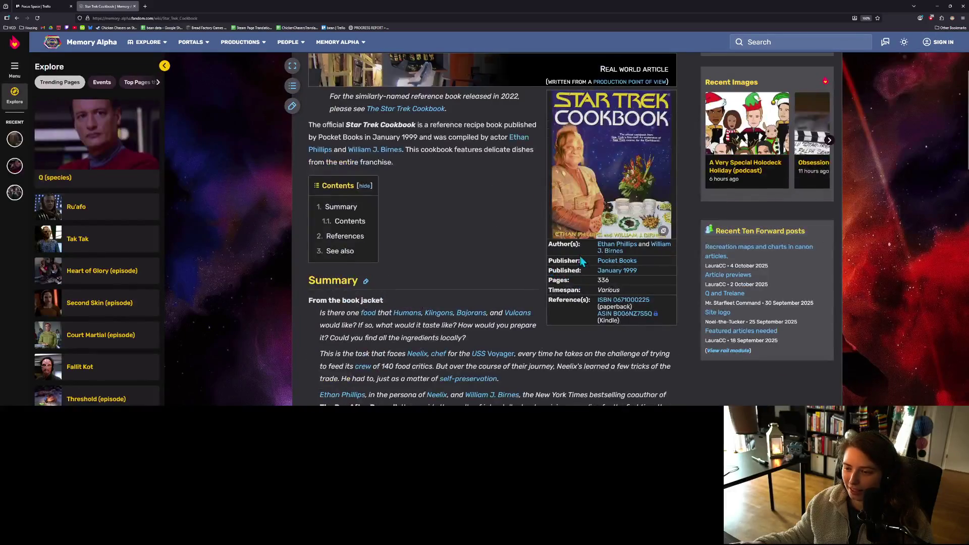
{"action": "scroll", "coordinate": [534, 297], "scroll_direction": "down", "scroll_amount": 2}
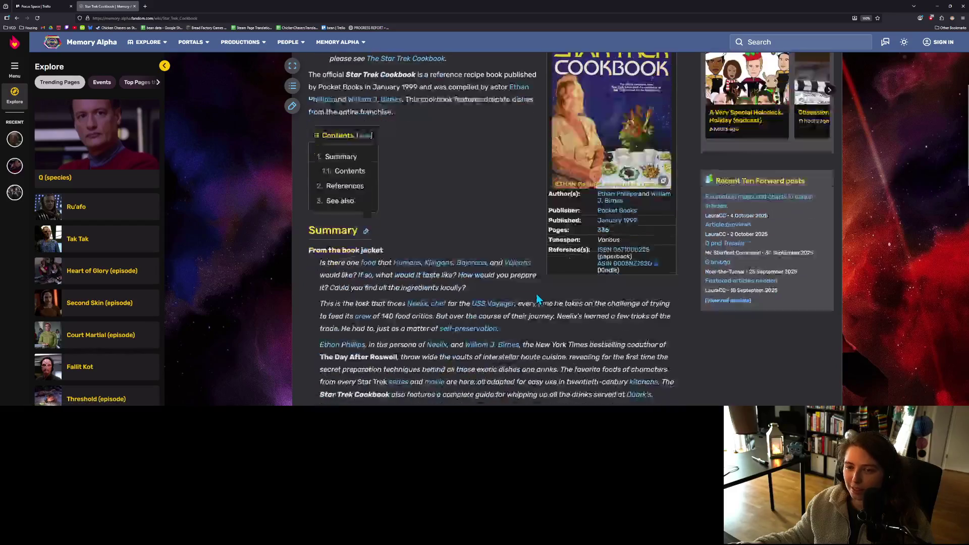
{"action": "scroll", "coordinate": [541, 306], "scroll_direction": "down", "scroll_amount": 6}
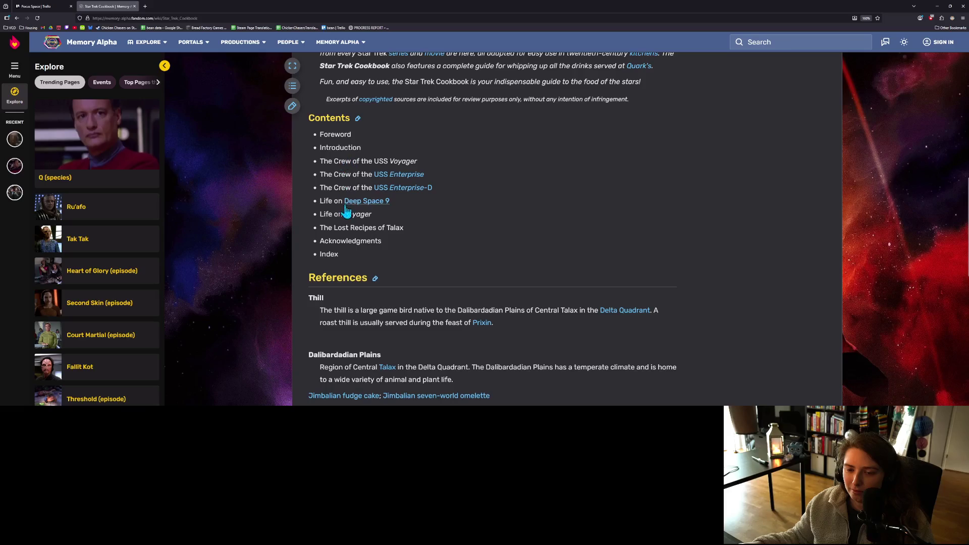
{"action": "scroll", "coordinate": [389, 257], "scroll_direction": "down", "scroll_amount": 3}
{"action": "scroll", "coordinate": [447, 273], "scroll_direction": "down", "scroll_amount": 2}
{"action": "scroll", "coordinate": [434, 265], "scroll_direction": "up", "scroll_amount": 1}
- Return to the results and scroll down to the Discussions and forums section
{"action": "left_click", "coordinate": [17, 17]}
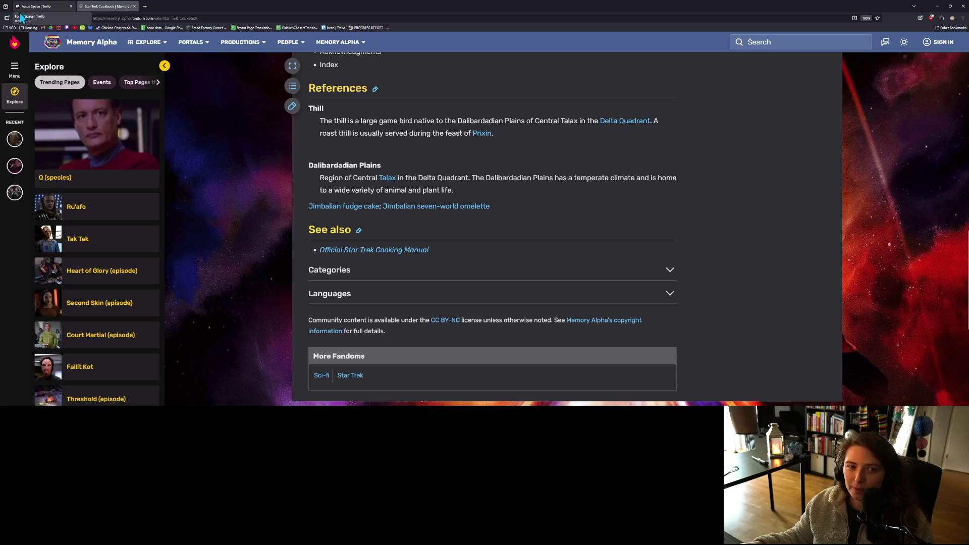
{"action": "scroll", "coordinate": [230, 299], "scroll_direction": "down", "scroll_amount": 1}
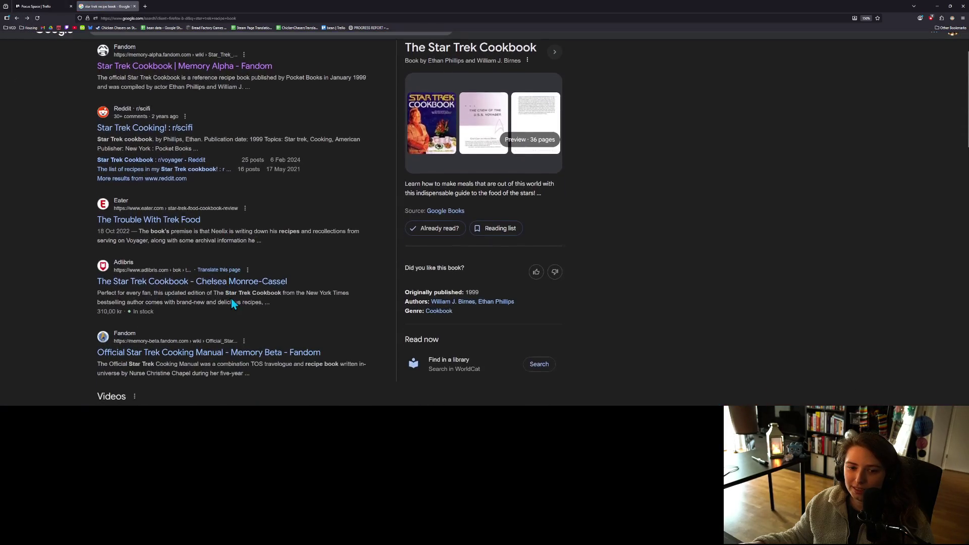
{"action": "scroll", "coordinate": [231, 298], "scroll_direction": "down", "scroll_amount": 1}
{"action": "scroll", "coordinate": [283, 310], "scroll_direction": "down", "scroll_amount": 4}
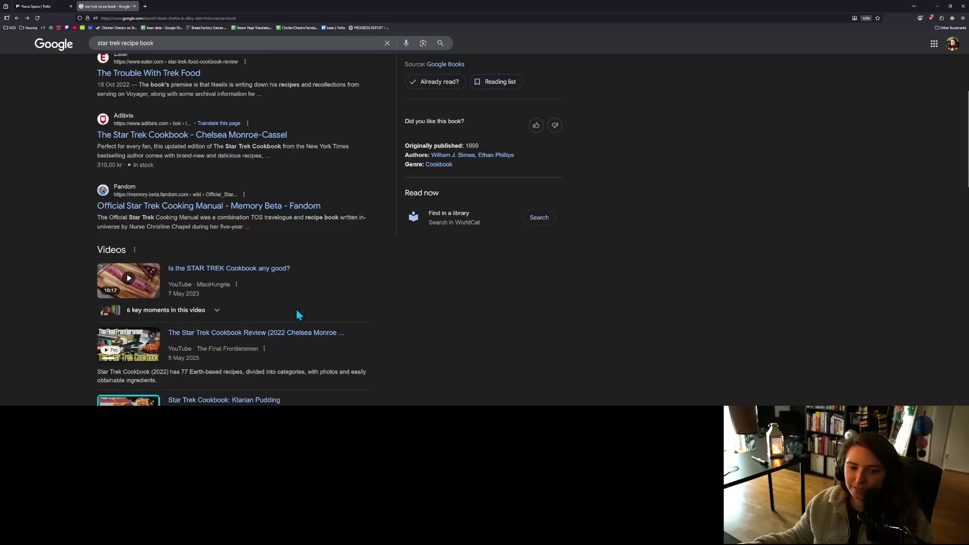
{"action": "scroll", "coordinate": [303, 315], "scroll_direction": "down", "scroll_amount": 1}
{"action": "scroll", "coordinate": [310, 318], "scroll_direction": "down", "scroll_amount": 3}
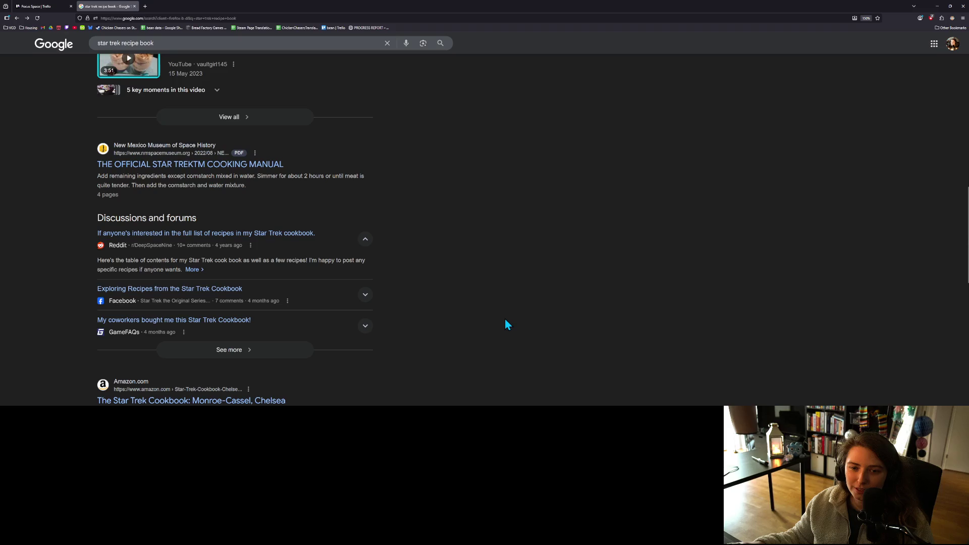
{"action": "scroll", "coordinate": [499, 315], "scroll_direction": "down", "scroll_amount": 2}
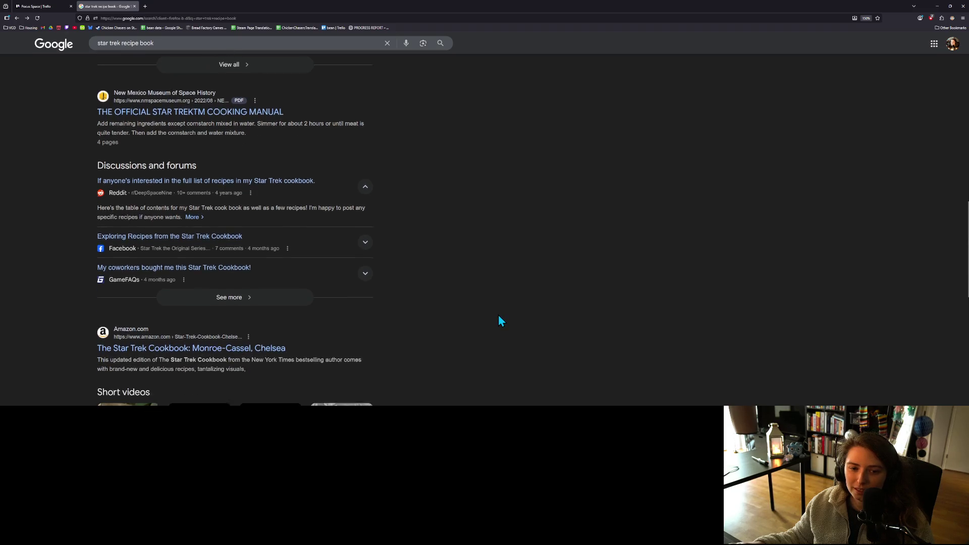
- Open the r/DeepSpaceNine cookbook thread and view its first contents photo full-size
{"action": "left_click", "coordinate": [201, 118]}
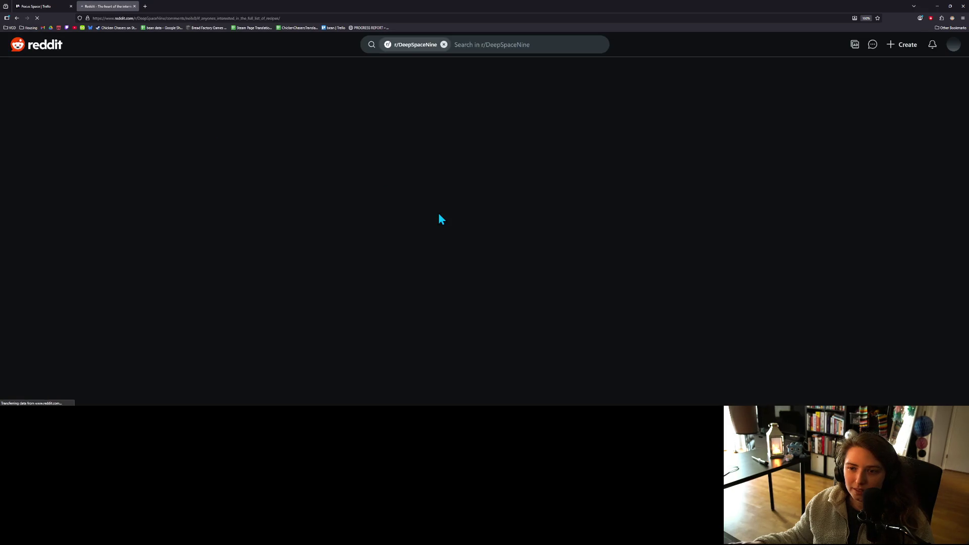
{"action": "scroll", "coordinate": [498, 279], "scroll_direction": "down", "scroll_amount": 1}
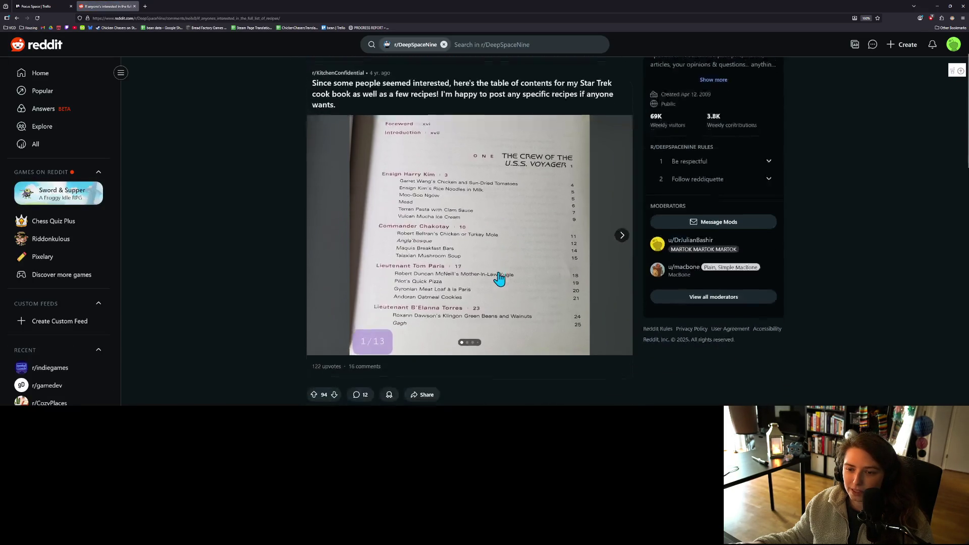
{"action": "left_click", "coordinate": [495, 302]}
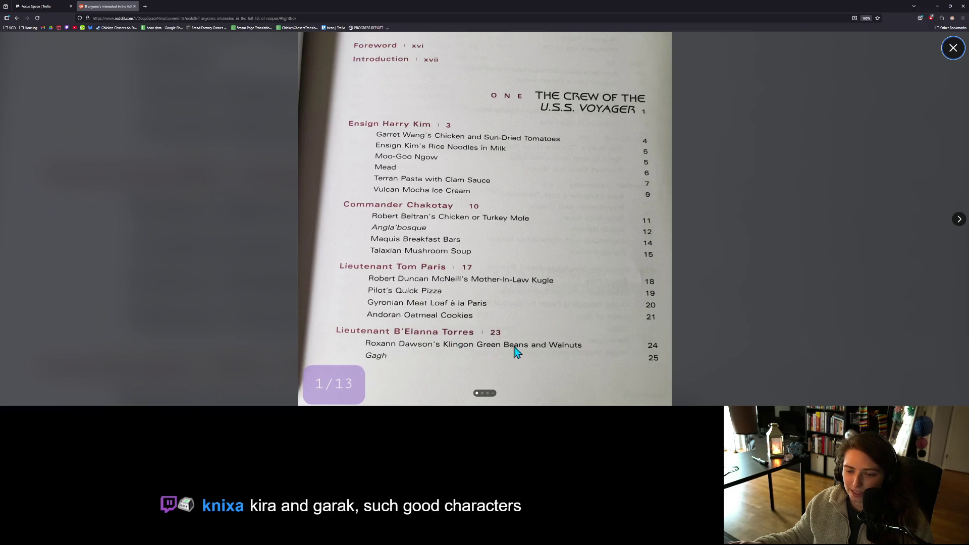
- Page through the contents photos to 4/13, then close the lightbox and the Reddit tab
{"action": "left_click", "coordinate": [959, 220]}
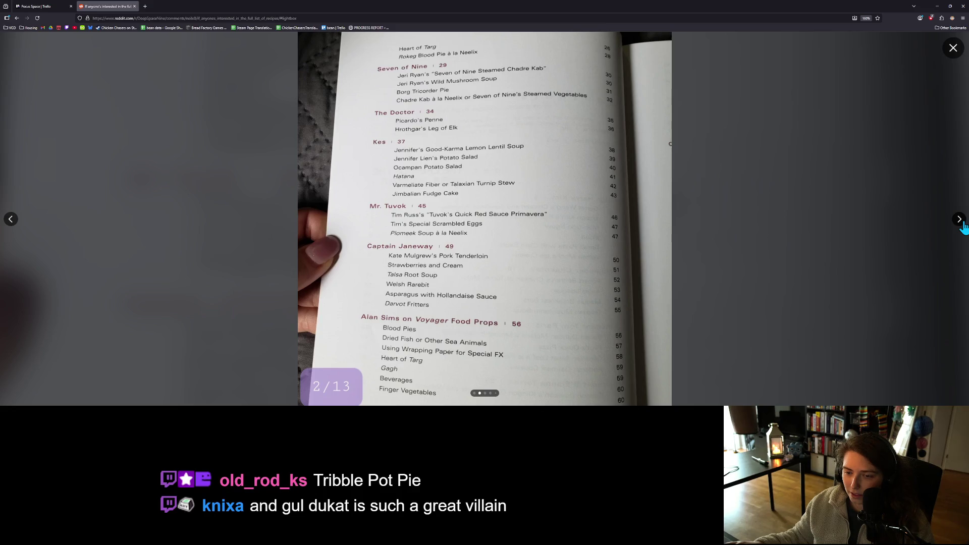
{"action": "left_click", "coordinate": [960, 220]}
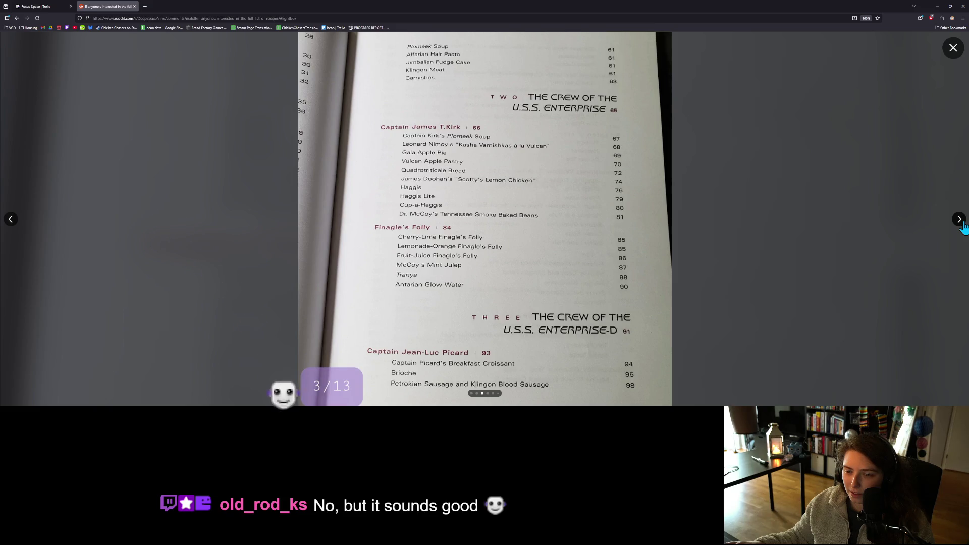
{"action": "left_click", "coordinate": [959, 221]}
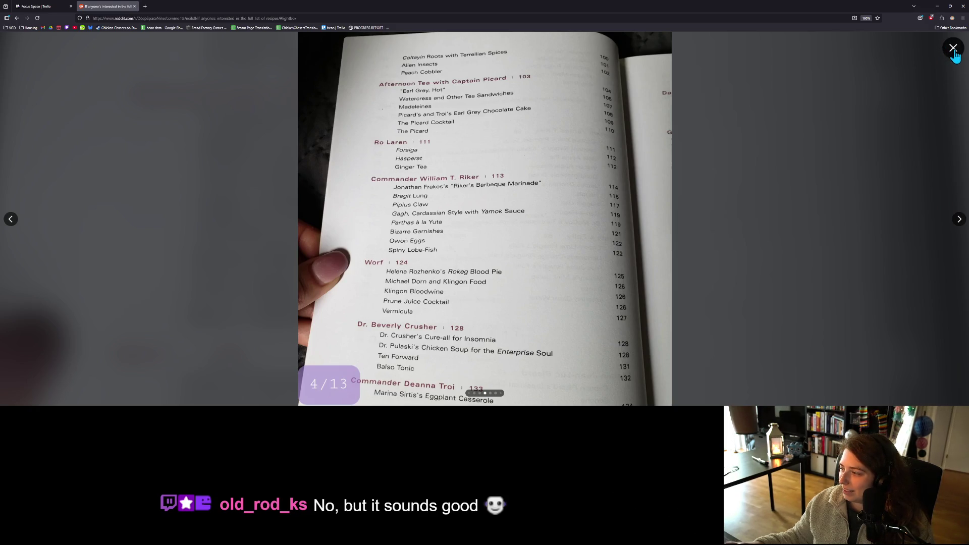
{"action": "left_click", "coordinate": [953, 47]}
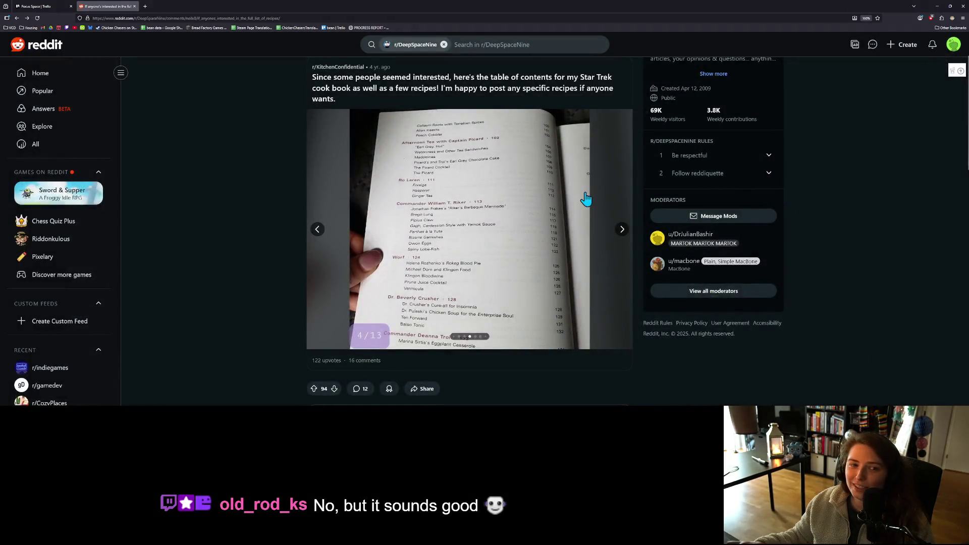
{"action": "left_click", "coordinate": [135, 7]}
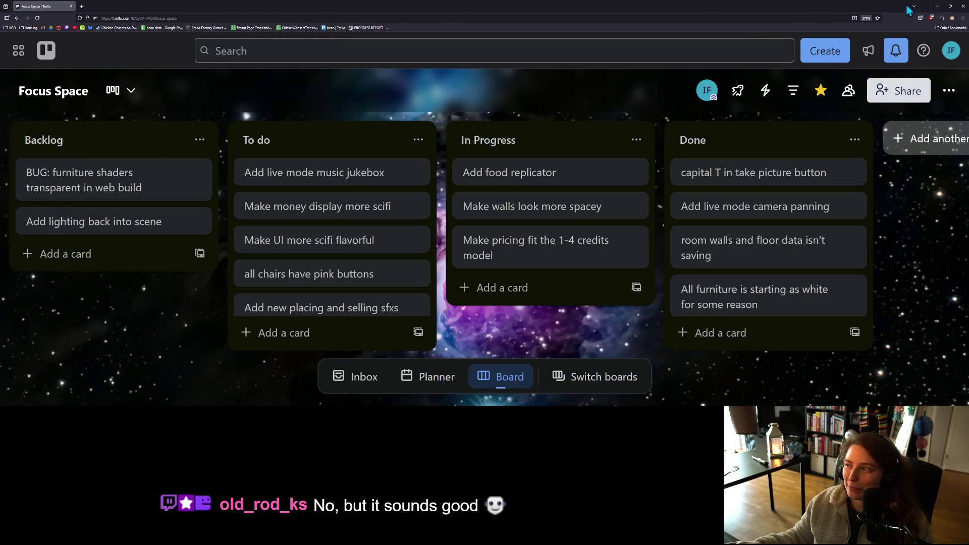
- Minimize Firefox to bring the Blender food replicator cabinet back into view
{"action": "left_click", "coordinate": [940, 11]}
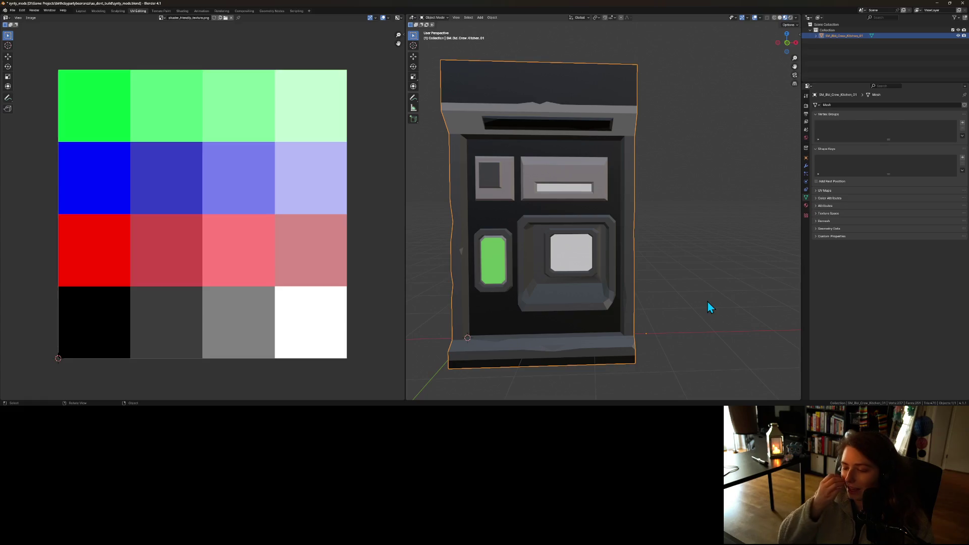
- Switch to front view (Numpad 1) and enter Edit Mode on the kitchen wall
{"action": "key", "text": "KP_1"}
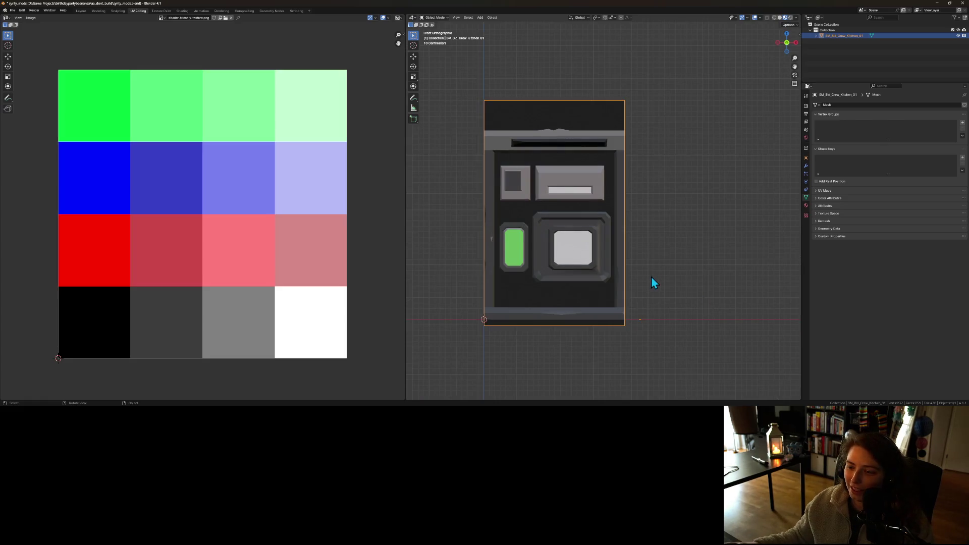
{"action": "scroll", "coordinate": [646, 275], "scroll_direction": "up", "scroll_amount": 1}
{"action": "scroll", "coordinate": [646, 275], "scroll_direction": "up", "scroll_amount": 3}
{"action": "scroll", "coordinate": [646, 278], "scroll_direction": "down", "scroll_amount": 2}
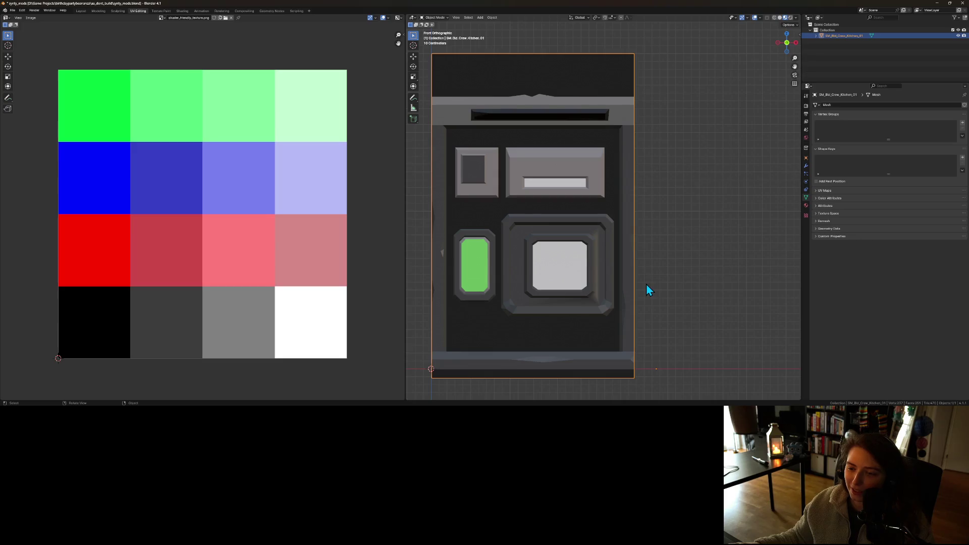
{"action": "scroll", "coordinate": [626, 282], "scroll_direction": "up", "scroll_amount": 2}
{"action": "key", "text": "Tab"}
{"action": "scroll", "coordinate": [525, 287], "scroll_direction": "up", "scroll_amount": 3}
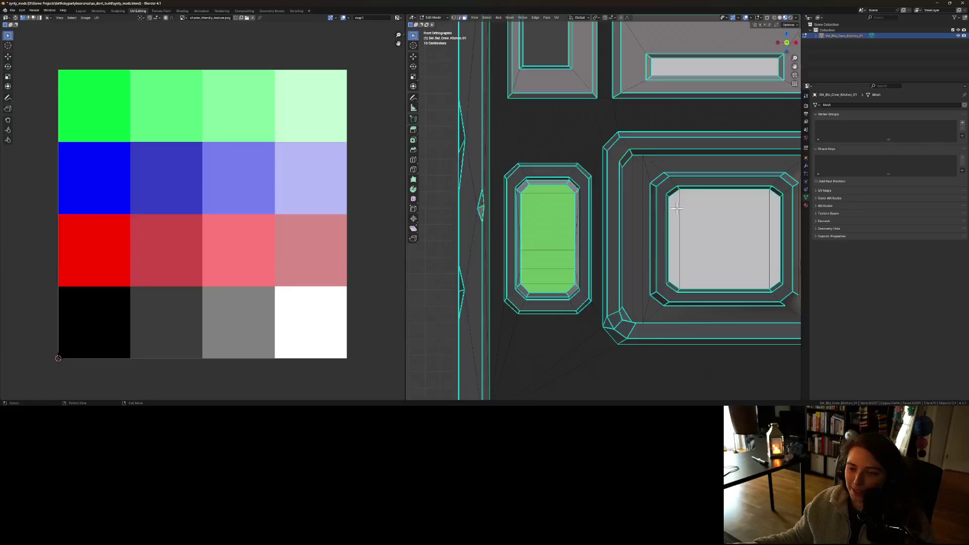
{"action": "scroll", "coordinate": [536, 198], "scroll_direction": "up", "scroll_amount": 2}
- Select the green screen and chamfer faces and separate them into a new object
{"action": "left_click", "coordinate": [517, 190]}
{"action": "left_click", "coordinate": [524, 182]}
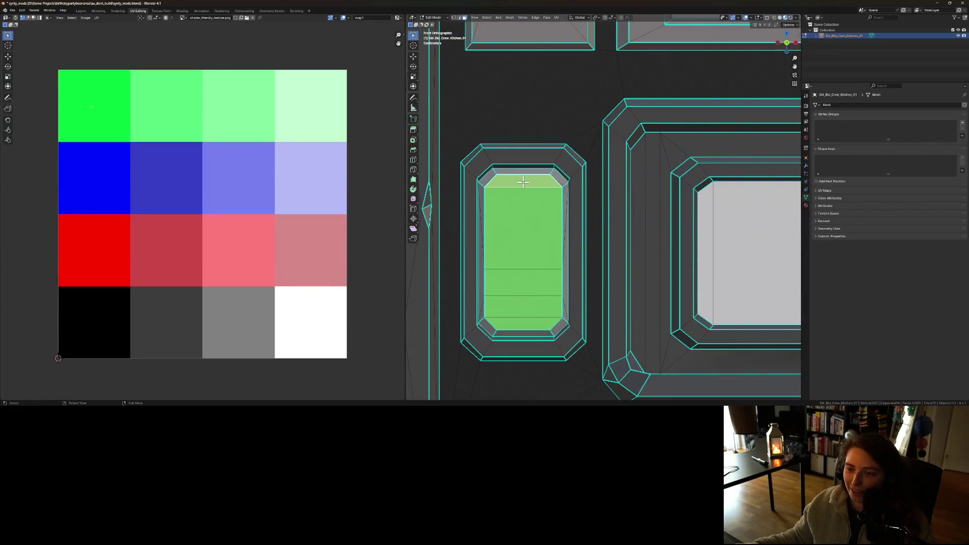
{"action": "left_click", "coordinate": [527, 220], "text": "shift"}
{"action": "left_click", "coordinate": [525, 285], "text": "shift"}
{"action": "left_click", "coordinate": [520, 310], "text": "shift"}
{"action": "left_click", "coordinate": [518, 325], "text": "shift"}
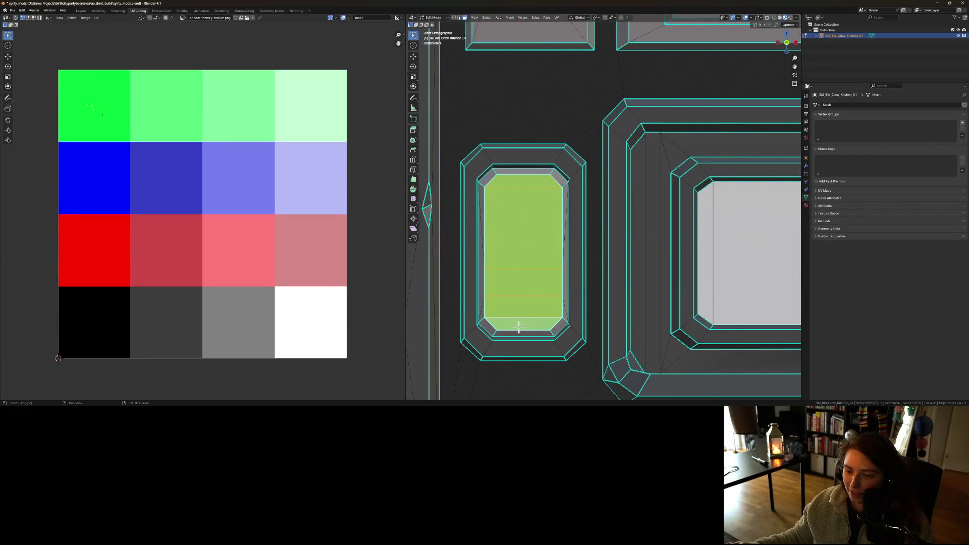
{"action": "right_click", "coordinate": [535, 228]}
{"action": "mouse_move", "coordinate": [522, 315]}
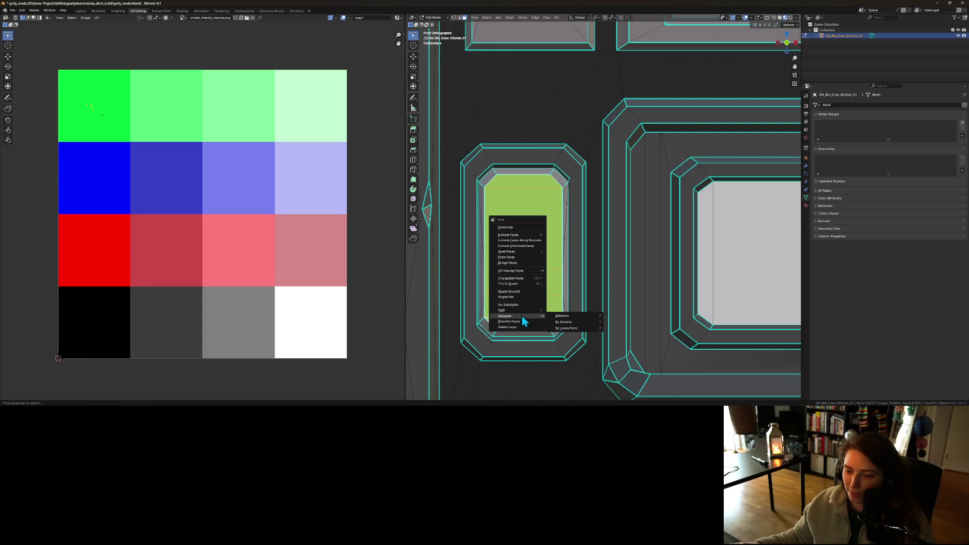
{"action": "left_click", "coordinate": [561, 316]}
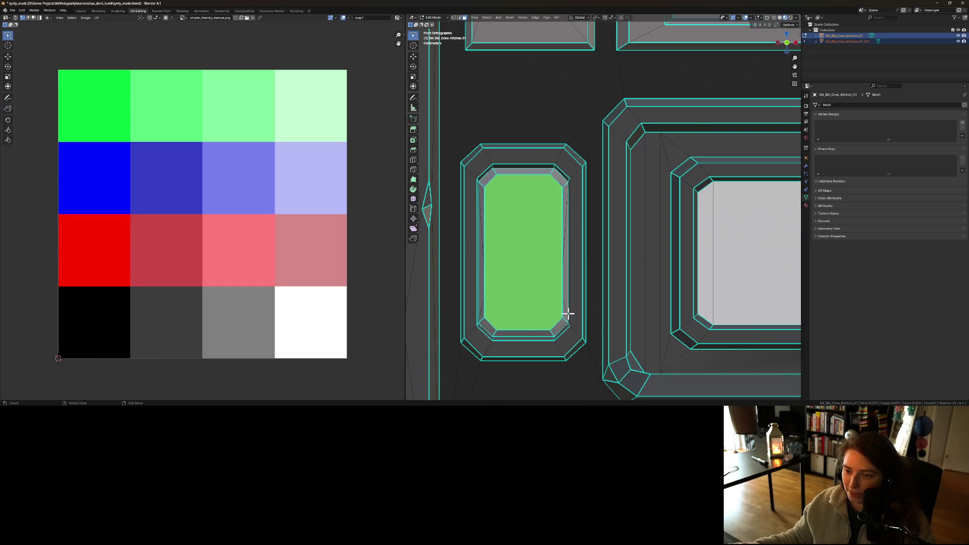
- Rename the separated screen object in the outliner, typing 'counter' as its name
{"action": "left_click", "coordinate": [864, 41]}
{"action": "double_click", "coordinate": [855, 41]}
{"action": "key", "text": "BackSpace"}
{"action": "key", "text": "BackSpace"}
{"action": "key", "text": "BackSpace"}
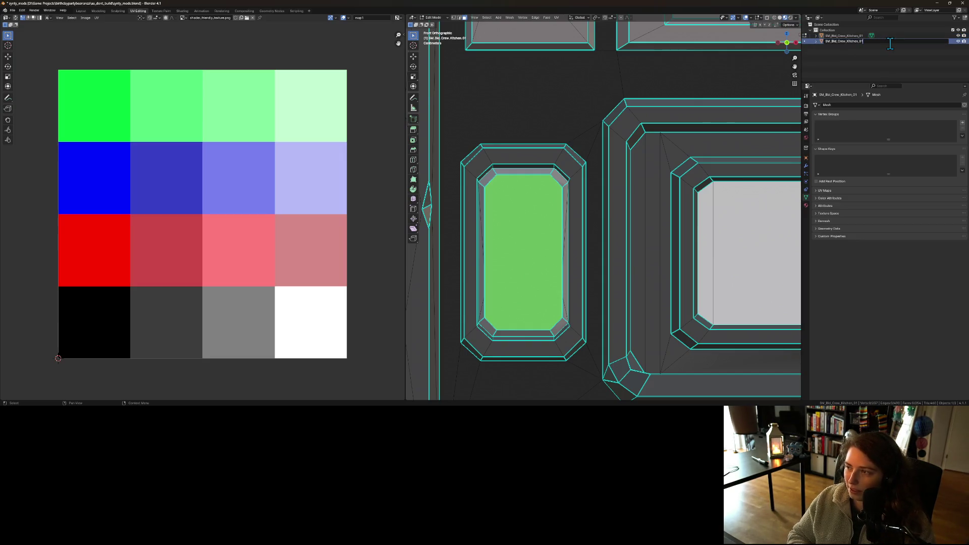
{"action": "type", "text": "counter"}
{"action": "key", "text": "Return"}
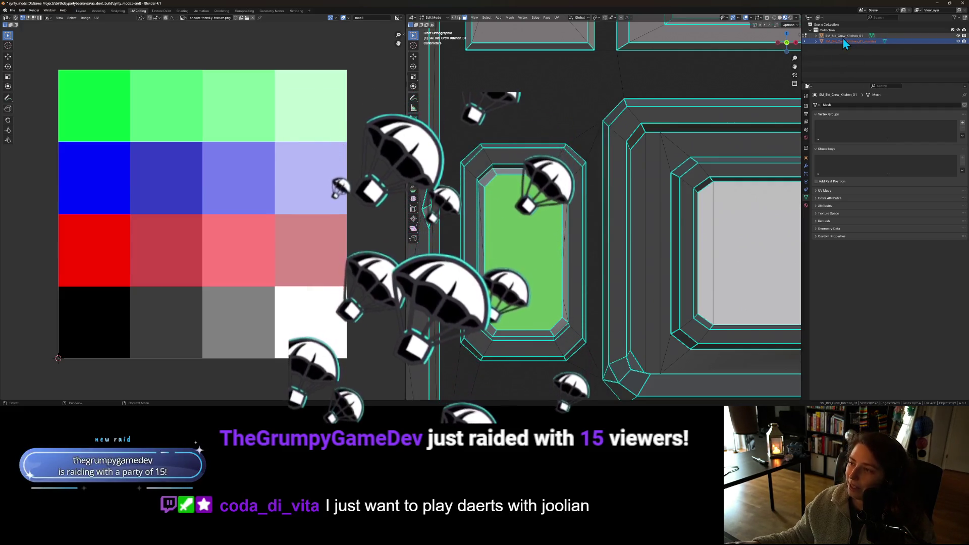
- Select the original kitchen wall object as well and return to Object Mode
{"action": "left_click", "coordinate": [844, 38], "text": "ctrl"}
{"action": "key", "text": "ctrl+f"}
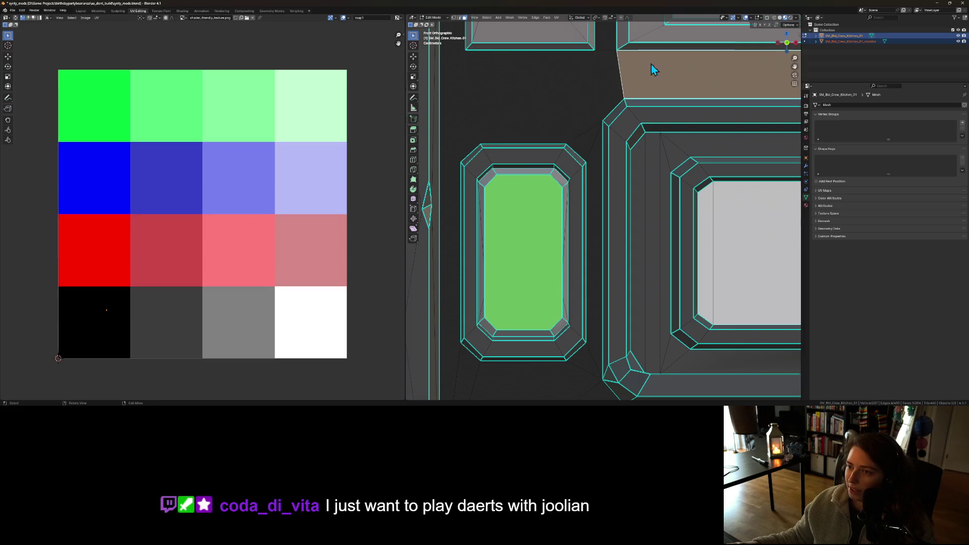
{"action": "key", "text": "Tab"}
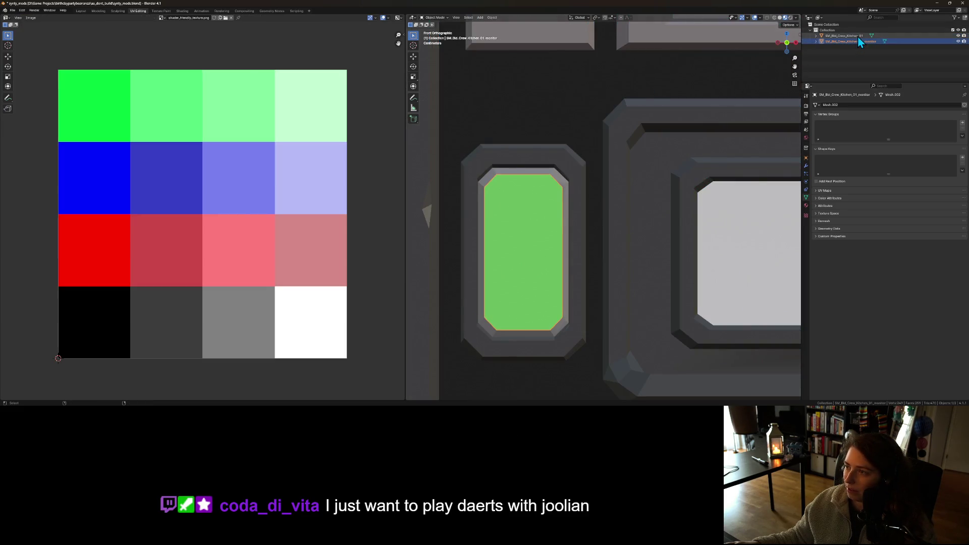
{"action": "right_click", "coordinate": [594, 85]}
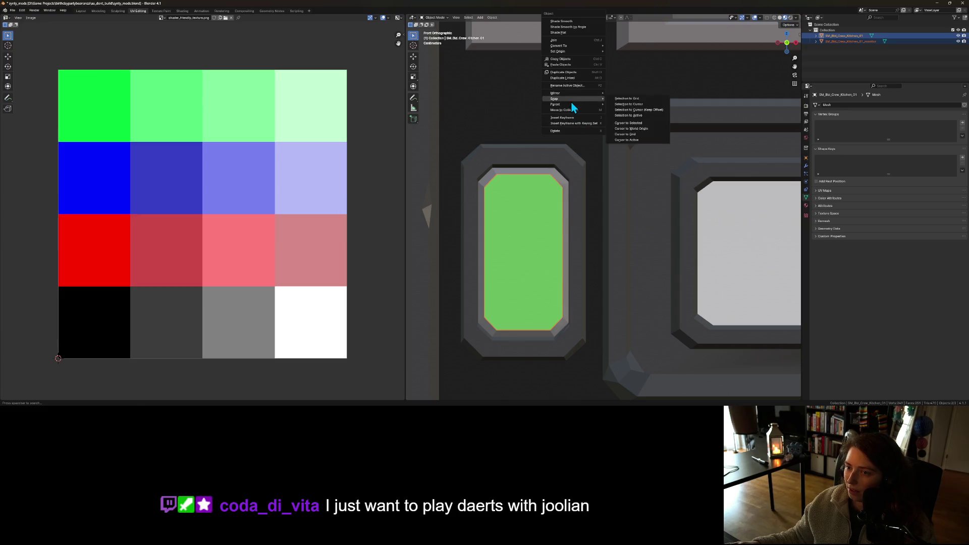
- Parent the screen piece to the kitchen wall, frame it, and save the Blender file
{"action": "mouse_move", "coordinate": [579, 105]}
{"action": "left_click", "coordinate": [619, 104]}
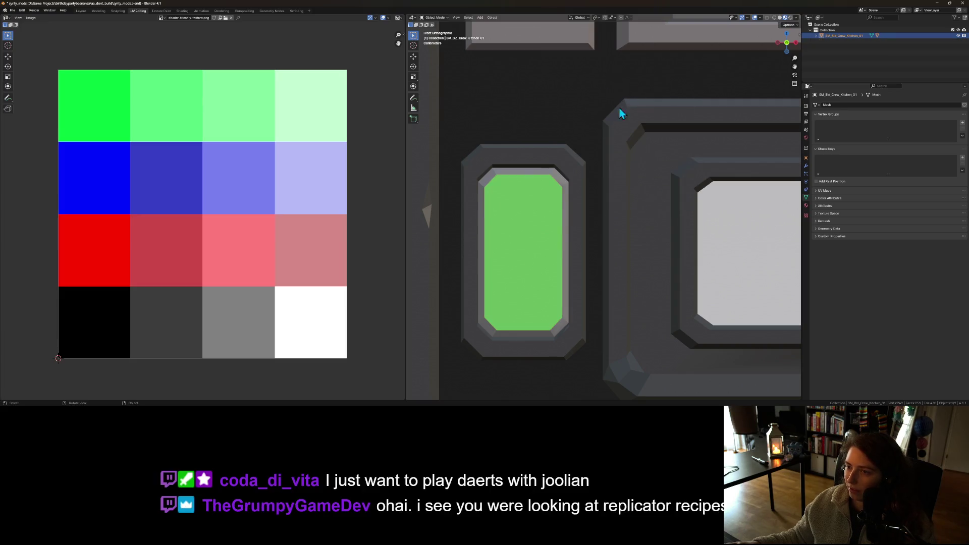
{"action": "key", "text": "KP_Decimal"}
{"action": "key", "text": "Tab"}
{"action": "key", "text": "Tab"}
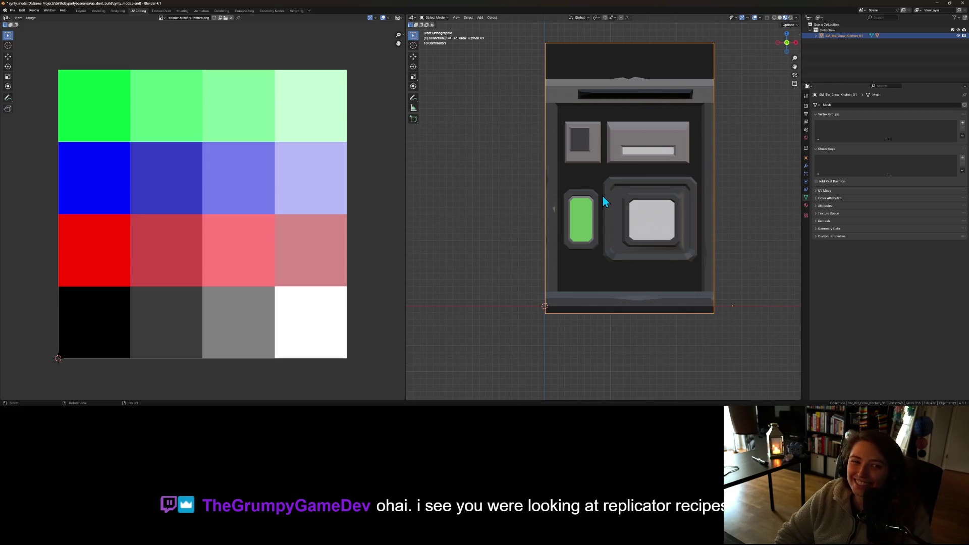
{"action": "key", "text": "ctrl+s"}
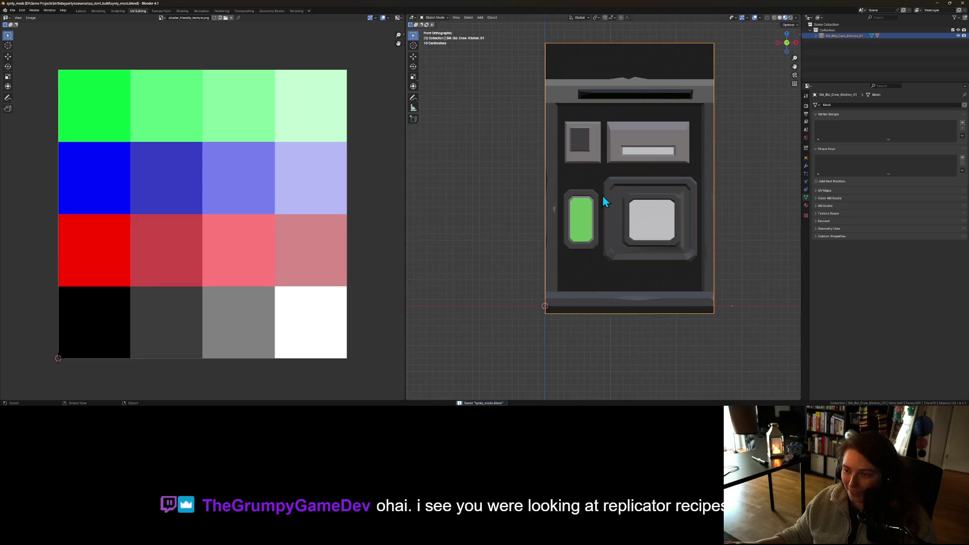
- Pan and orbit around the kitchen unit, then minimize Blender
{"action": "left_click_drag", "start_coordinate": [649, 231], "coordinate": [558, 288]}
{"action": "left_click_drag", "start_coordinate": [629, 297], "coordinate": [599, 299]}
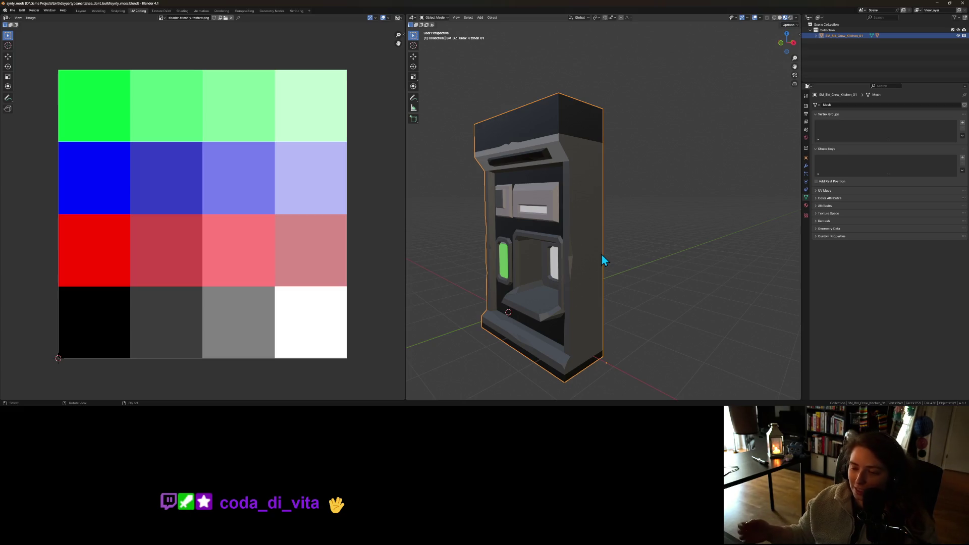
{"action": "left_click", "coordinate": [938, 4]}
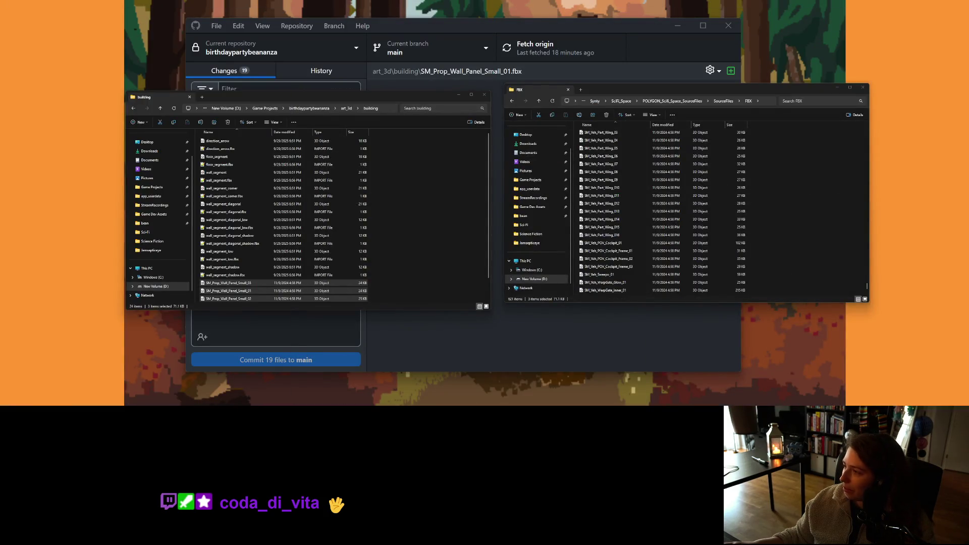
- Switch to the Godot editor with Alt+Tab so it reimports the updated assets
{"action": "key", "text": "alt+Tab"}
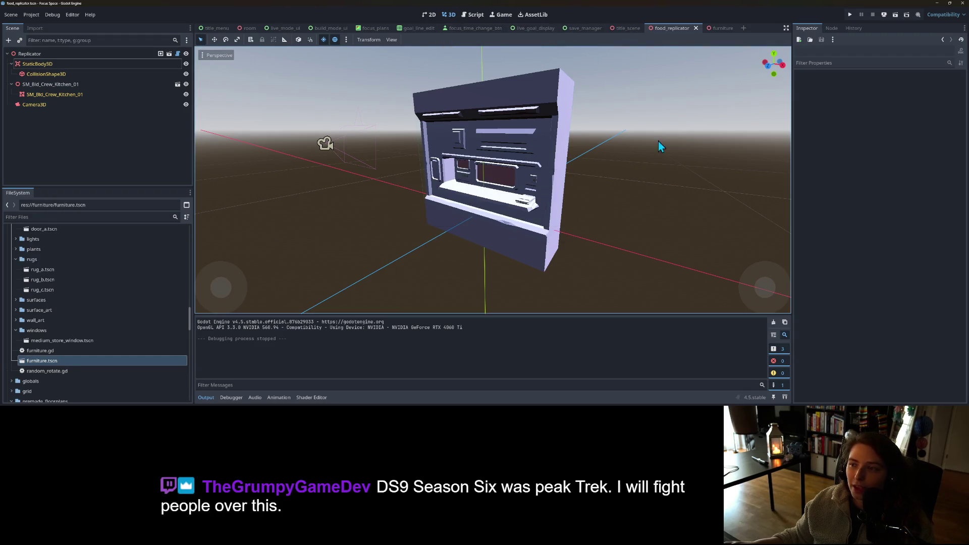
- Run the project, enlarge the game view, and load the my_living_room room
{"action": "left_click", "coordinate": [850, 15]}
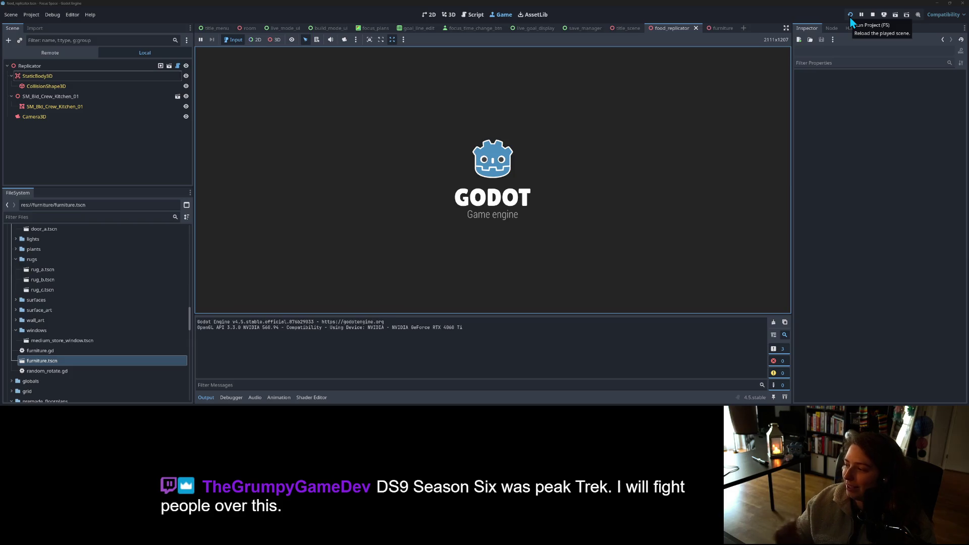
{"action": "left_click", "coordinate": [199, 397]}
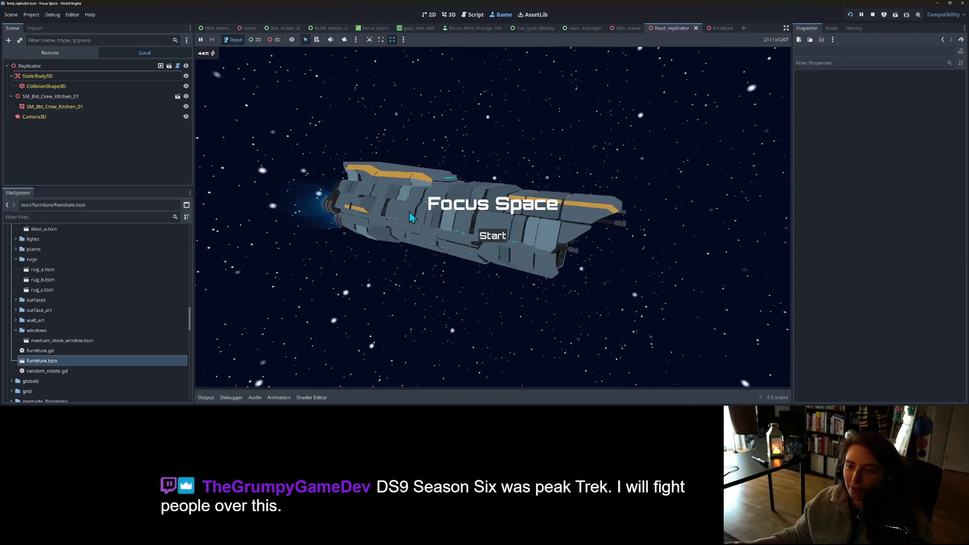
{"action": "left_click", "coordinate": [787, 29]}
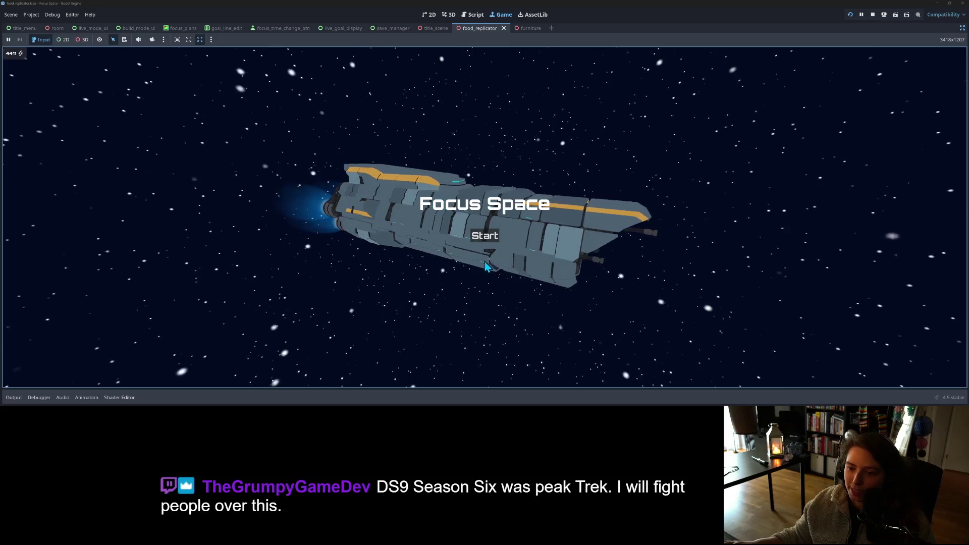
{"action": "left_click", "coordinate": [485, 238]}
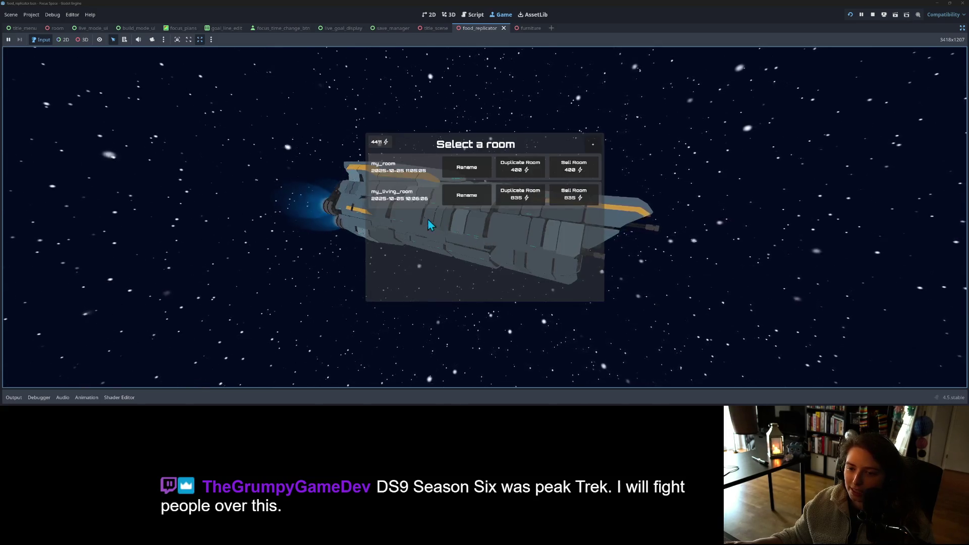
{"action": "left_click", "coordinate": [405, 195]}
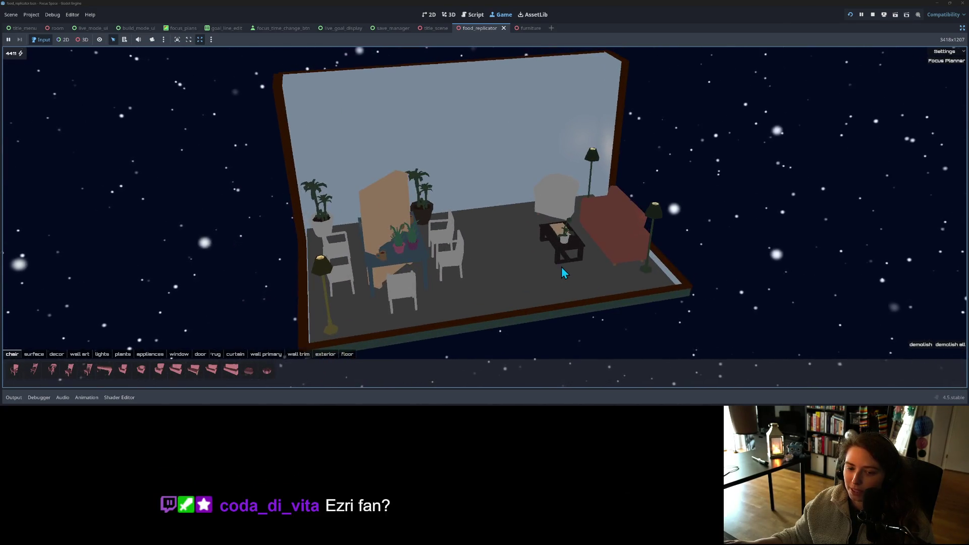
- Place a floor cushion mid-room and raise the Focus Planner time to 30 minutes
{"action": "left_click", "coordinate": [266, 374]}
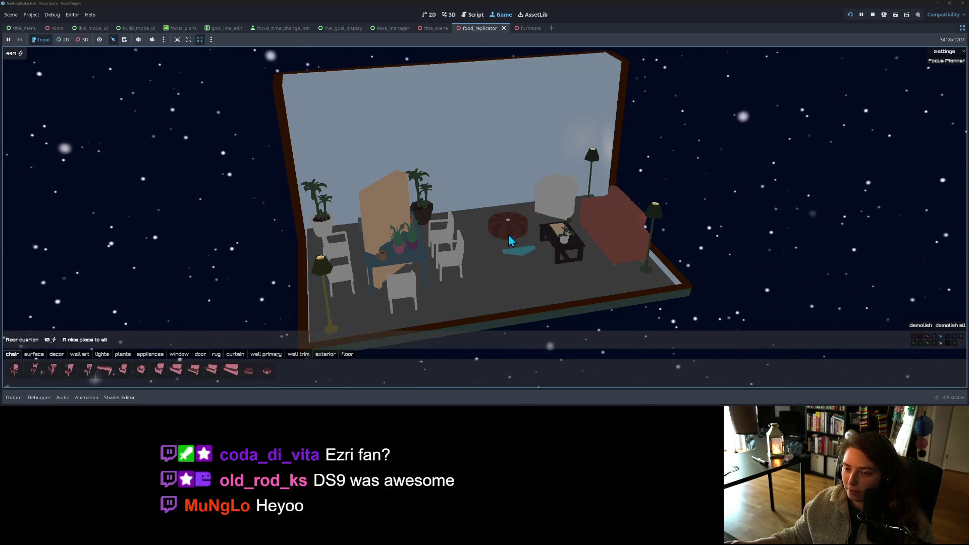
{"action": "left_click", "coordinate": [485, 225]}
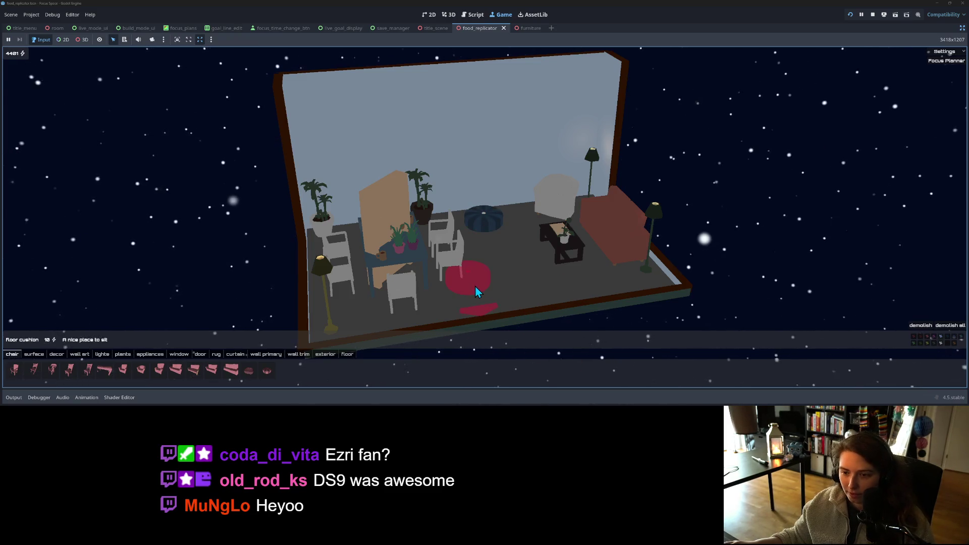
{"action": "right_click", "coordinate": [475, 286]}
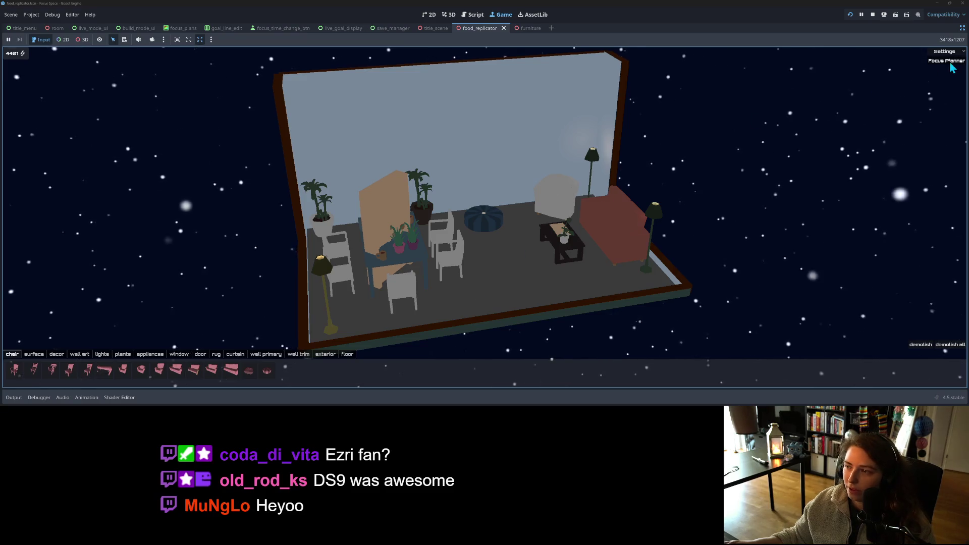
{"action": "left_click", "coordinate": [947, 61]}
{"action": "left_click", "coordinate": [504, 194]}
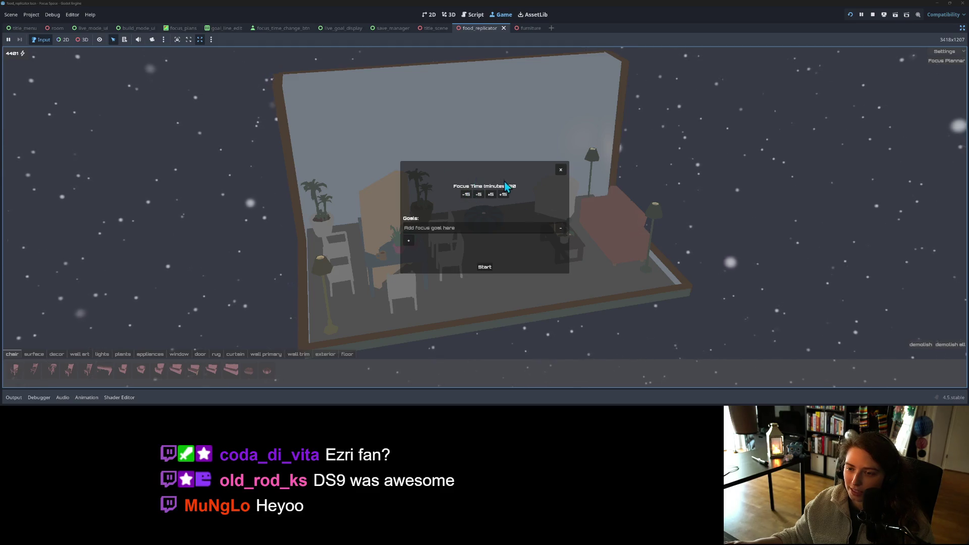
- Start a focus session with the goals 'be cool' and 'stay safe', then end it early
{"action": "left_click", "coordinate": [517, 228]}
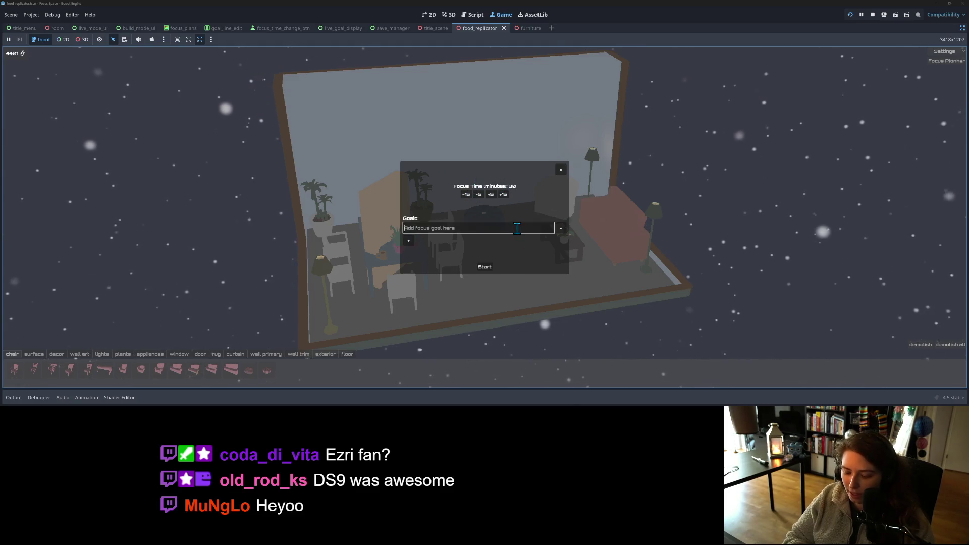
{"action": "left_click", "coordinate": [408, 241]}
{"action": "type", "text": "stay safe"}
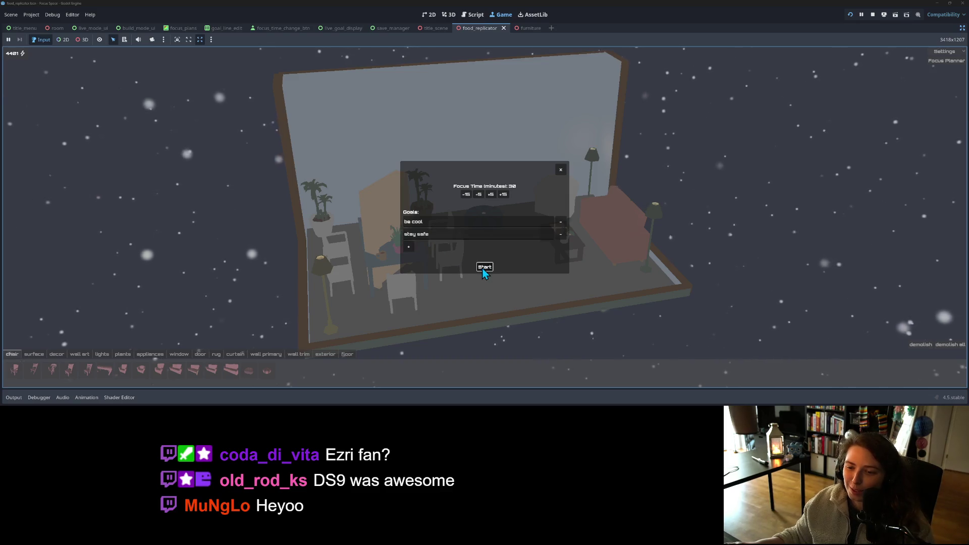
{"action": "left_click", "coordinate": [482, 268]}
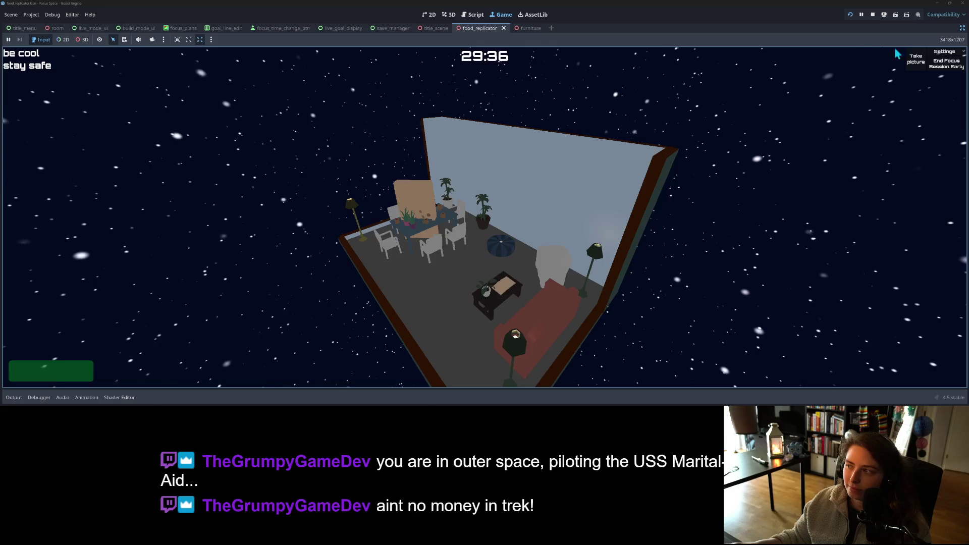
{"action": "left_click", "coordinate": [951, 69]}
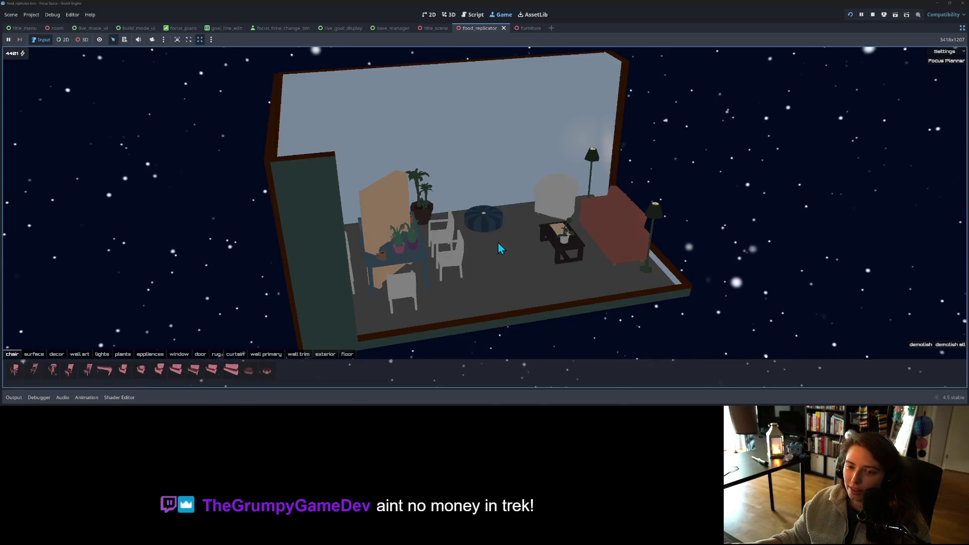
- Orbit the game camera with Q and zoom with the mouse wheel around the furnished living room
{"action": "key", "text": "q"}
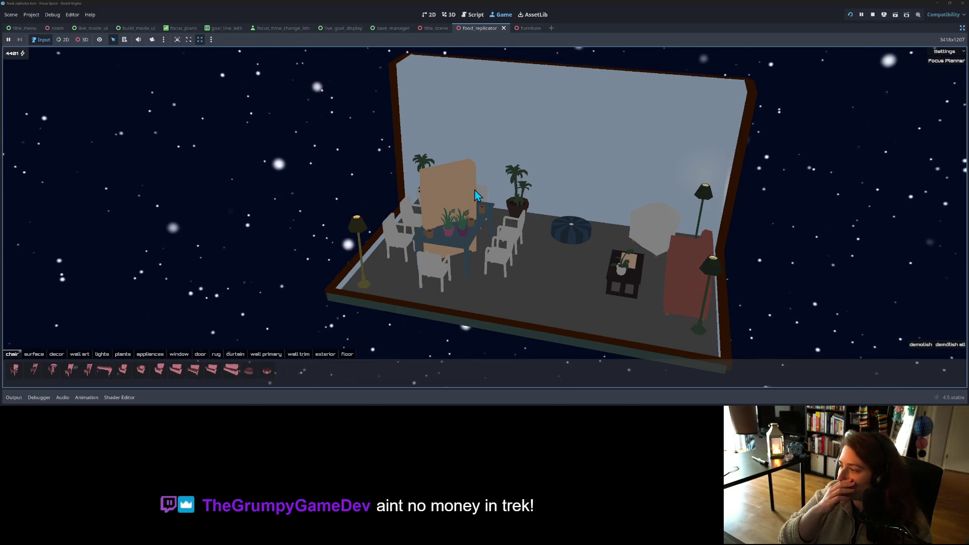
{"action": "key", "text": "q"}
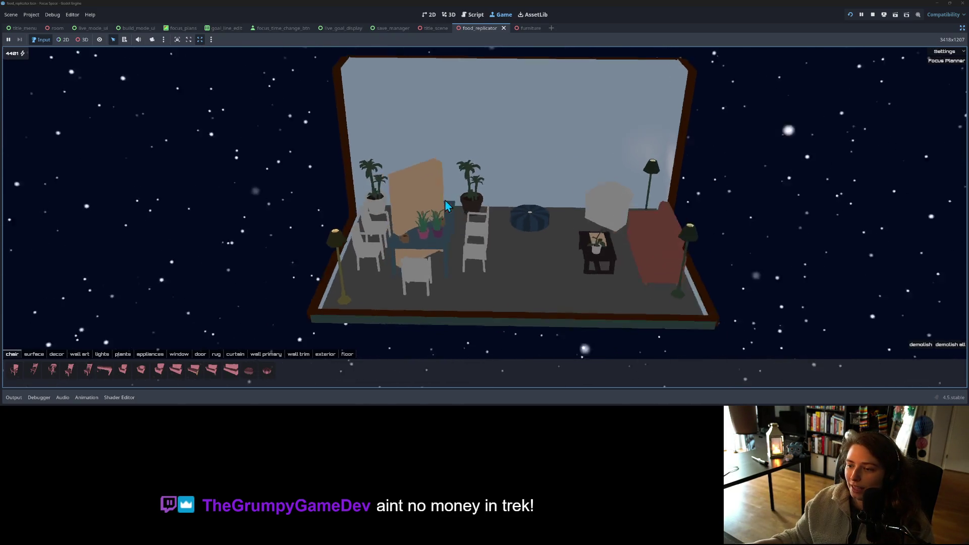
{"action": "scroll", "coordinate": [424, 206], "scroll_direction": "down", "scroll_amount": 2}
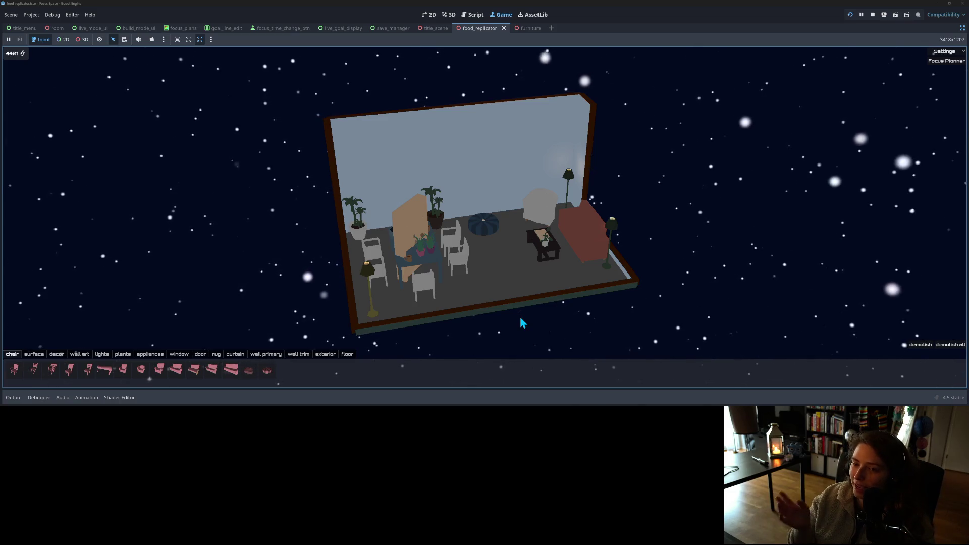
{"action": "scroll", "coordinate": [522, 318], "scroll_direction": "up", "scroll_amount": 3}
{"action": "scroll", "coordinate": [524, 314], "scroll_direction": "down", "scroll_amount": 3}
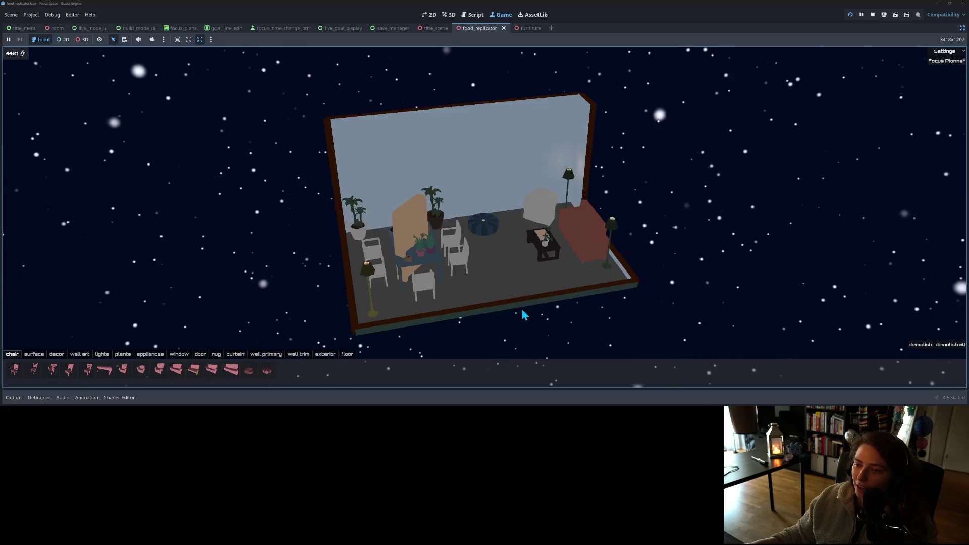
{"action": "scroll", "coordinate": [525, 312], "scroll_direction": "down", "scroll_amount": 3}
{"action": "scroll", "coordinate": [532, 316], "scroll_direction": "up", "scroll_amount": 2}
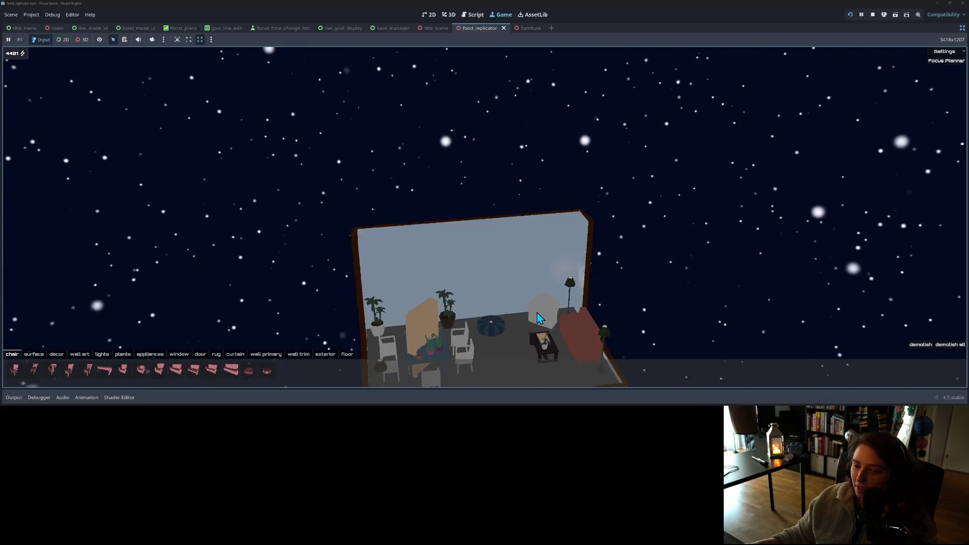
{"action": "scroll", "coordinate": [538, 311], "scroll_direction": "down", "scroll_amount": 3}
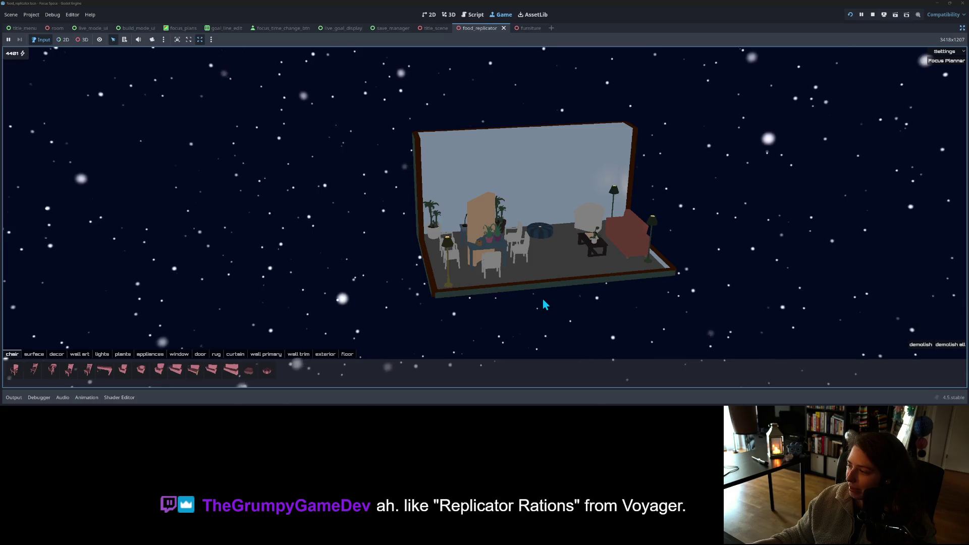
{"action": "scroll", "coordinate": [543, 300], "scroll_direction": "down", "scroll_amount": 1}
{"action": "scroll", "coordinate": [536, 301], "scroll_direction": "up", "scroll_amount": 2}
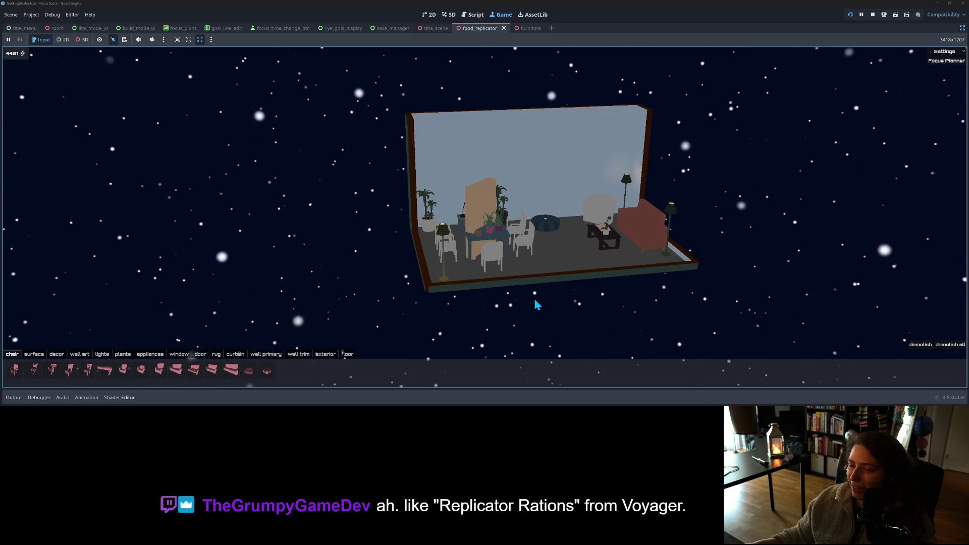
{"action": "scroll", "coordinate": [536, 302], "scroll_direction": "up", "scroll_amount": 1}
{"action": "scroll", "coordinate": [535, 302], "scroll_direction": "up", "scroll_amount": 1}
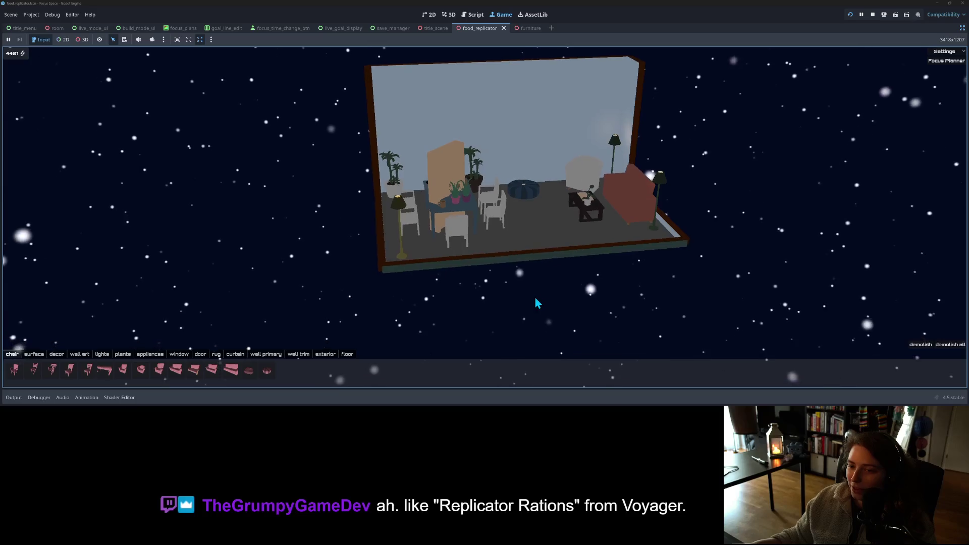
{"action": "scroll", "coordinate": [535, 300], "scroll_direction": "up", "scroll_amount": 1}
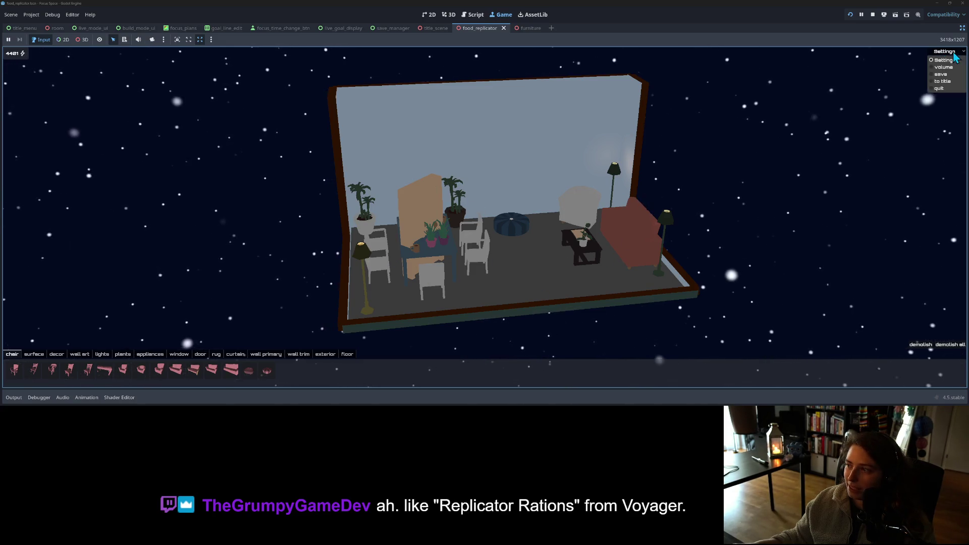
- Return to the title screen, start a new room, cancel the floor plan, and load my_room
{"action": "left_click", "coordinate": [950, 81]}
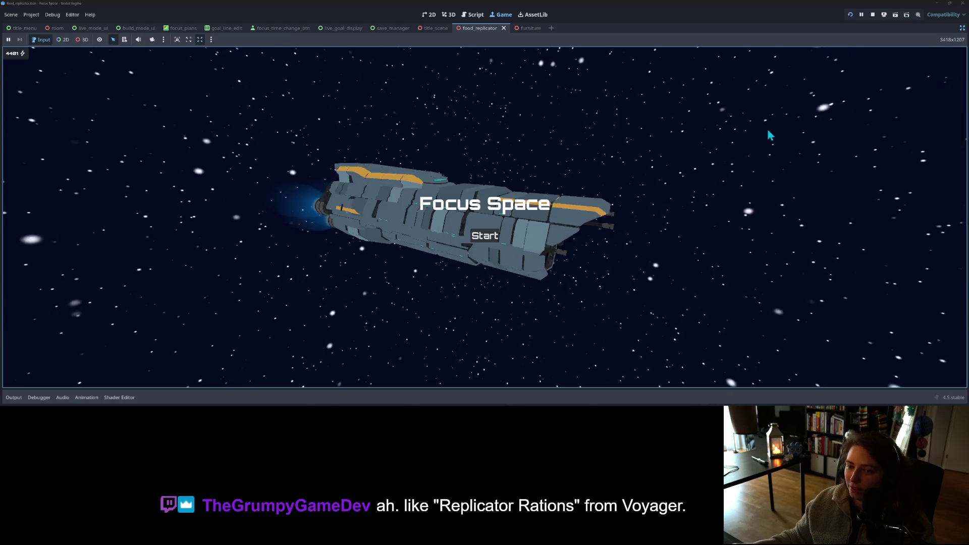
{"action": "left_click", "coordinate": [487, 238]}
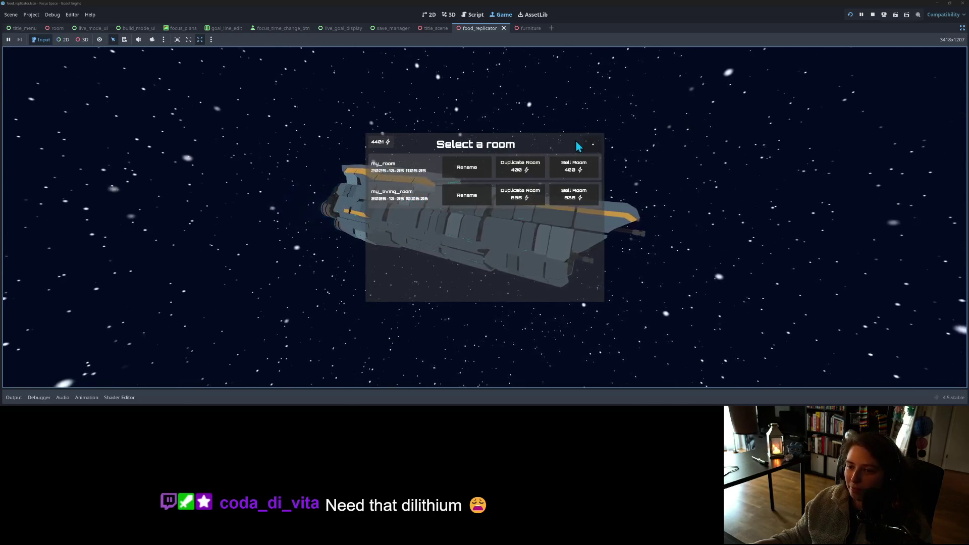
{"action": "left_click", "coordinate": [593, 147]}
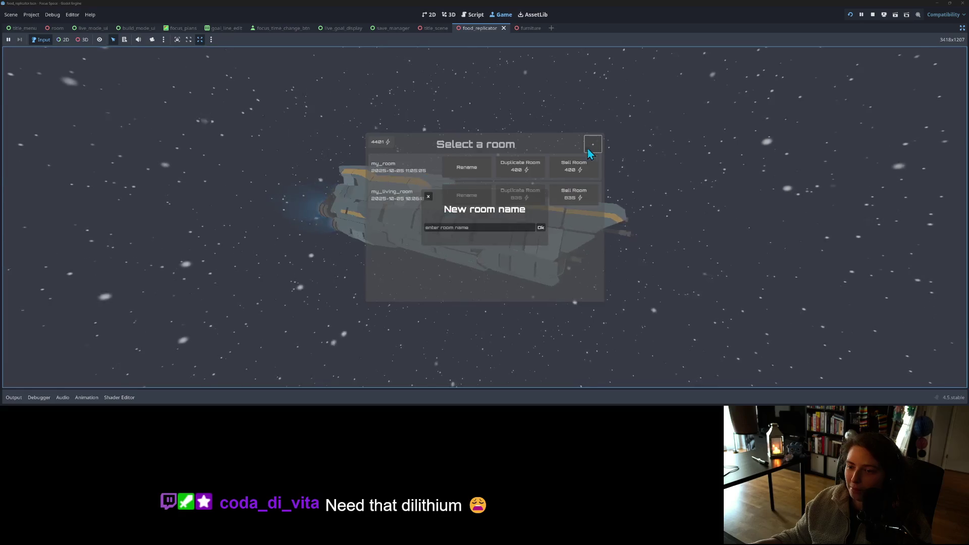
{"action": "left_click", "coordinate": [540, 227]}
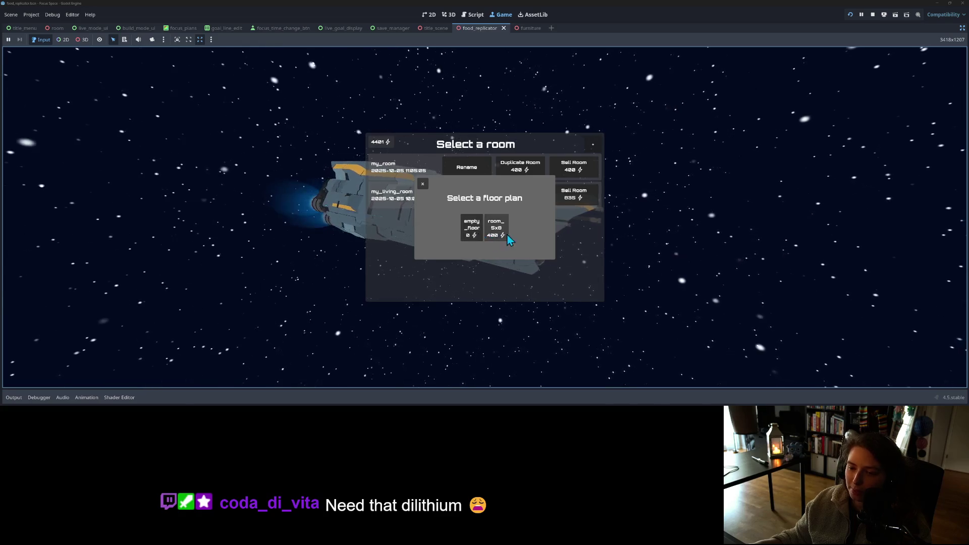
{"action": "left_click", "coordinate": [423, 184]}
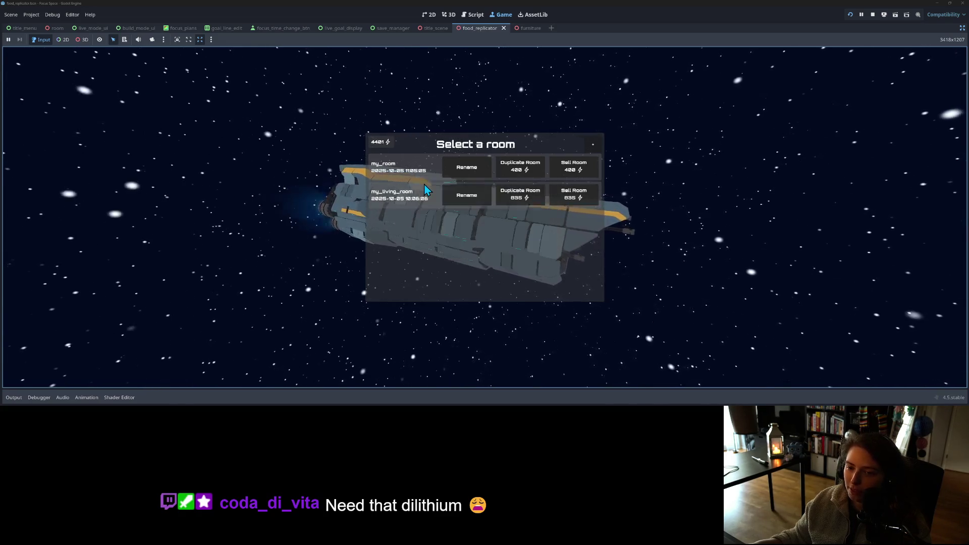
{"action": "left_click", "coordinate": [418, 172]}
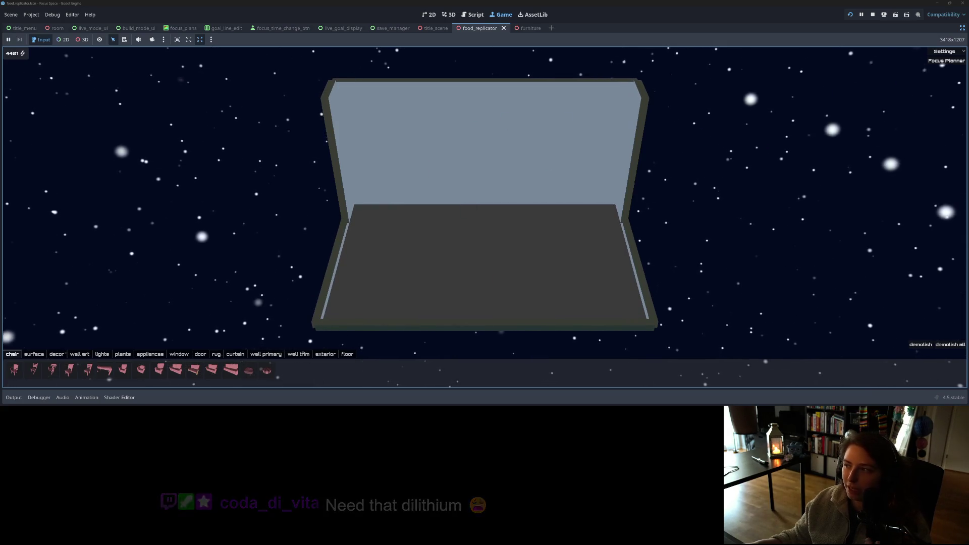
- Orbit and zoom around the empty room, choose Settings > to title, then stop the game
{"action": "mouse_move", "coordinate": [503, 165]}
{"action": "left_mouse_down"}
{"action": "mouse_move", "coordinate": [559, 210]}
{"action": "mouse_move", "coordinate": [610, 210]}
{"action": "mouse_move", "coordinate": [546, 213]}
{"action": "mouse_move", "coordinate": [666, 202]}
{"action": "left_mouse_up"}
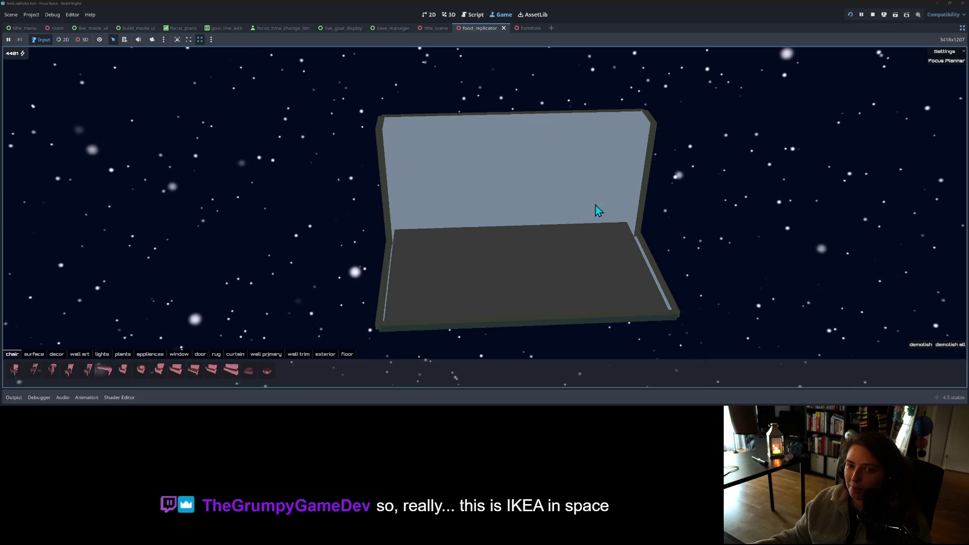
{"action": "scroll", "coordinate": [597, 210], "scroll_direction": "up", "scroll_amount": 5}
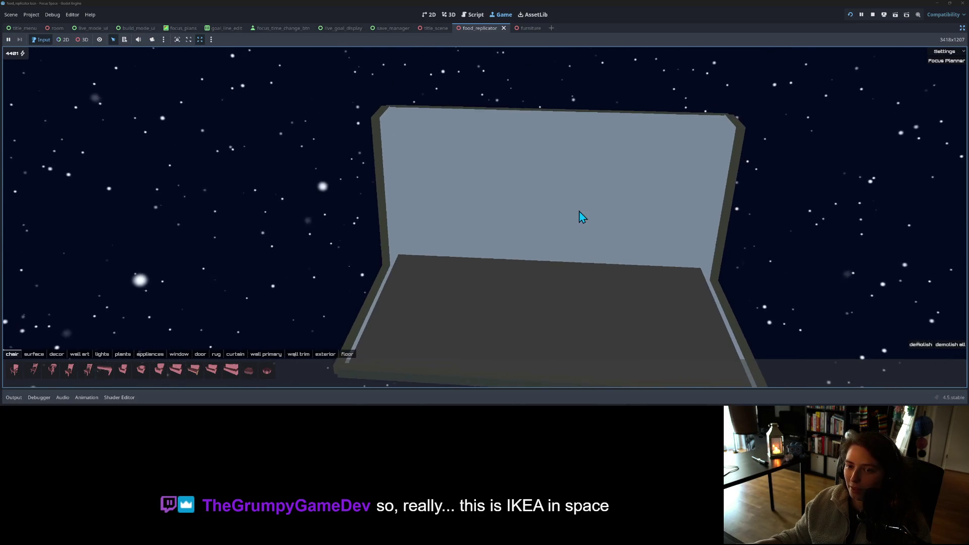
{"action": "scroll", "coordinate": [579, 213], "scroll_direction": "down", "scroll_amount": 5}
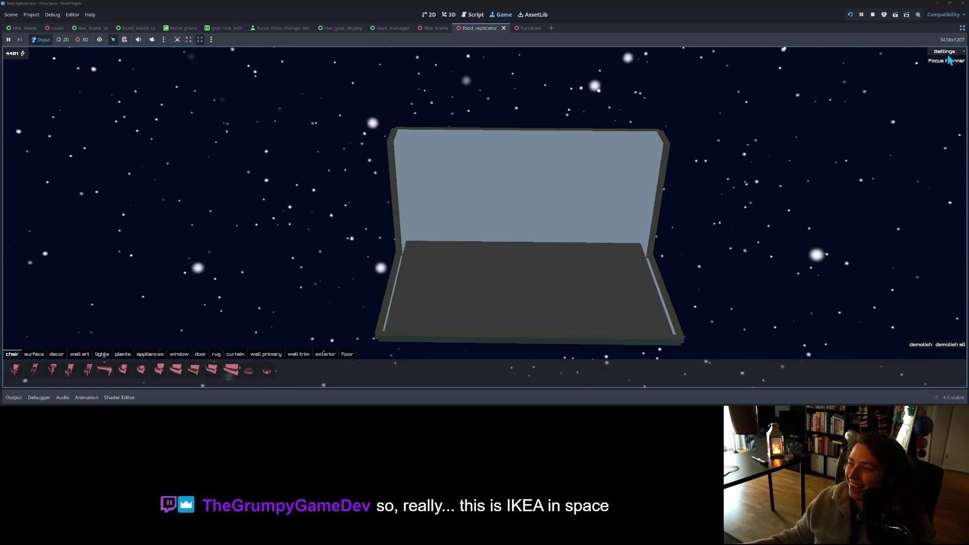
{"action": "left_click", "coordinate": [945, 51]}
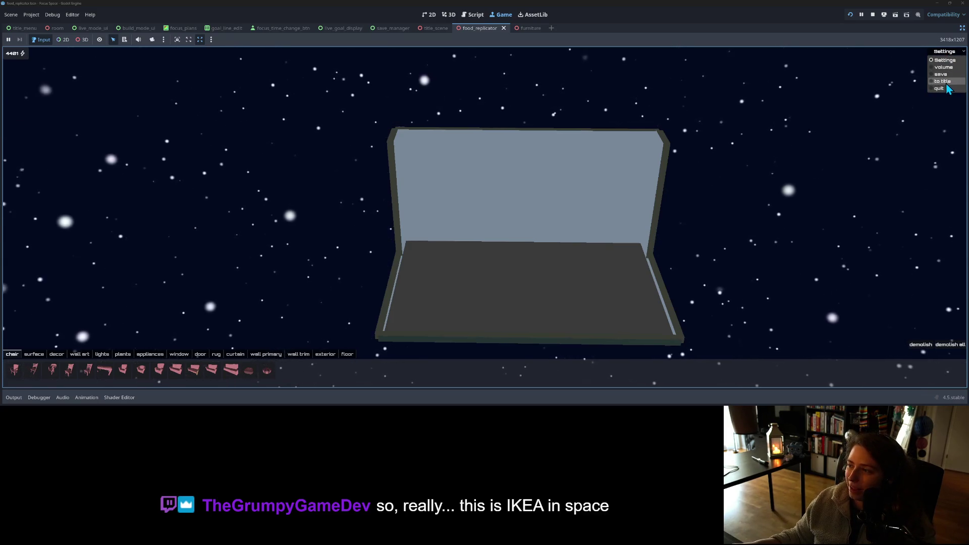
{"action": "left_click", "coordinate": [942, 81]}
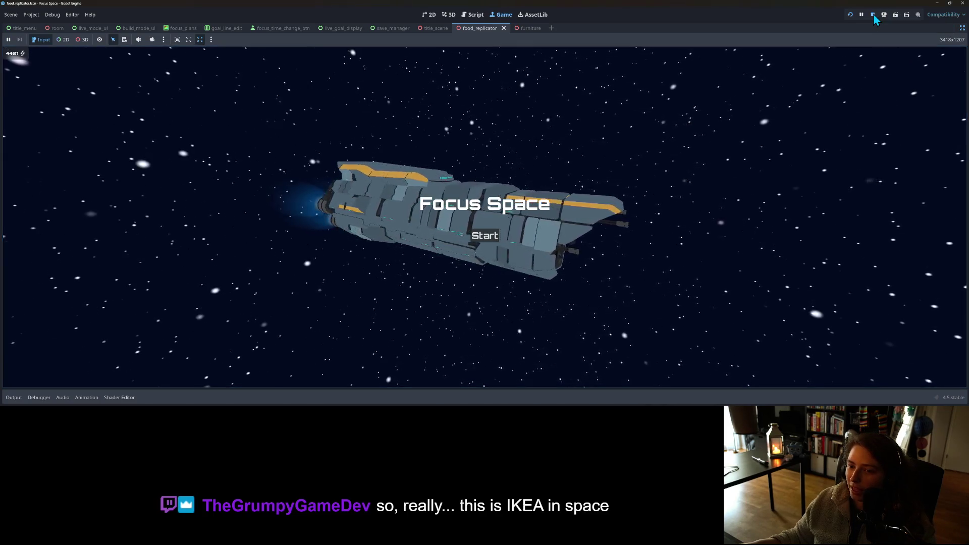
{"action": "left_click", "coordinate": [873, 14]}
- Zoom on the replicator and exit distraction-free mode to restore the Scene, FileSystem and Inspector docks
{"action": "scroll", "coordinate": [648, 238], "scroll_direction": "down", "scroll_amount": 2}
{"action": "scroll", "coordinate": [667, 250], "scroll_direction": "up", "scroll_amount": 1}
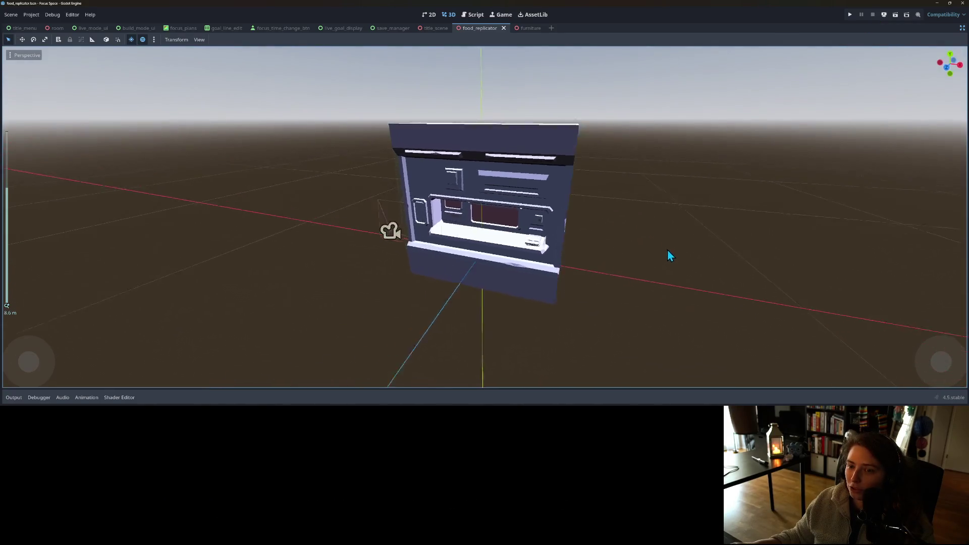
{"action": "scroll", "coordinate": [668, 251], "scroll_direction": "up", "scroll_amount": 2}
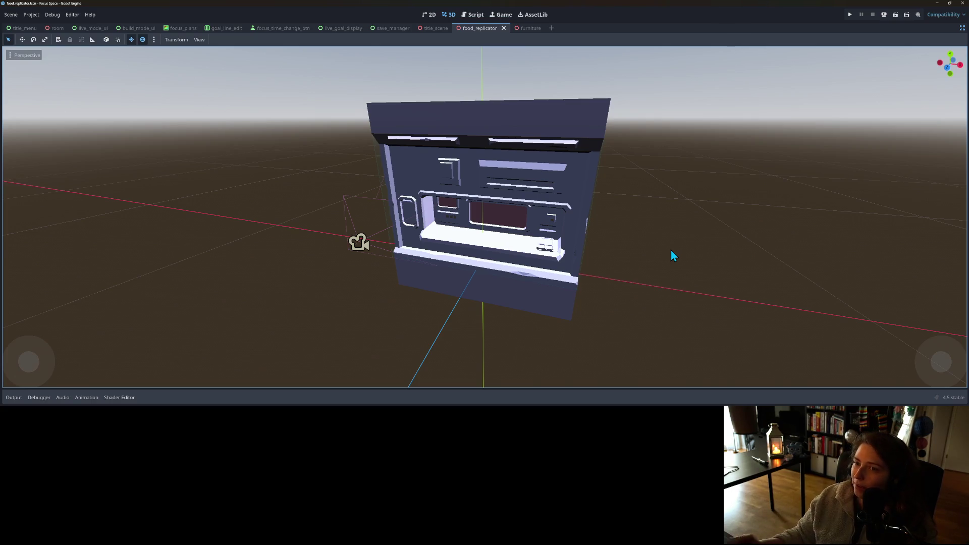
{"action": "left_click", "coordinate": [962, 29]}
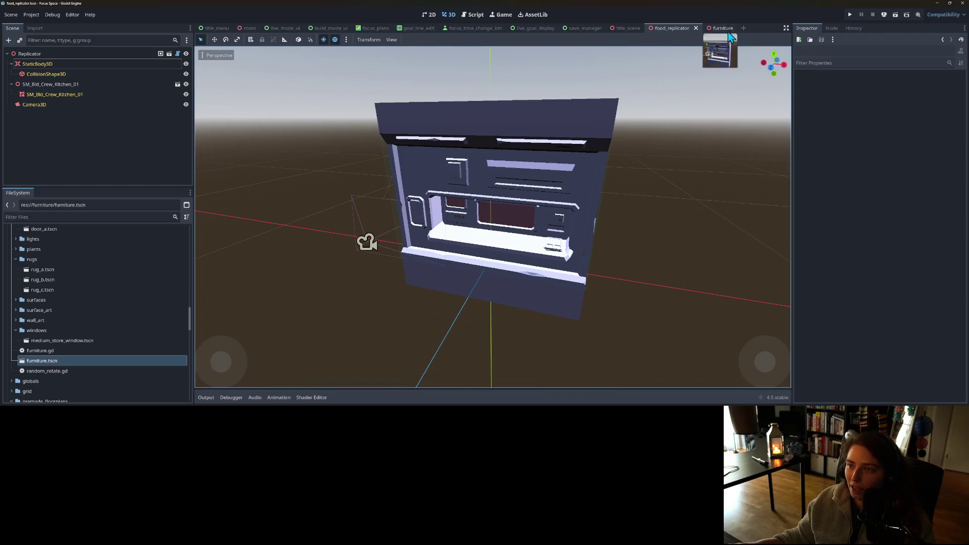
- Open the room scene and inspect its LiveModeCameraPivot and LiveModeCamera nodes
{"action": "left_click", "coordinate": [249, 28]}
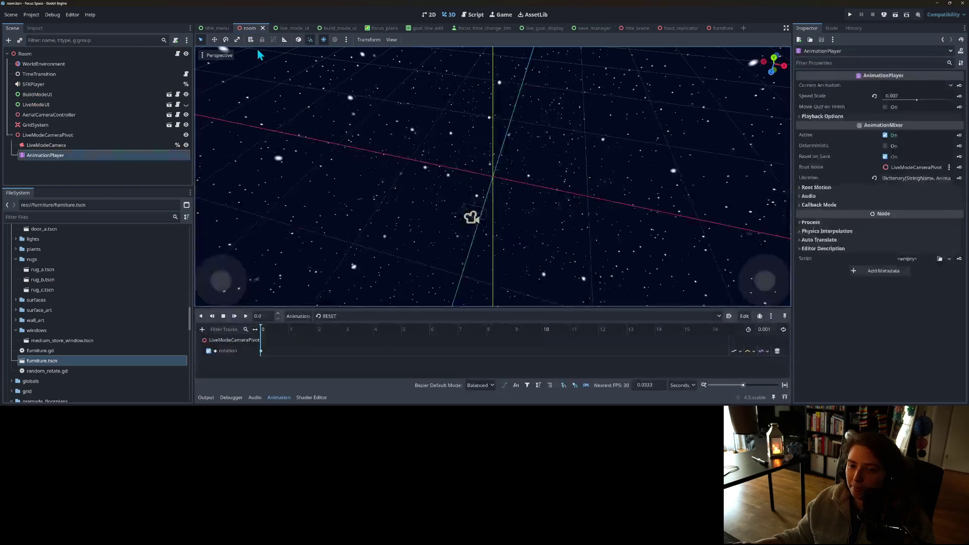
{"action": "left_click", "coordinate": [63, 138]}
{"action": "left_click", "coordinate": [47, 146]}
{"action": "scroll", "coordinate": [371, 220], "scroll_direction": "up", "scroll_amount": 3}
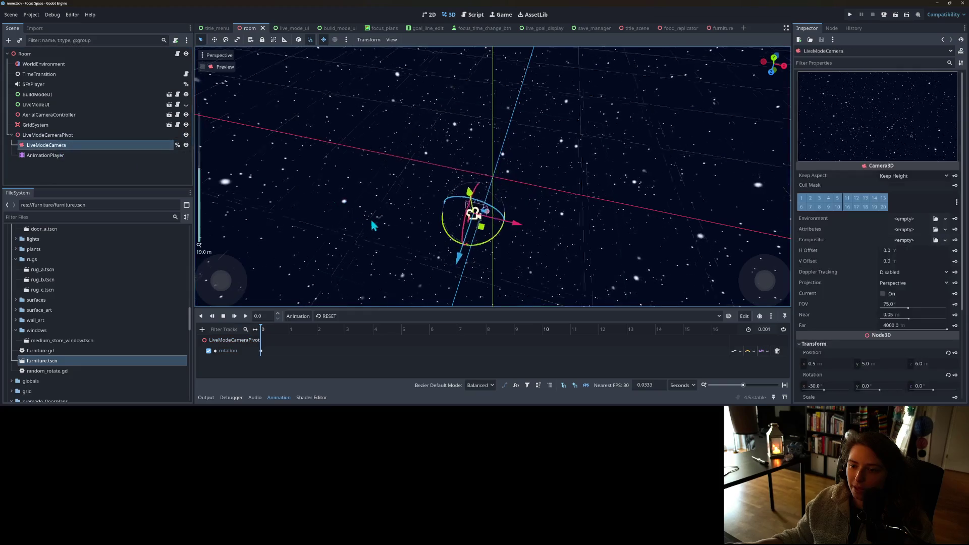
{"action": "scroll", "coordinate": [438, 209], "scroll_direction": "up", "scroll_amount": 2}
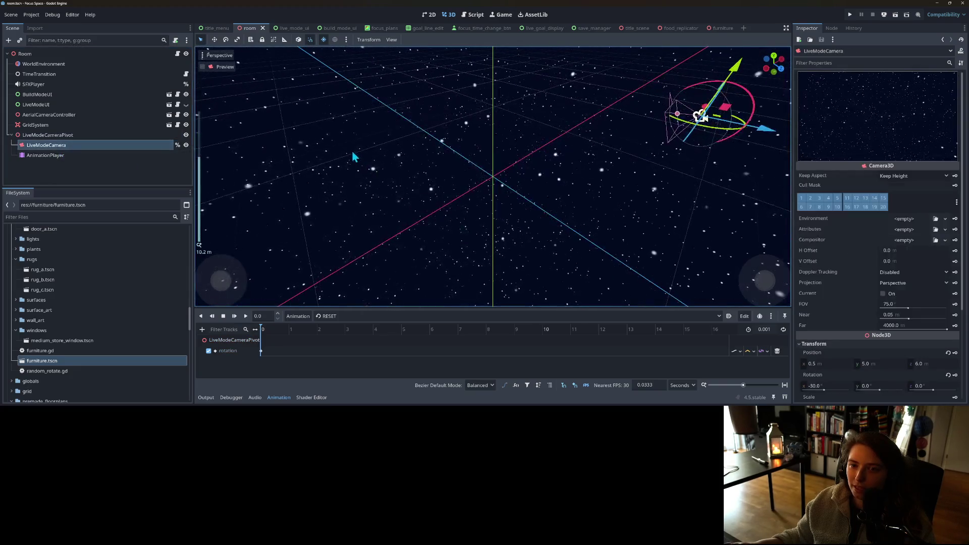
- Browse the live_mode_ui, title_menu, furniture and food_replicator scene tabs, ending on title_scene
{"action": "left_click", "coordinate": [285, 28]}
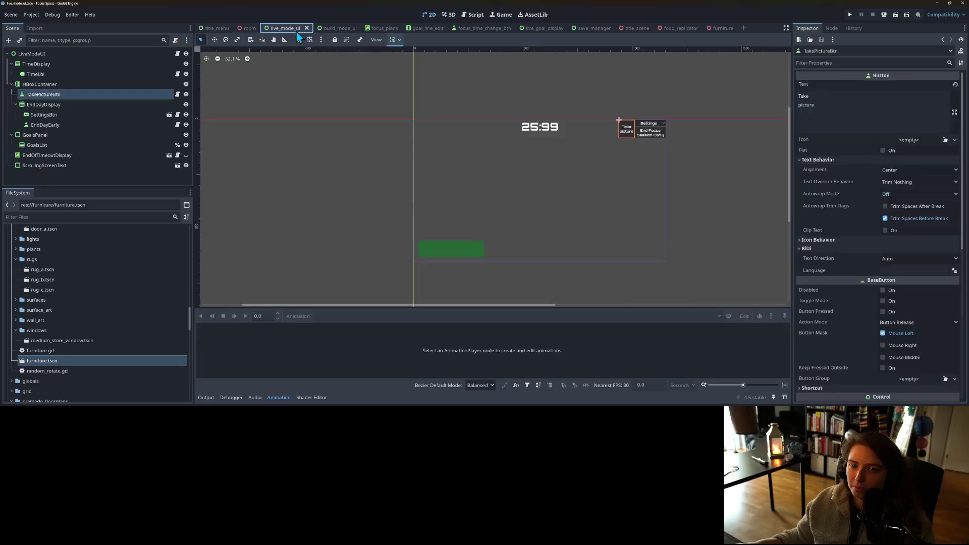
{"action": "left_click", "coordinate": [249, 29]}
{"action": "left_click", "coordinate": [216, 28]}
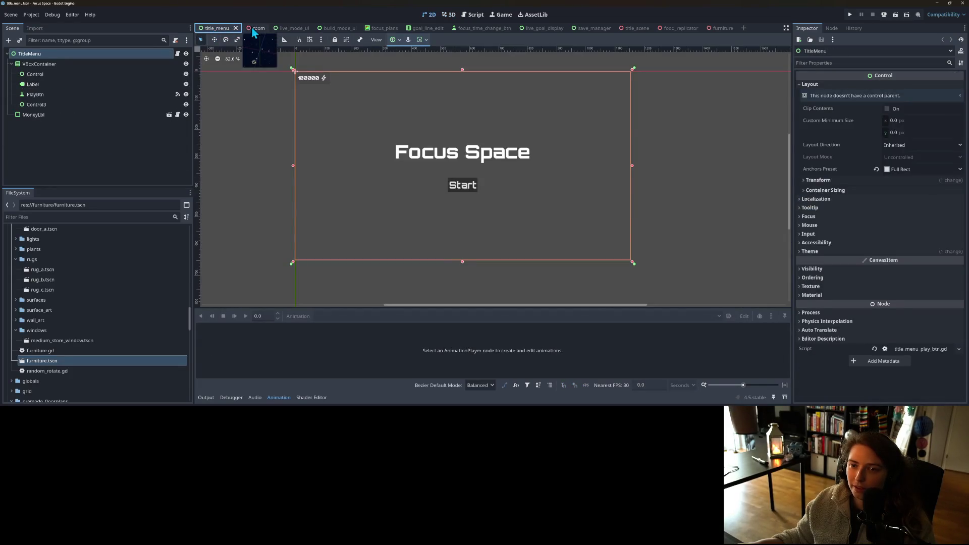
{"action": "left_click", "coordinate": [251, 28]}
{"action": "left_click", "coordinate": [286, 27]}
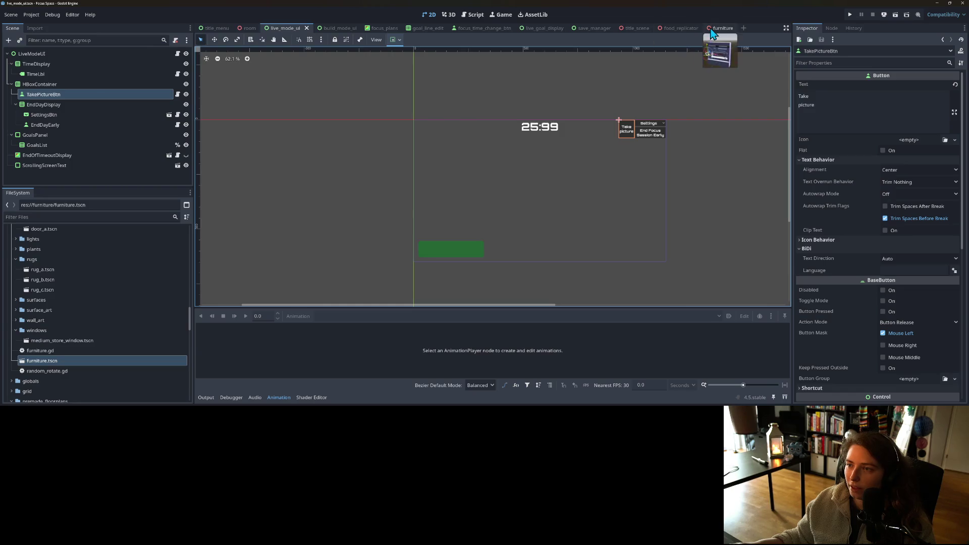
{"action": "left_click", "coordinate": [719, 27]}
{"action": "left_click", "coordinate": [688, 28]}
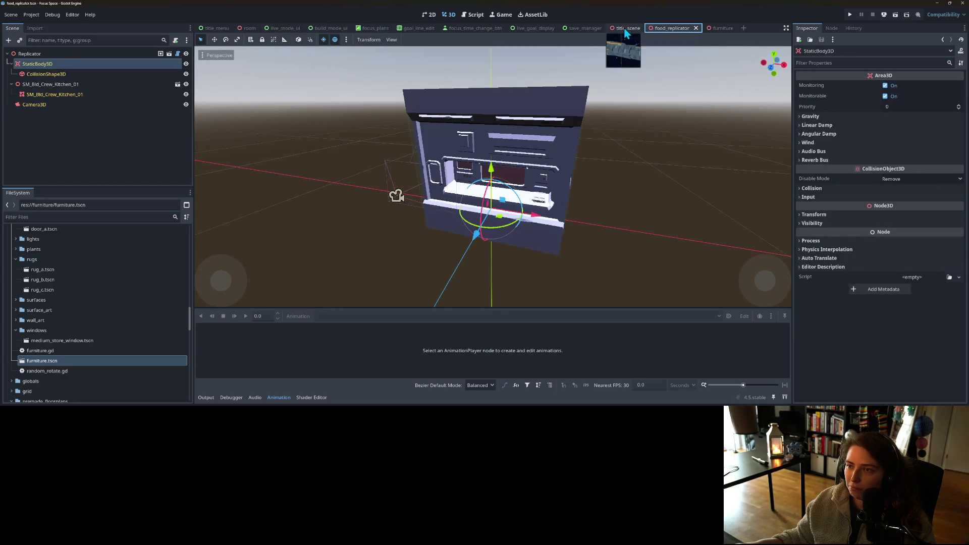
{"action": "left_click", "coordinate": [623, 28]}
{"action": "left_click", "coordinate": [878, 228]}
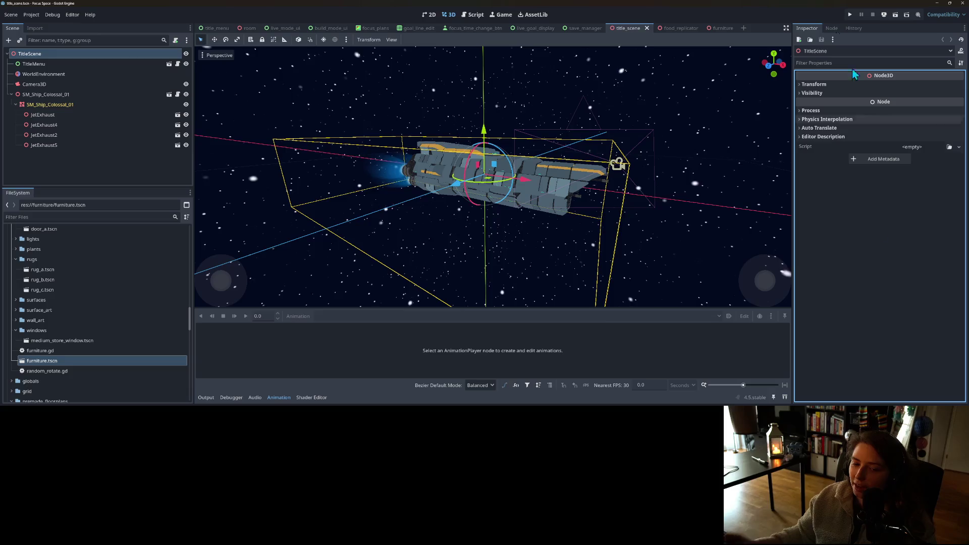
- Collapse the Animation panel and orbit to a side-on view of the title scene's spaceship
{"action": "left_click", "coordinate": [278, 397]}
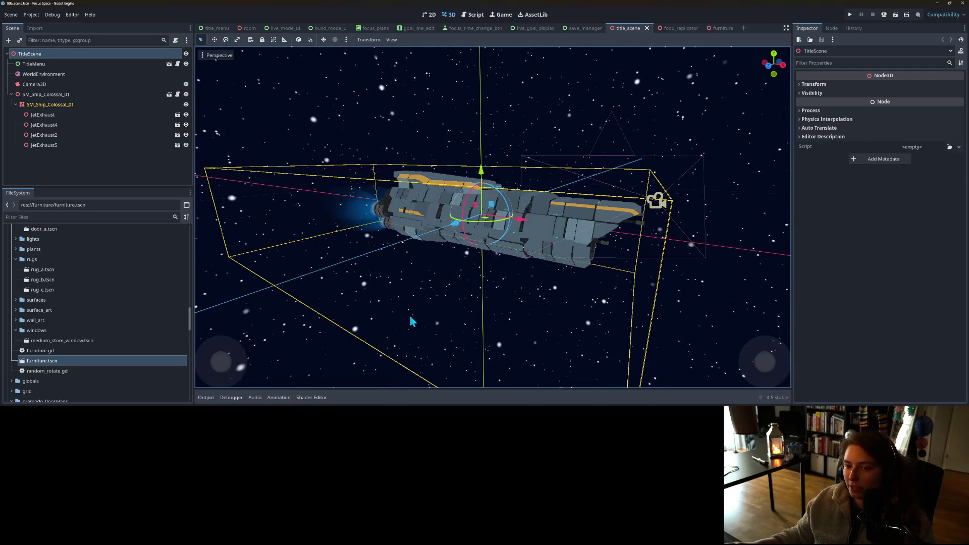
{"action": "mouse_move", "coordinate": [419, 309]}
{"action": "left_mouse_down"}
{"action": "mouse_move", "coordinate": [479, 315]}
{"action": "mouse_move", "coordinate": [460, 309]}
{"action": "mouse_move", "coordinate": [451, 318]}
{"action": "left_mouse_up"}
{"action": "scroll", "coordinate": [475, 315], "scroll_direction": "down", "scroll_amount": 4}
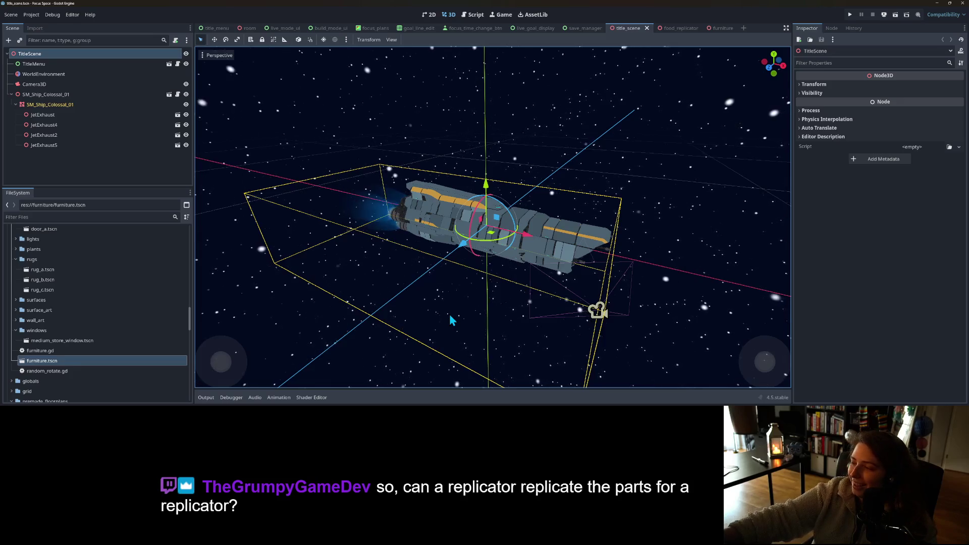
{"action": "scroll", "coordinate": [507, 326], "scroll_direction": "up", "scroll_amount": 3}
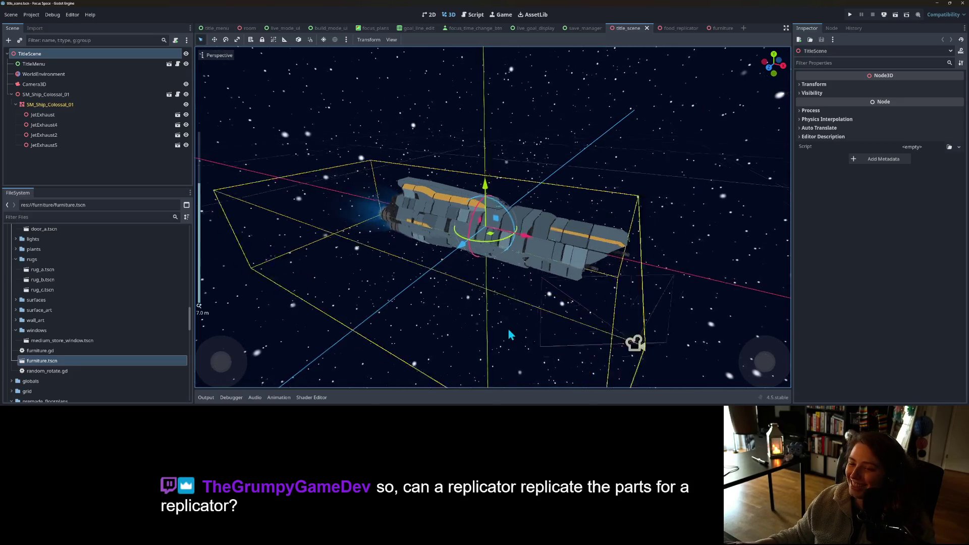
{"action": "scroll", "coordinate": [507, 326], "scroll_direction": "up", "scroll_amount": 3}
- Return to the food_replicator scene and switch over to Blender
{"action": "left_click", "coordinate": [684, 32]}
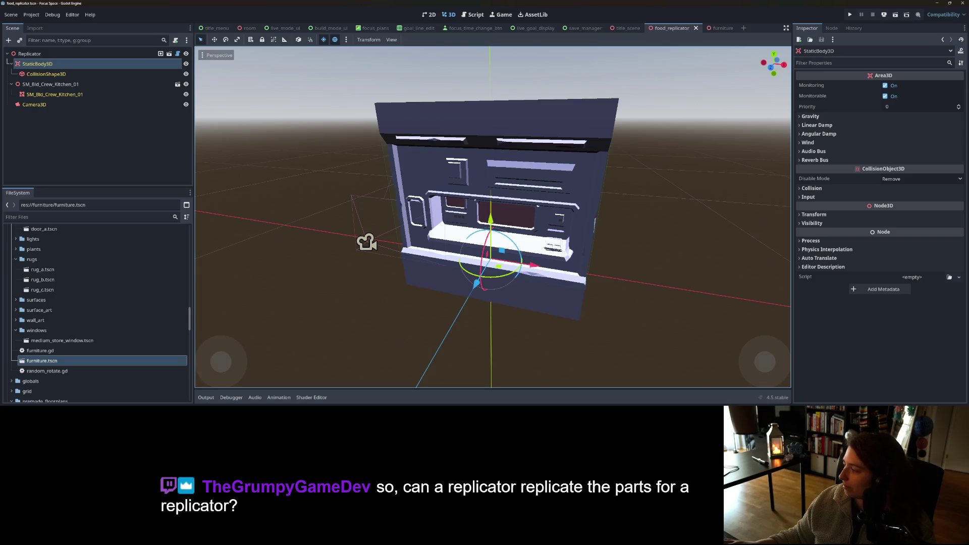
{"action": "key", "text": "alt+Tab"}
{"action": "scroll", "coordinate": [564, 271], "scroll_direction": "down", "scroll_amount": 1}
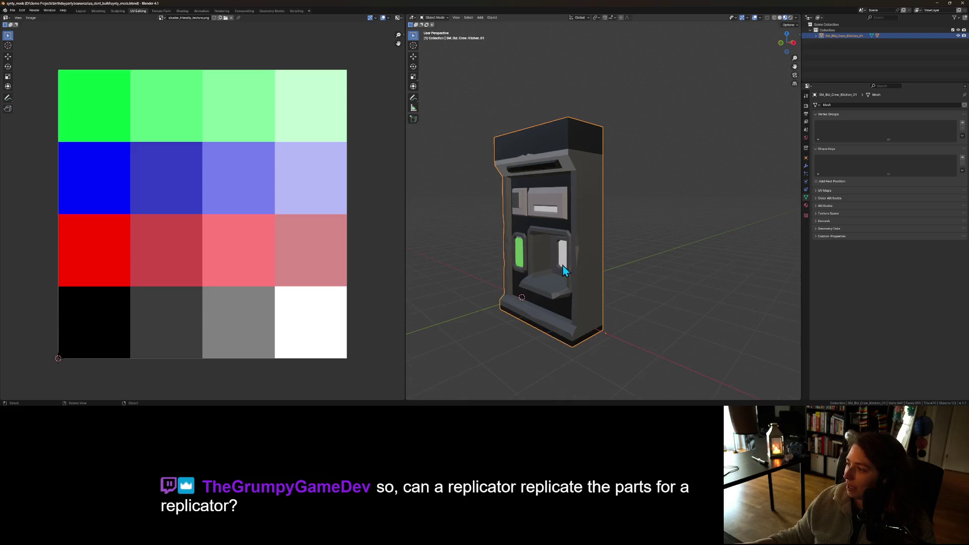
- Orbit around the replicator, including a numpad-1 front orthographic view, then enter Edit Mode
{"action": "mouse_move", "coordinate": [580, 283]}
{"action": "left_mouse_down"}
{"action": "mouse_move", "coordinate": [634, 289]}
{"action": "mouse_move", "coordinate": [622, 286]}
{"action": "mouse_move", "coordinate": [644, 278]}
{"action": "mouse_move", "coordinate": [623, 279]}
{"action": "mouse_move", "coordinate": [632, 281]}
{"action": "left_mouse_up"}
{"action": "scroll", "coordinate": [631, 279], "scroll_direction": "up", "scroll_amount": 3}
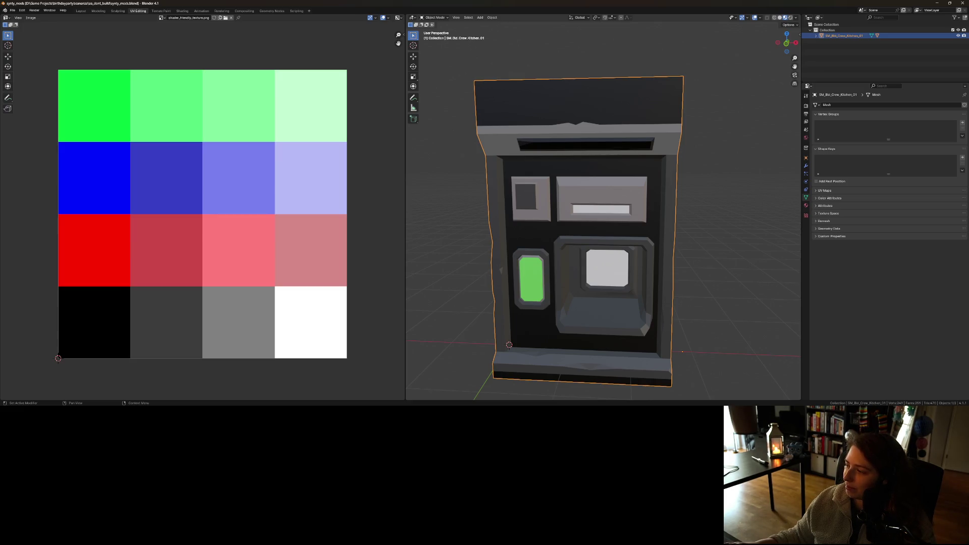
{"action": "left_click_drag", "start_coordinate": [688, 324], "coordinate": [695, 311]}
{"action": "key", "text": "KP_1"}
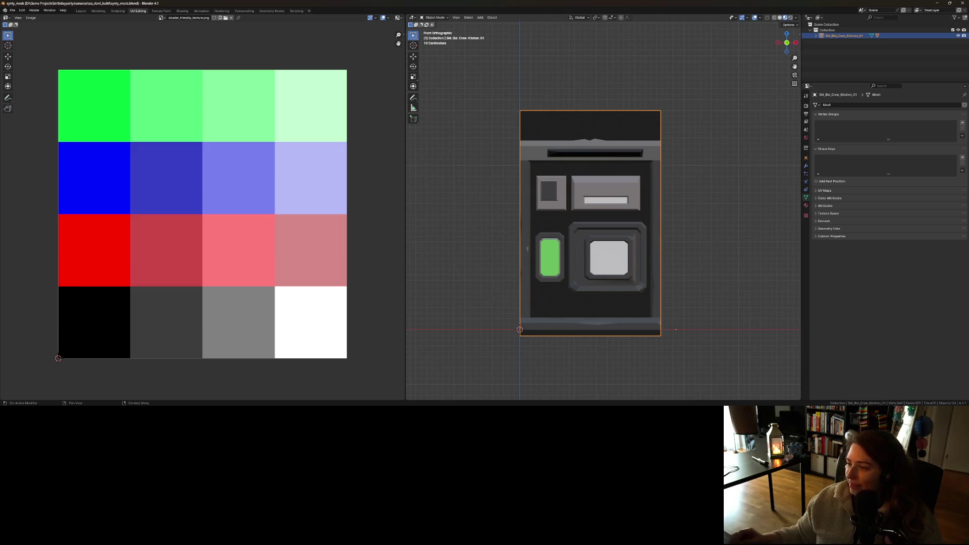
{"action": "mouse_move", "coordinate": [642, 244]}
{"action": "left_mouse_down"}
{"action": "mouse_move", "coordinate": [665, 300]}
{"action": "mouse_move", "coordinate": [699, 310]}
{"action": "mouse_move", "coordinate": [551, 309]}
{"action": "mouse_move", "coordinate": [582, 302]}
{"action": "mouse_move", "coordinate": [587, 288]}
{"action": "mouse_move", "coordinate": [642, 298]}
{"action": "left_mouse_up"}
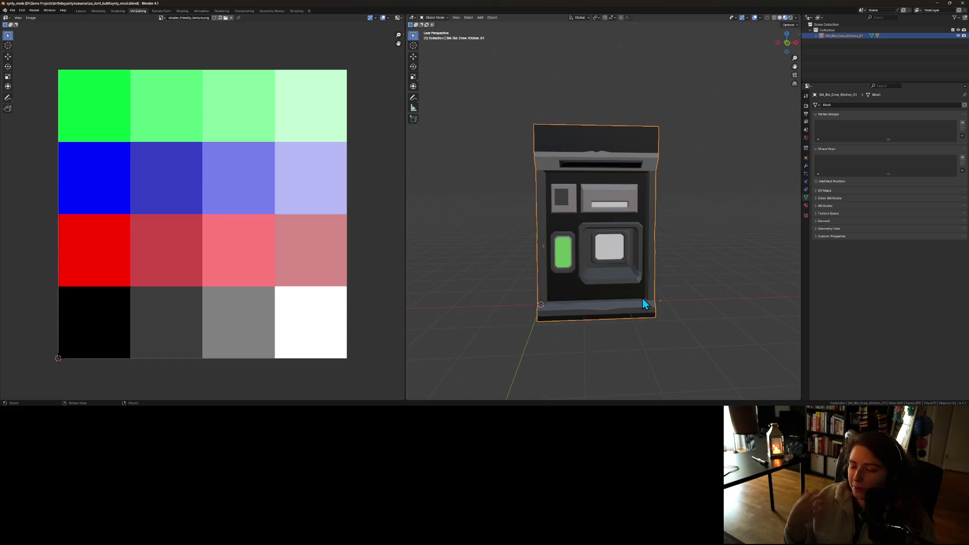
{"action": "scroll", "coordinate": [637, 293], "scroll_direction": "up", "scroll_amount": 3}
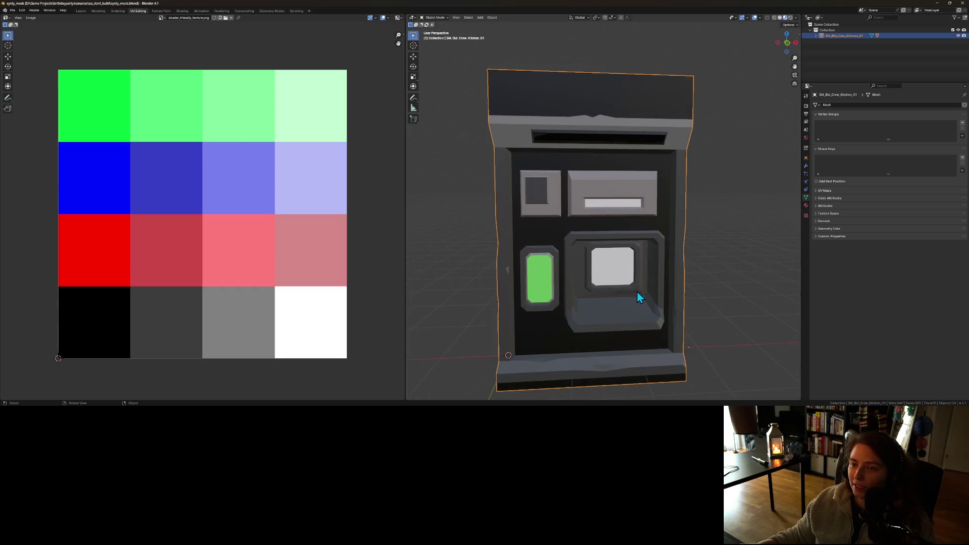
{"action": "mouse_move", "coordinate": [628, 316]}
{"action": "left_mouse_down"}
{"action": "mouse_move", "coordinate": [650, 328]}
{"action": "mouse_move", "coordinate": [630, 327]}
{"action": "mouse_move", "coordinate": [671, 311]}
{"action": "left_mouse_up"}
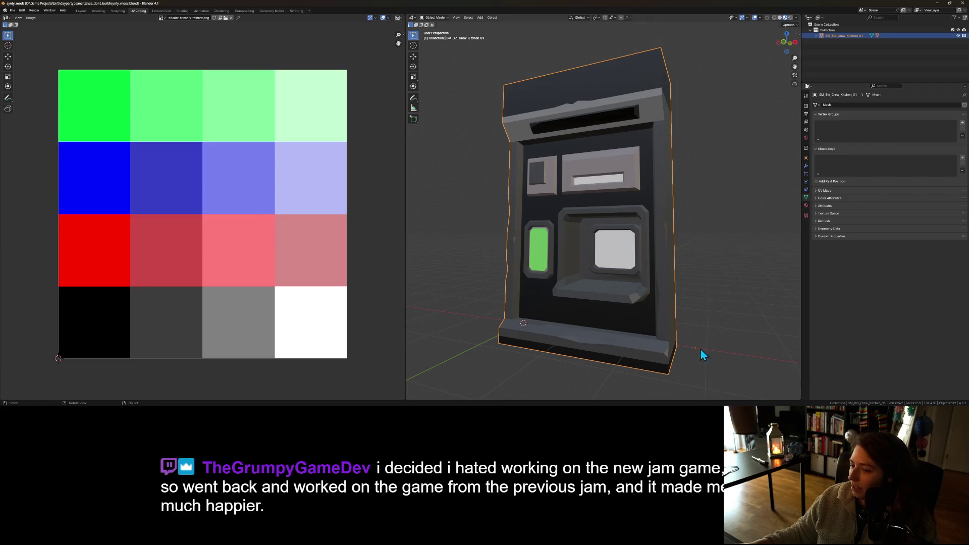
{"action": "mouse_move", "coordinate": [657, 346]}
{"action": "left_mouse_down"}
{"action": "mouse_move", "coordinate": [689, 351]}
{"action": "mouse_move", "coordinate": [668, 363]}
{"action": "mouse_move", "coordinate": [645, 359]}
{"action": "mouse_move", "coordinate": [648, 348]}
{"action": "mouse_move", "coordinate": [611, 351]}
{"action": "left_mouse_up"}
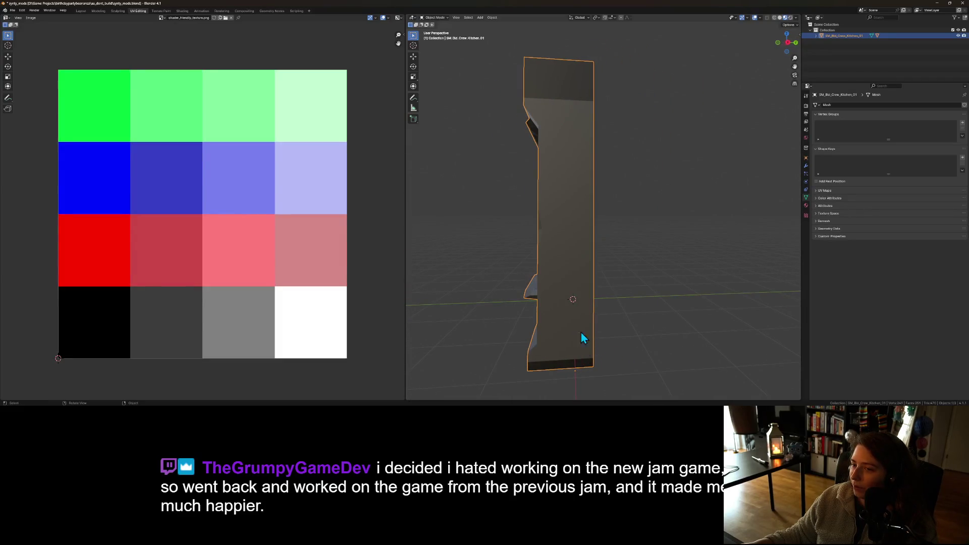
{"action": "key", "text": "Tab"}
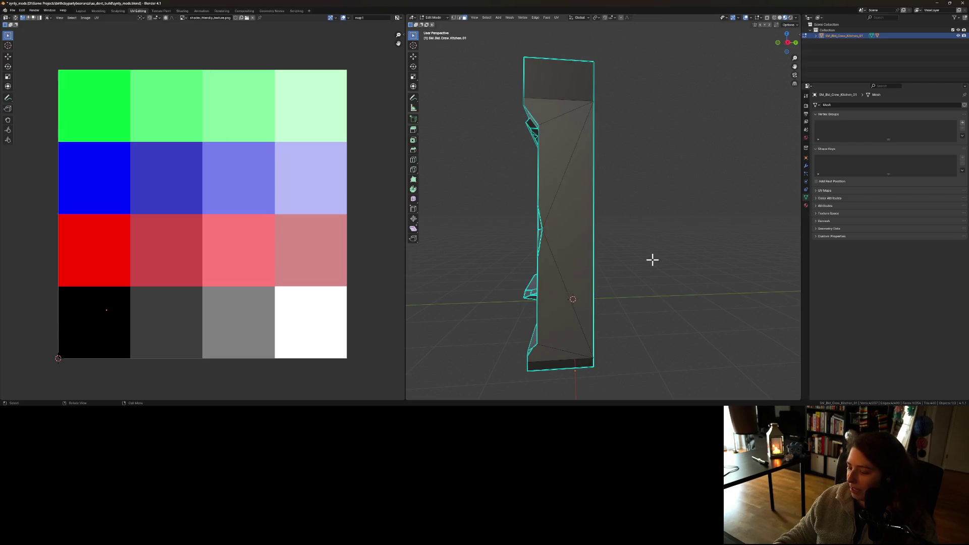
- Toggle X-ray, view from the right, then switch to Material Preview shading on the kitchen wall
{"action": "left_click", "coordinate": [767, 17]}
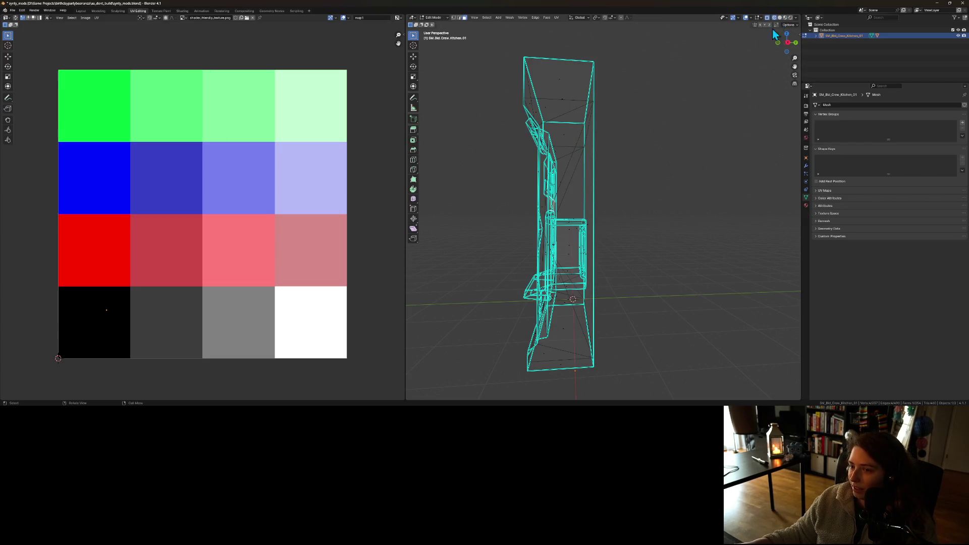
{"action": "key", "text": "KP_3"}
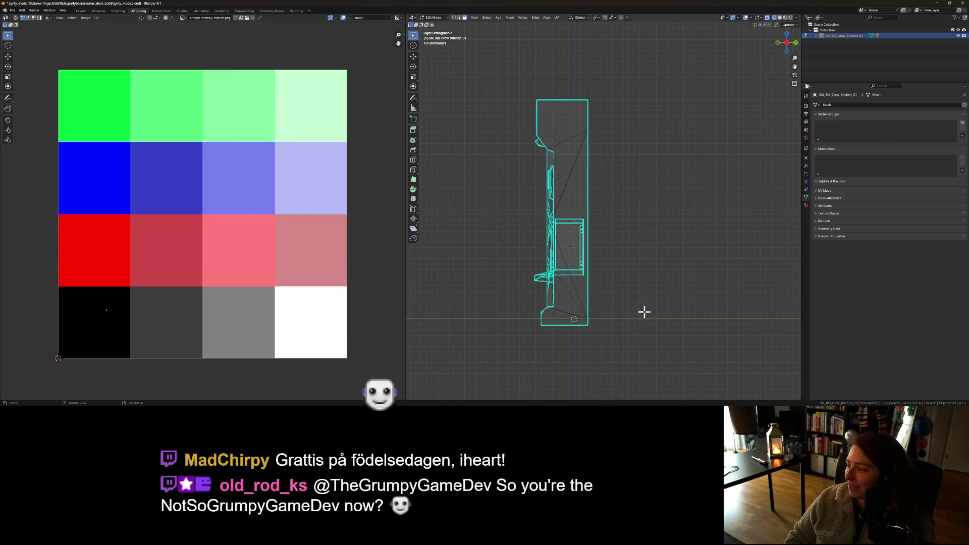
{"action": "mouse_move", "coordinate": [603, 342]}
{"action": "left_mouse_down"}
{"action": "mouse_move", "coordinate": [627, 346]}
{"action": "mouse_move", "coordinate": [705, 162]}
{"action": "left_mouse_up"}
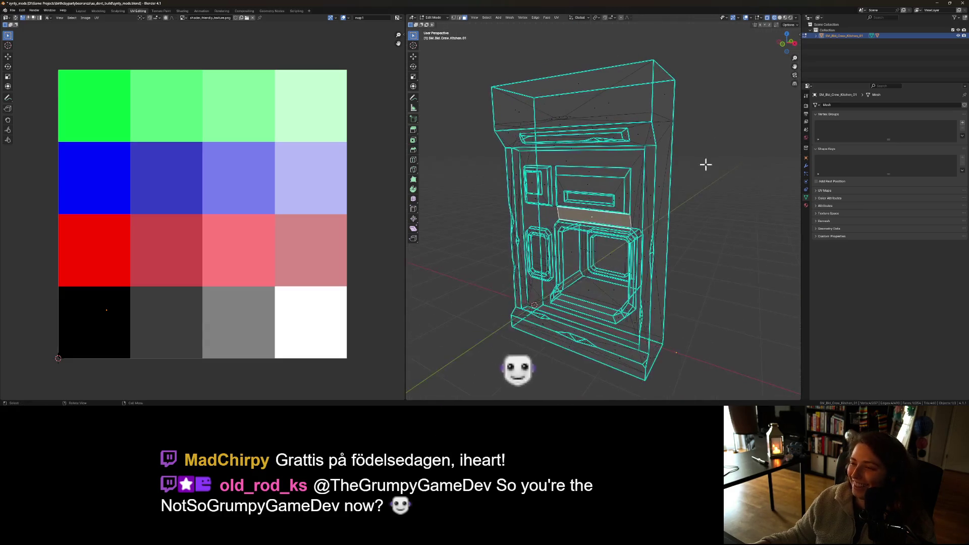
{"action": "left_click", "coordinate": [785, 17]}
{"action": "left_click_drag", "start_coordinate": [630, 328], "coordinate": [611, 318]}
- Return to Object Mode, select the green monitor panel, and expand the kitchen in the Outliner
{"action": "key", "text": "Tab"}
{"action": "left_click", "coordinate": [569, 269]}
{"action": "left_click", "coordinate": [815, 36]}
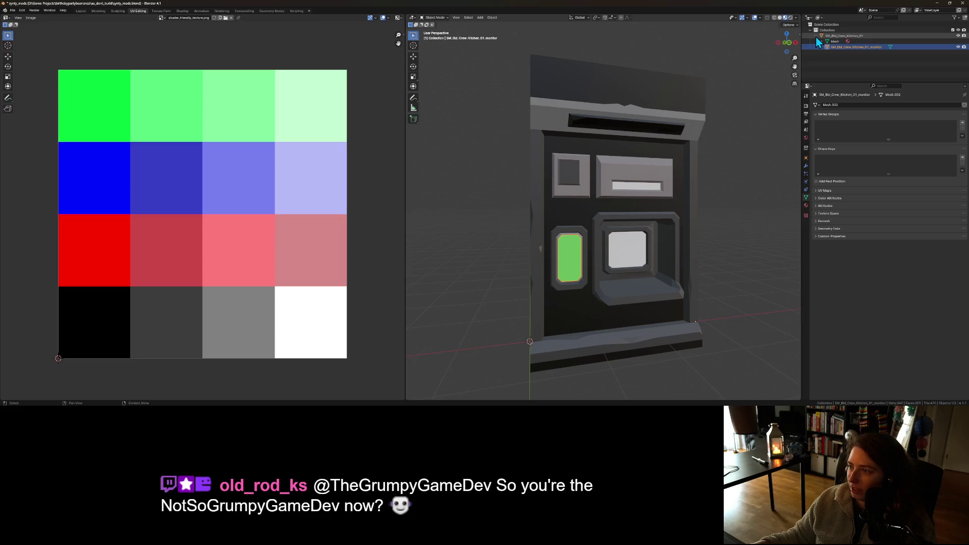
{"action": "mouse_move", "coordinate": [704, 268]}
{"action": "left_mouse_down"}
{"action": "mouse_move", "coordinate": [607, 310]}
{"action": "mouse_move", "coordinate": [673, 295]}
{"action": "mouse_move", "coordinate": [706, 302]}
{"action": "mouse_move", "coordinate": [622, 305]}
{"action": "mouse_move", "coordinate": [633, 292]}
{"action": "mouse_move", "coordinate": [740, 297]}
{"action": "mouse_move", "coordinate": [680, 316]}
{"action": "mouse_move", "coordinate": [718, 309]}
{"action": "mouse_move", "coordinate": [675, 305]}
{"action": "mouse_move", "coordinate": [684, 307]}
{"action": "left_mouse_up"}
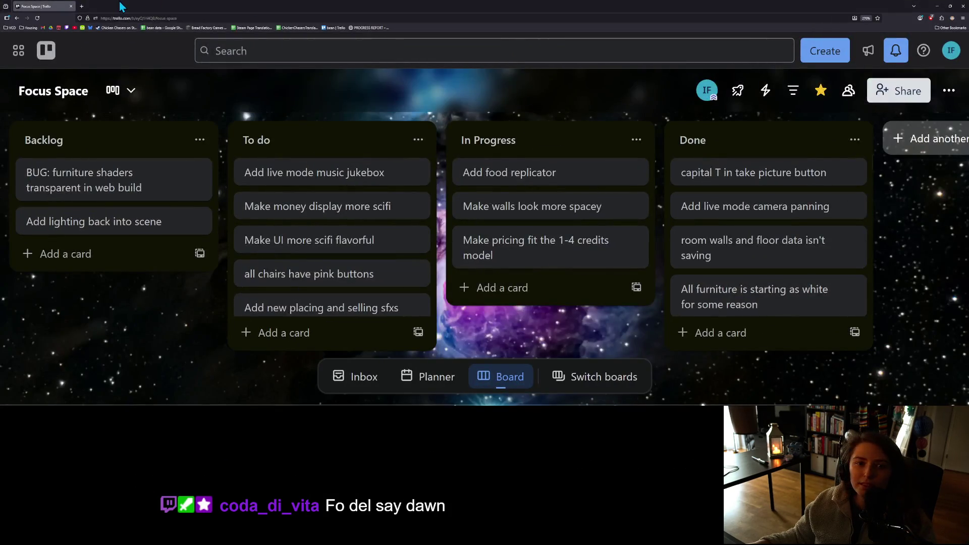
- In a new tab, load the pasted itch.io game URL and launch it with Run Metaphor
{"action": "left_click", "coordinate": [81, 6]}
{"action": "key", "text": "ctrl+v"}
{"action": "key", "text": "Return"}
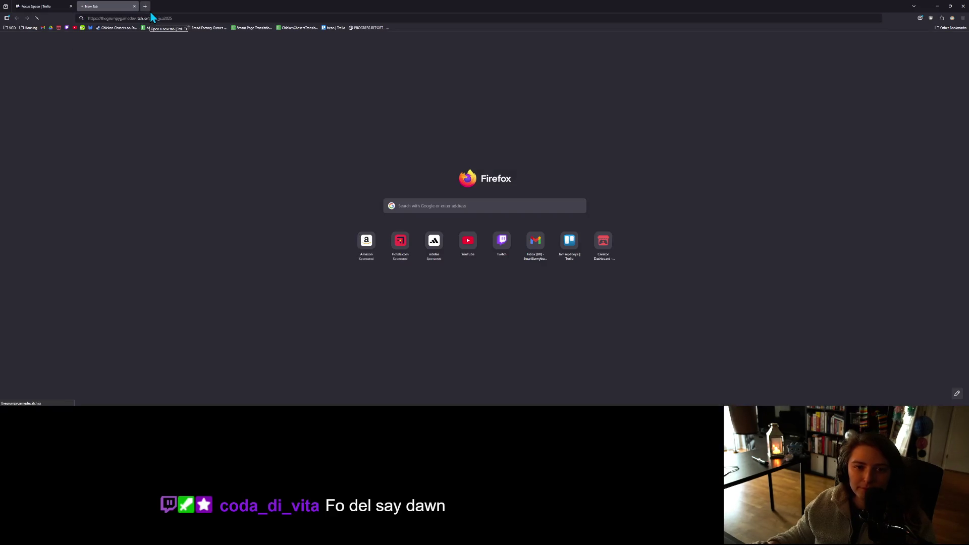
{"action": "scroll", "coordinate": [676, 291], "scroll_direction": "down", "scroll_amount": 4}
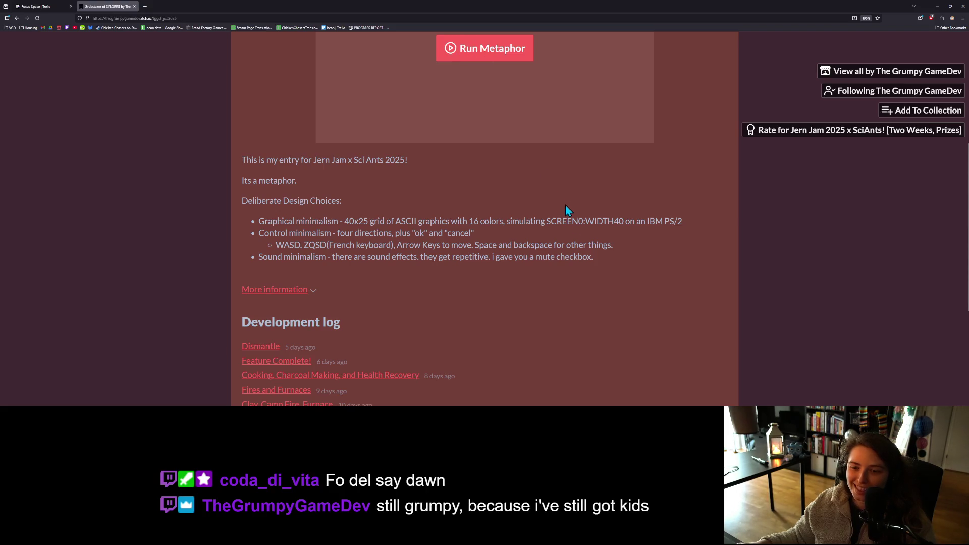
{"action": "scroll", "coordinate": [570, 341], "scroll_direction": "down", "scroll_amount": 1}
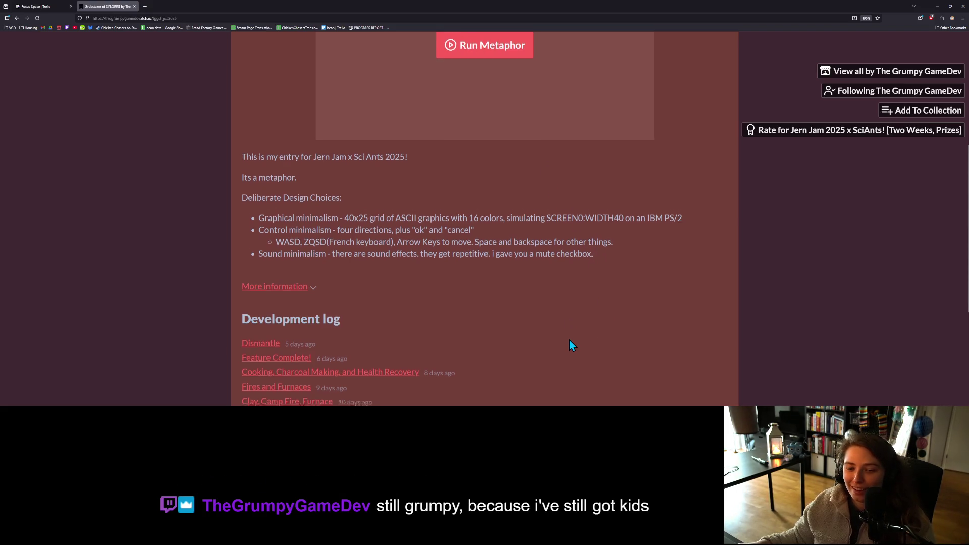
{"action": "scroll", "coordinate": [569, 345], "scroll_direction": "up", "scroll_amount": 5}
{"action": "scroll", "coordinate": [571, 345], "scroll_direction": "down", "scroll_amount": 3}
{"action": "scroll", "coordinate": [573, 341], "scroll_direction": "up", "scroll_amount": 2}
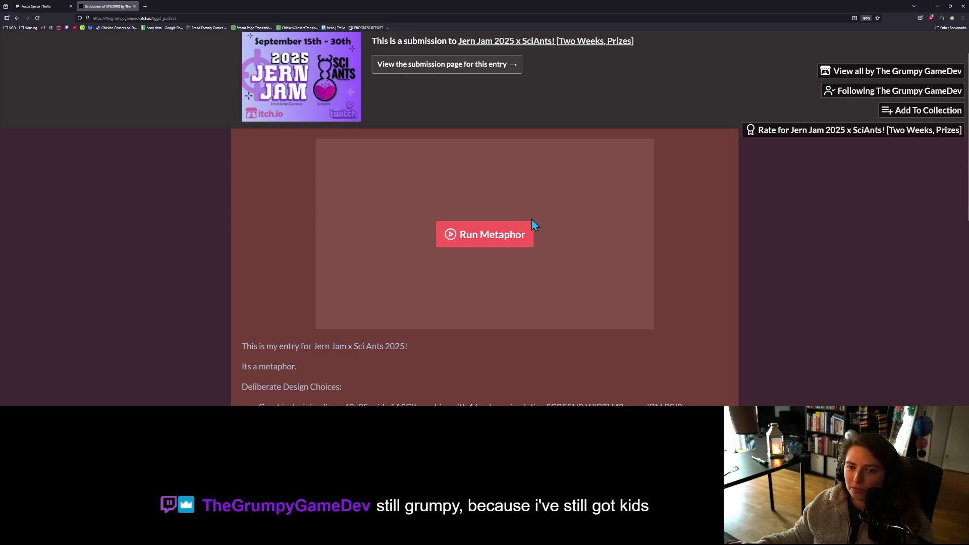
{"action": "left_click", "coordinate": [501, 234]}
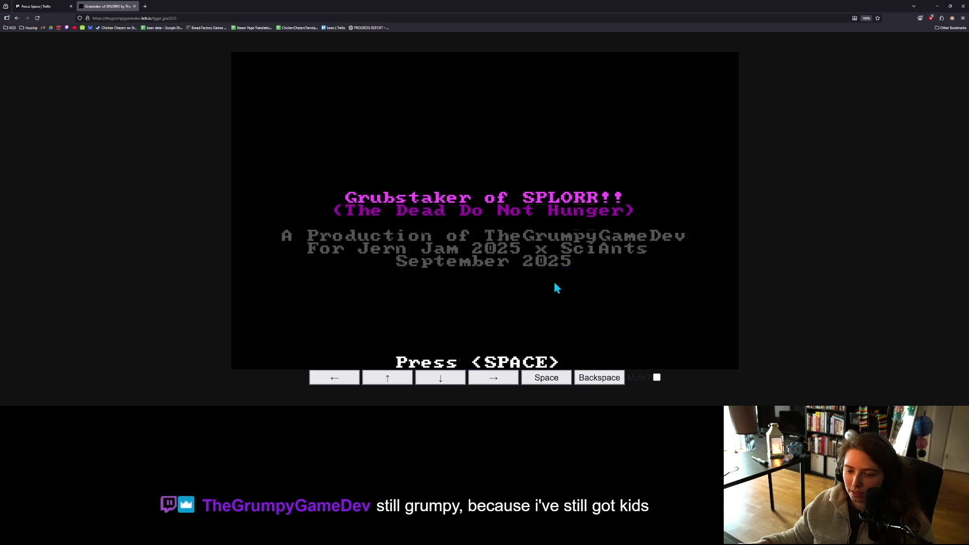
- Embark, walk to the water, and Drink back to full hydration
{"action": "key", "text": "space"}
{"action": "key", "text": "space"}
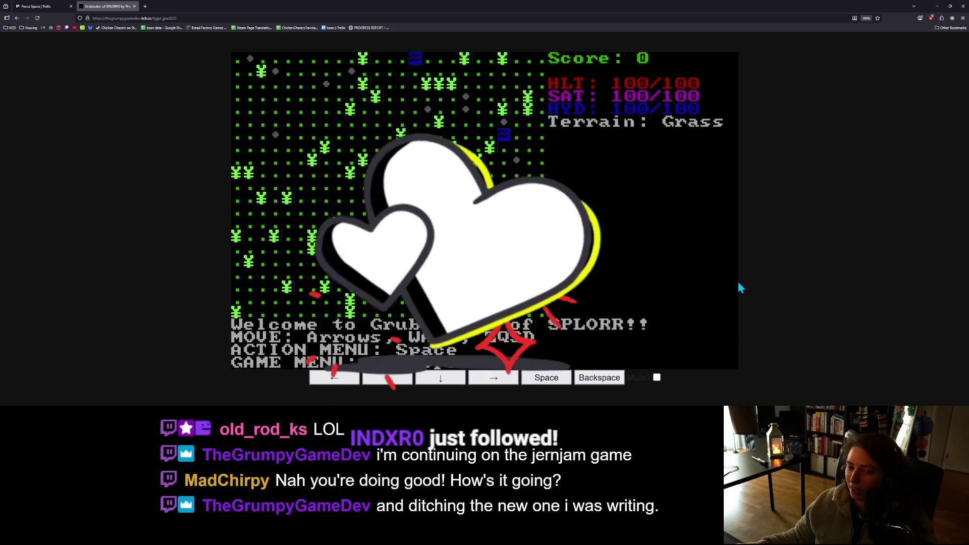
{"action": "key", "text": "Left"}
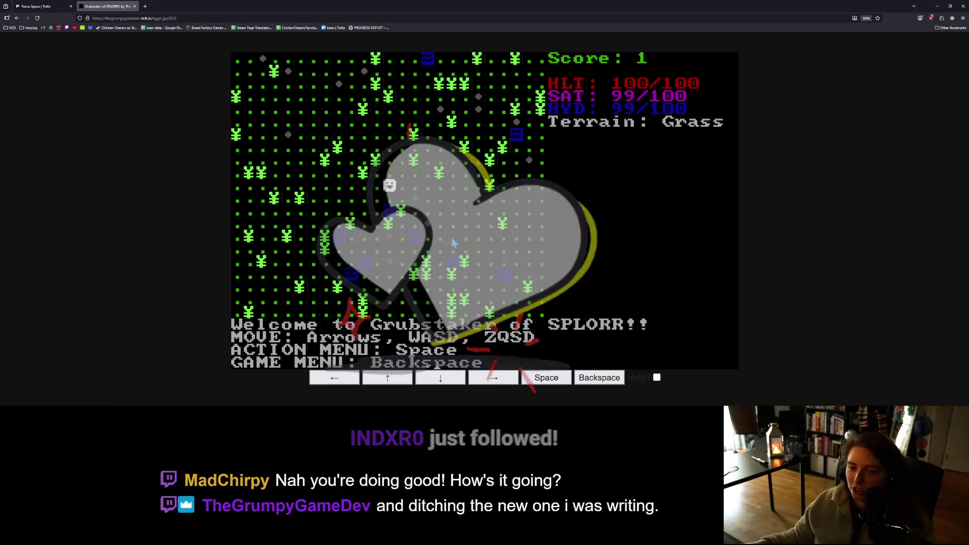
{"action": "key", "text": "Left"}
{"action": "key", "text": "Down"}
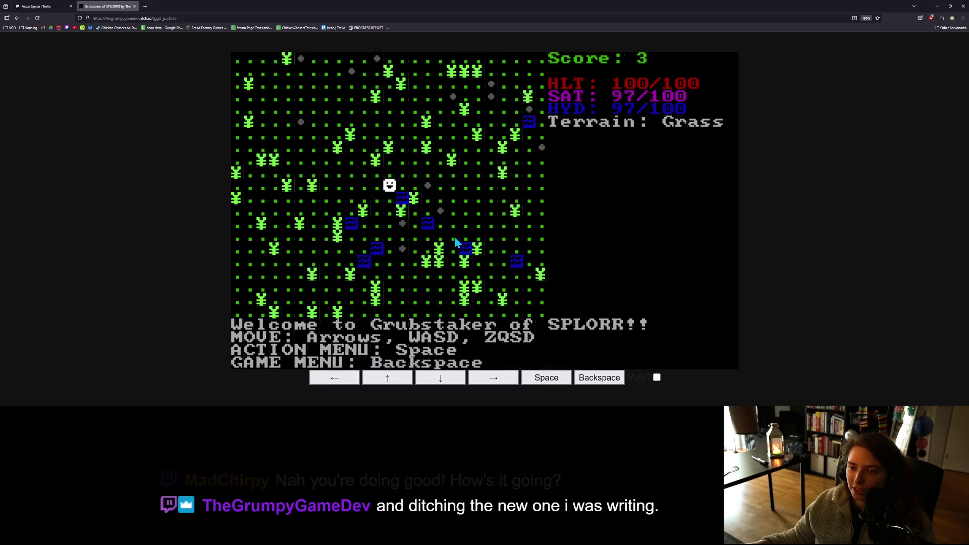
{"action": "key", "text": "Down"}
{"action": "key", "text": "Right"}
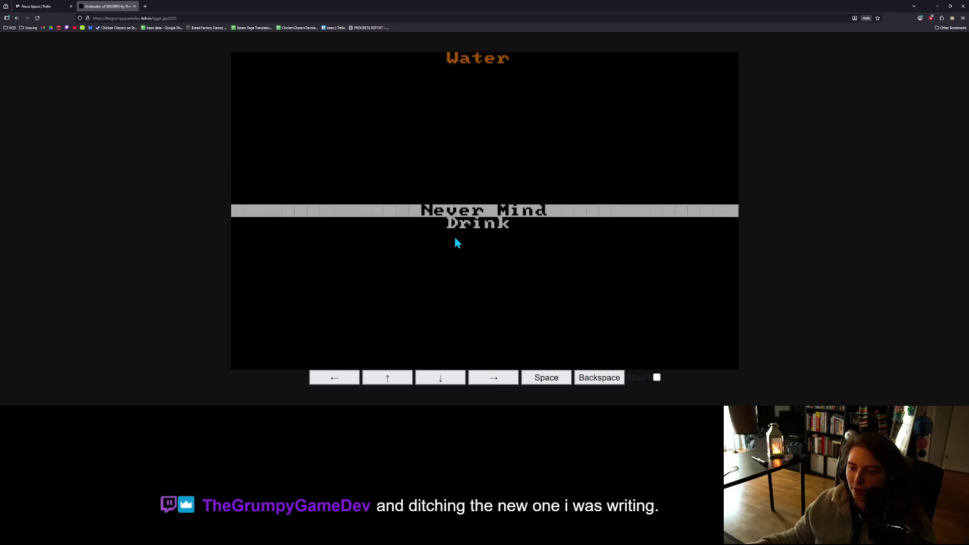
{"action": "key", "text": "Down"}
{"action": "key", "text": "space"}
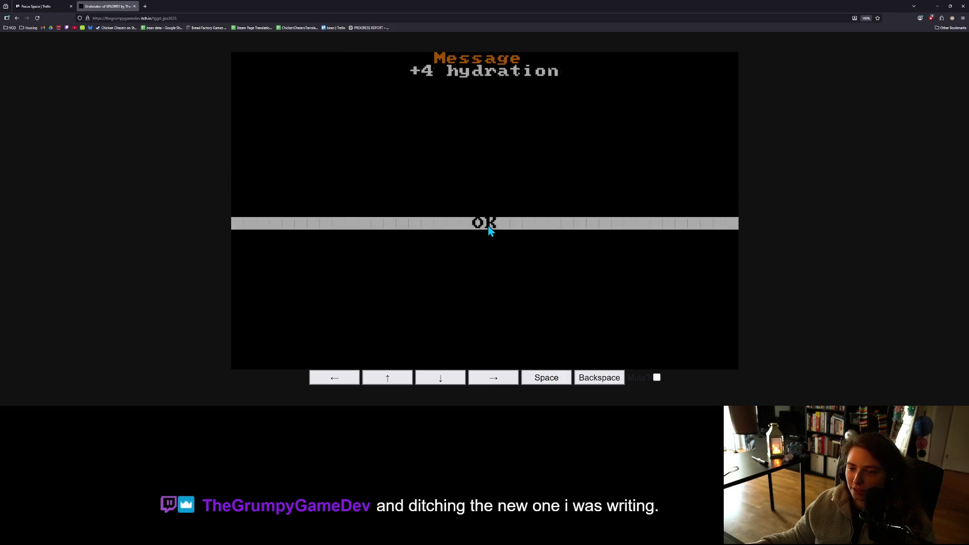
{"action": "key", "text": "space"}
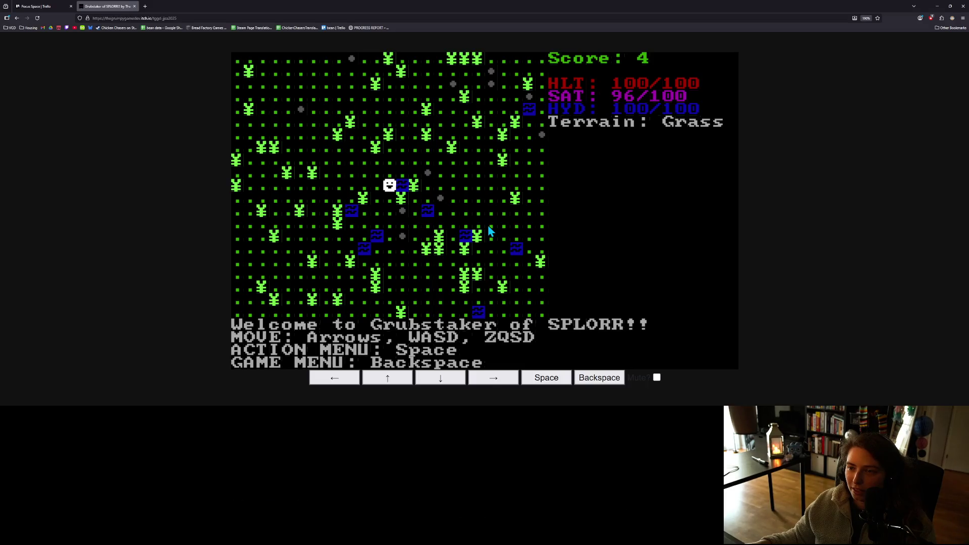
- Step to the tree and repeat Collect Stick to gather eight sticks, then walk down the map
{"action": "key", "text": "Down"}
{"action": "key", "text": "Right"}
{"action": "key", "text": "Down"}
{"action": "key", "text": "space"}
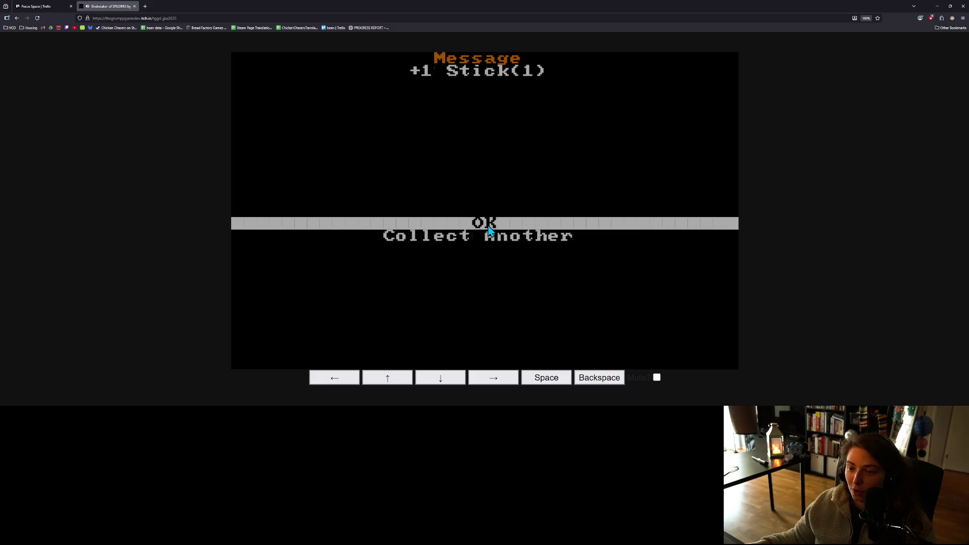
{"action": "key", "text": "Down"}
{"action": "key", "text": "space"}
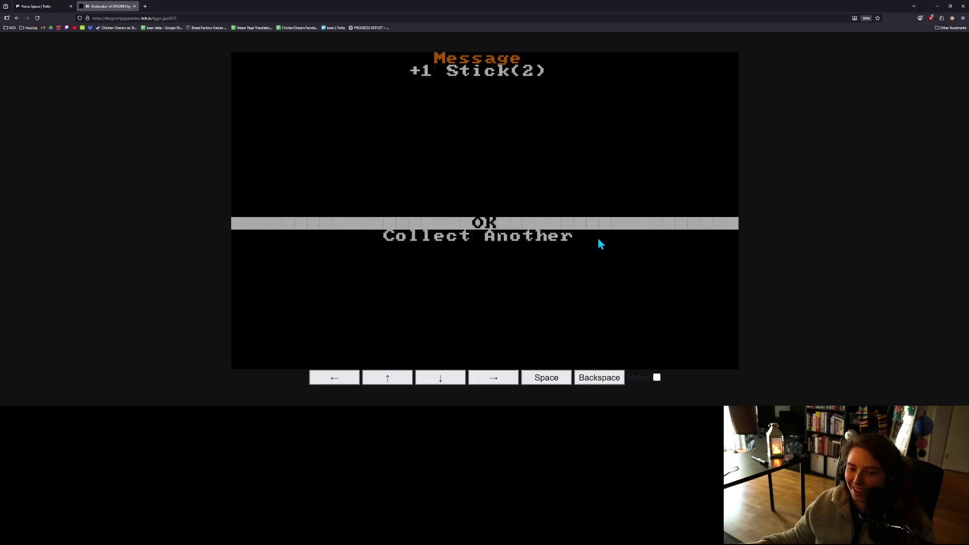
{"action": "key", "text": "Down"}
{"action": "key", "text": "space"}
{"action": "key", "text": "Down"}
{"action": "key", "text": "space"}
{"action": "key", "text": "Down"}
{"action": "key", "text": "space"}
{"action": "key", "text": "Down"}
{"action": "key", "text": "space"}
{"action": "key", "text": "Down"}
{"action": "key", "text": "space"}
{"action": "key", "text": "space"}
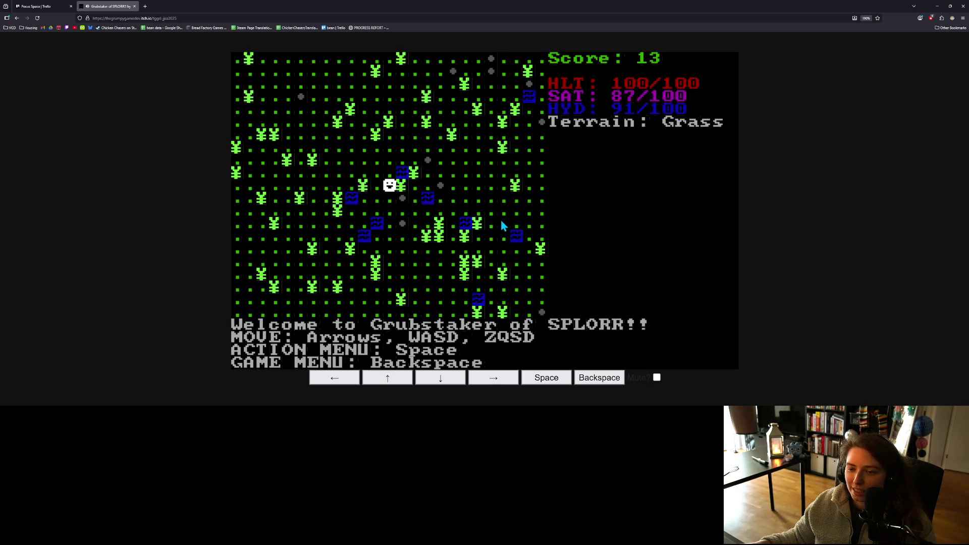
{"action": "key", "text": "Down"}
{"action": "key", "text": "Down"}
{"action": "key", "text": "Down"}
{"action": "key", "text": "Down"}
{"action": "key", "text": "Down"}
{"action": "key", "text": "Down"}
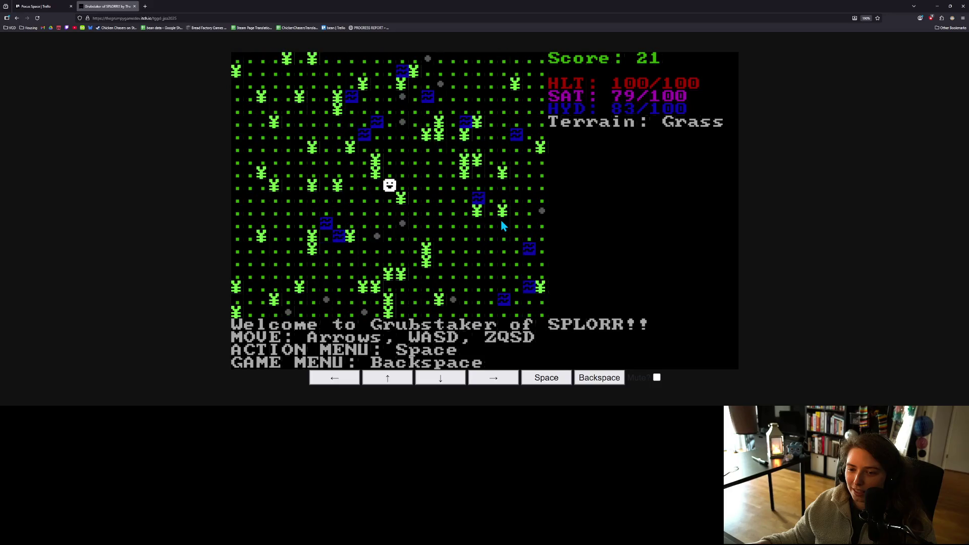
- Forage twice from the Actions menu to gather a rock
{"action": "key", "text": "space"}
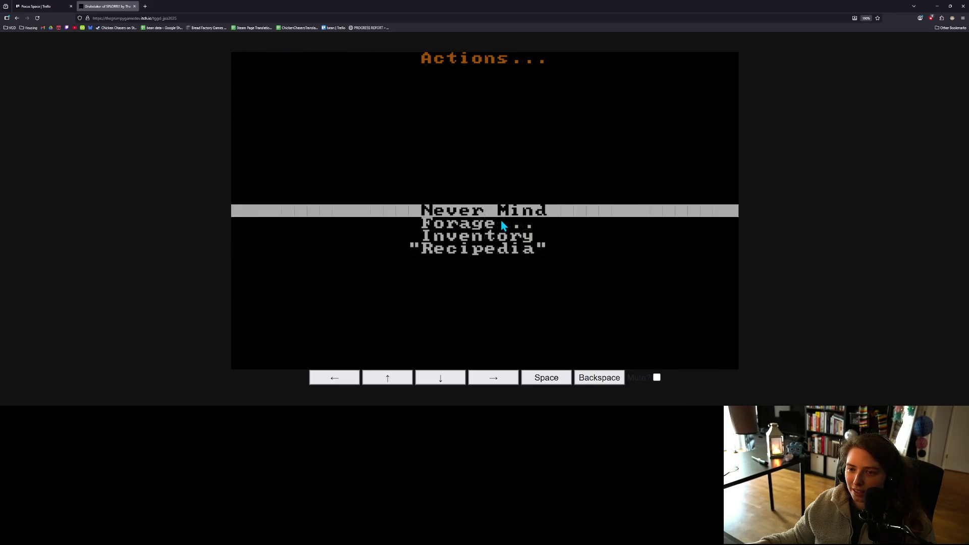
{"action": "key", "text": "Down"}
{"action": "key", "text": "space"}
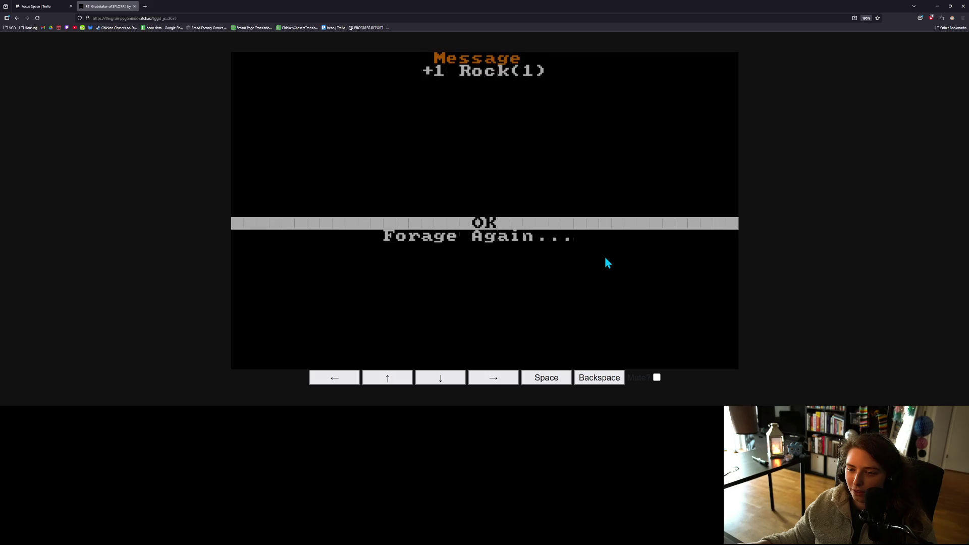
{"action": "key", "text": "Down"}
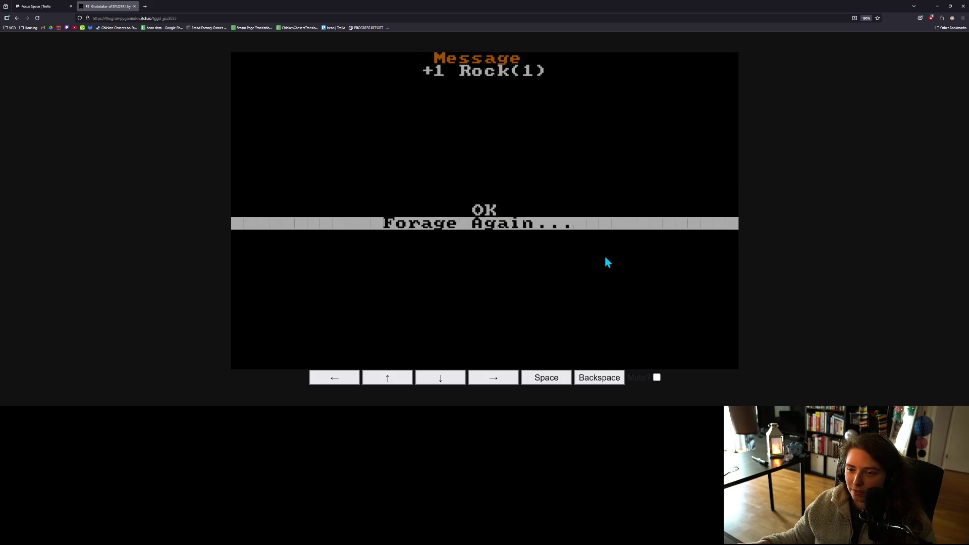
{"action": "key", "text": "space"}
{"action": "key", "text": "space"}
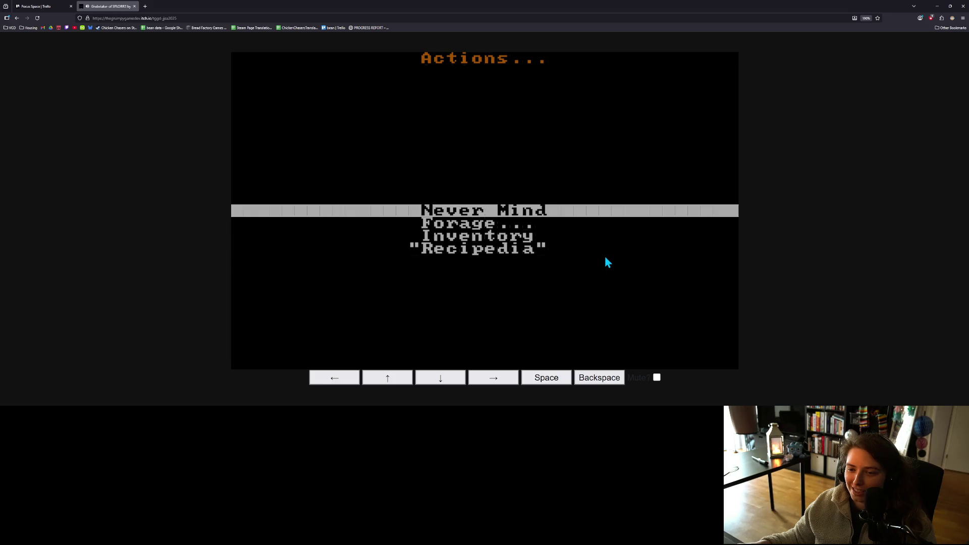
- Open the Recipedia and browse the Axe, Sharp Rock and Net recipes
{"action": "key", "text": "Down"}
{"action": "key", "text": "Down"}
{"action": "key", "text": "Down"}
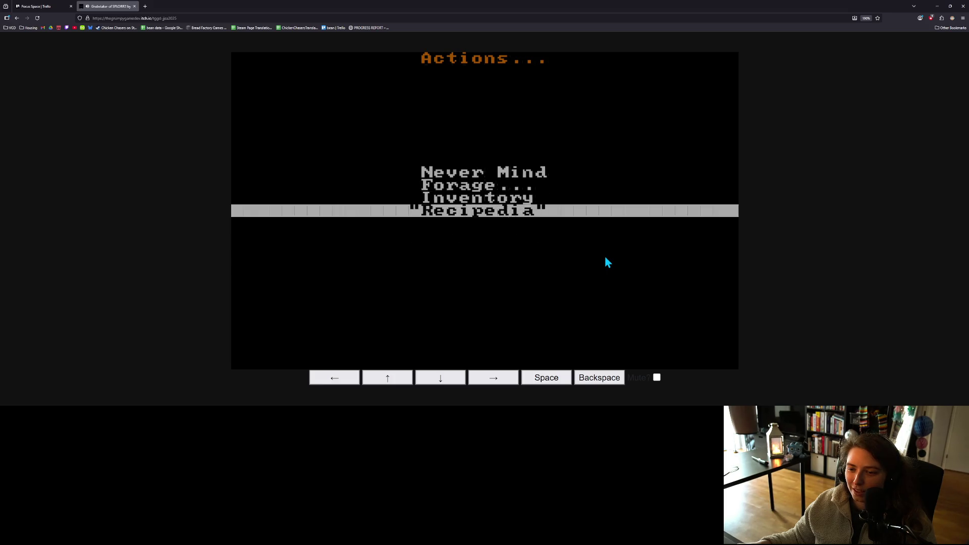
{"action": "key", "text": "space"}
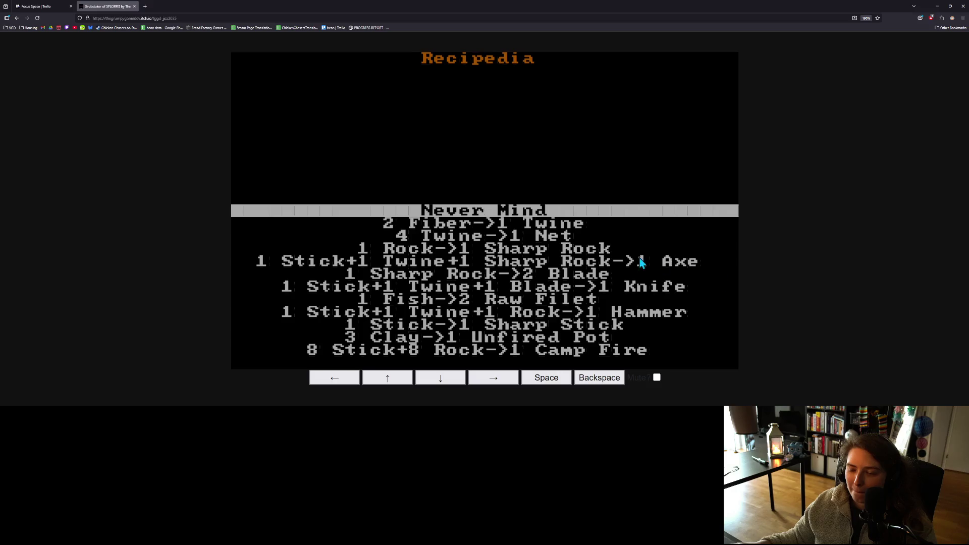
{"action": "key", "text": "Down"}
{"action": "key", "text": "Down"}
{"action": "key", "text": "Down"}
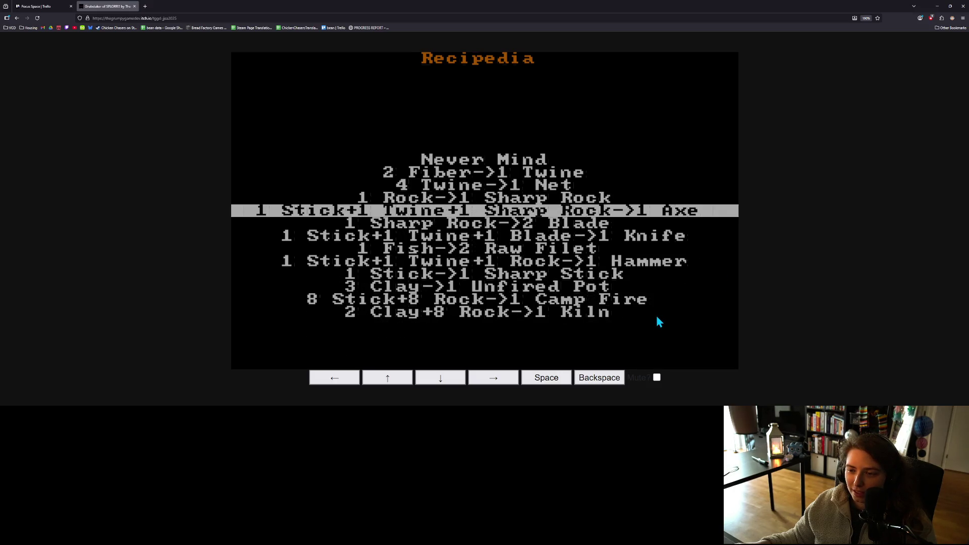
{"action": "key", "text": "Up"}
{"action": "key", "text": "Up"}
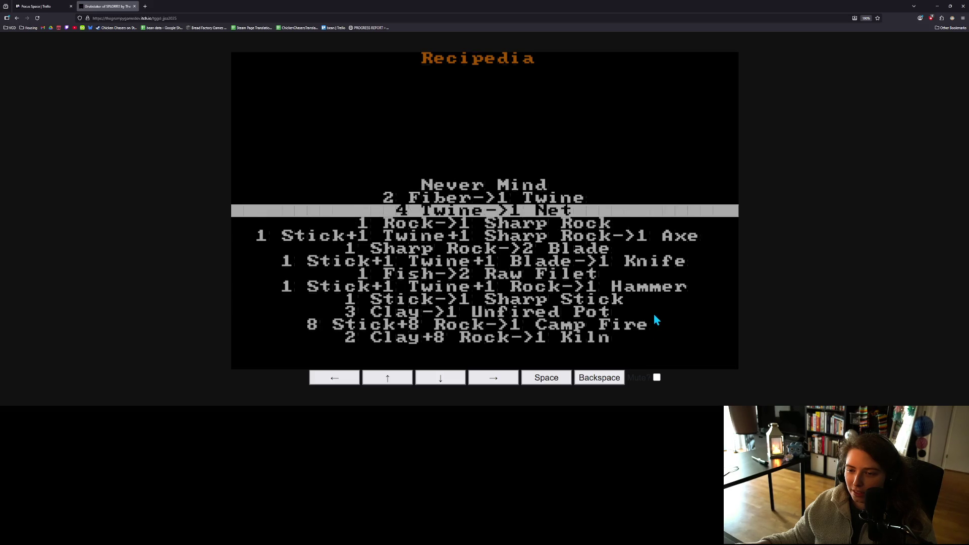
{"action": "key", "text": "Up"}
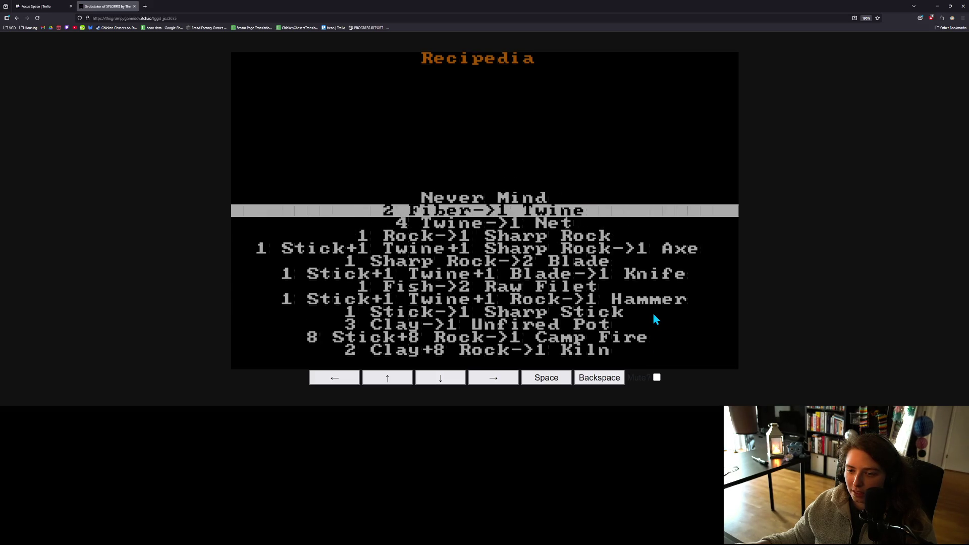
{"action": "key", "text": "Down"}
{"action": "key", "text": "Down"}
{"action": "key", "text": "Down"}
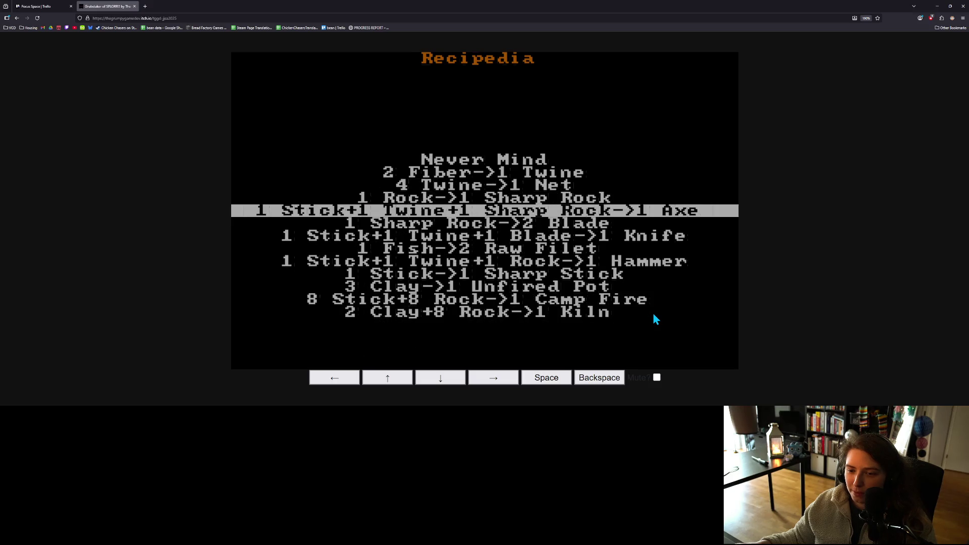